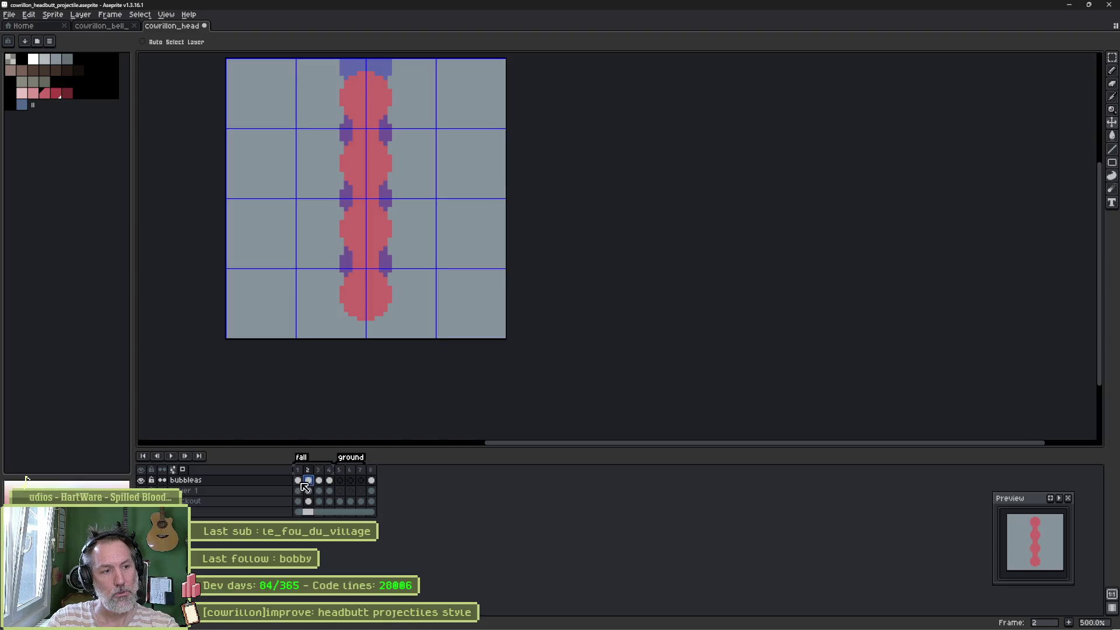
Zoom to the projectile tip, add an empty Layer 2, and pick black with the pencil
key("Right")
key("Left")
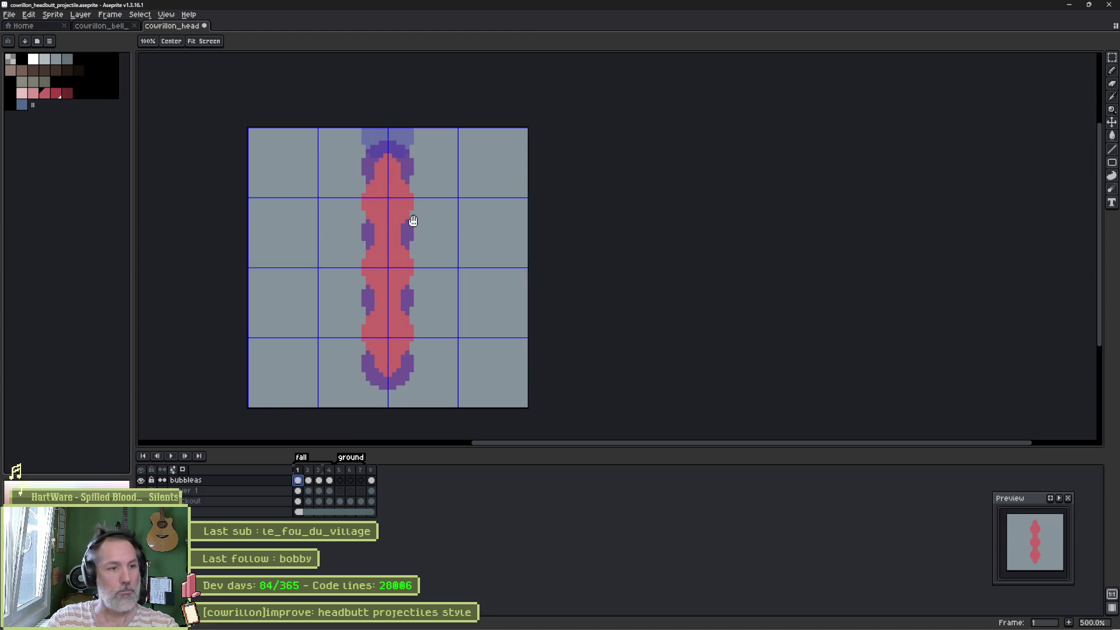
scroll(411, 186, "up", 4)
mouse_move(411, 186)
left_mouse_down()
mouse_move(455, 267)
mouse_move(546, 289)
left_mouse_up()
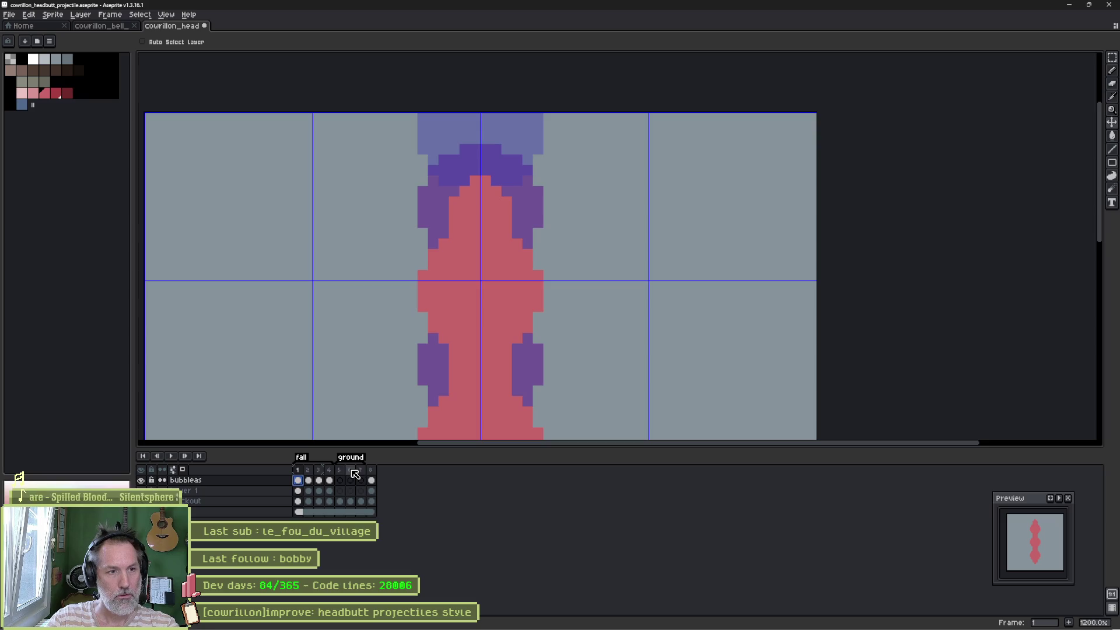
key("Delete")
key("shift+n")
left_click(78, 93)
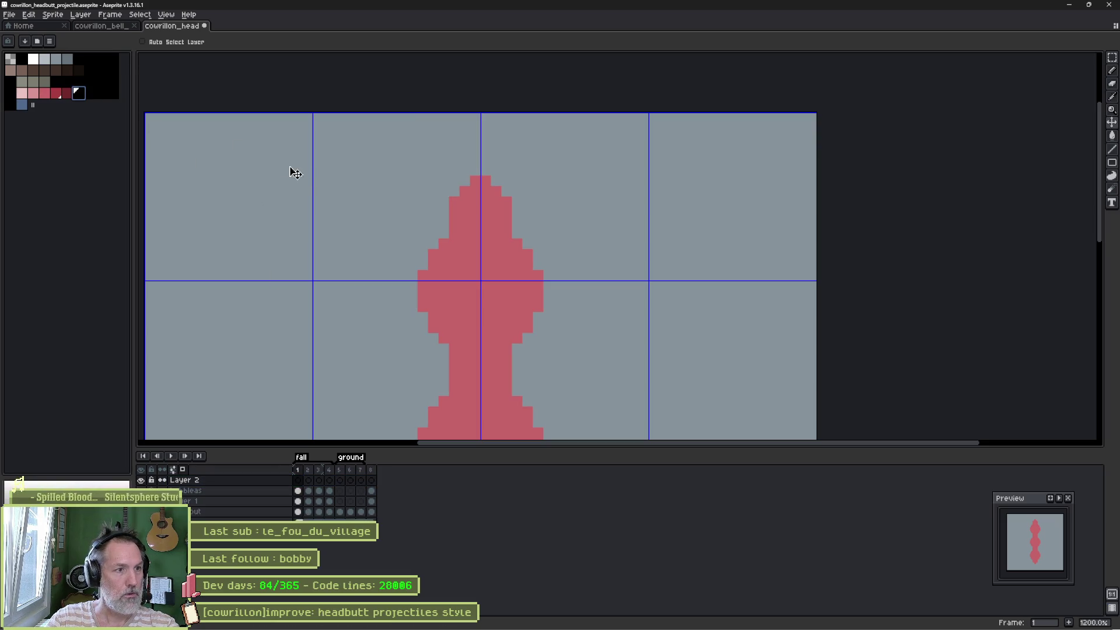
key("b")
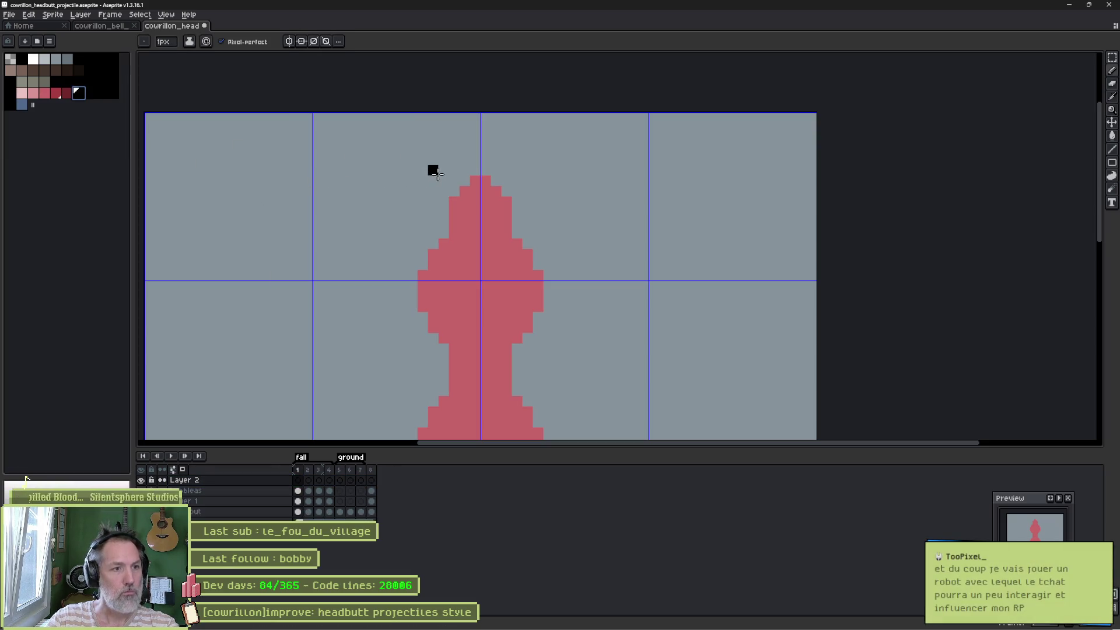
Draw a straight black line spanning the canvas from right to left edge above the tip
left_click_drag(464, 170, 842, 170)
mouse_move(458, 170)
left_mouse_down()
mouse_move(145, 170)
mouse_move(161, 165)
left_mouse_up()
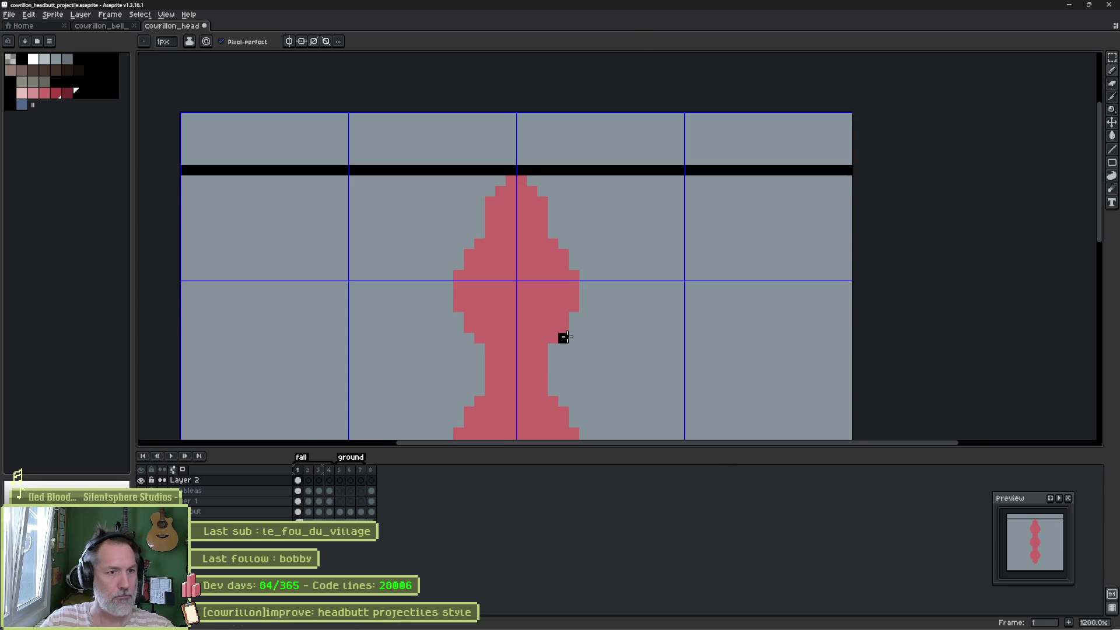
scroll(563, 337, "down", 3)
key("space")
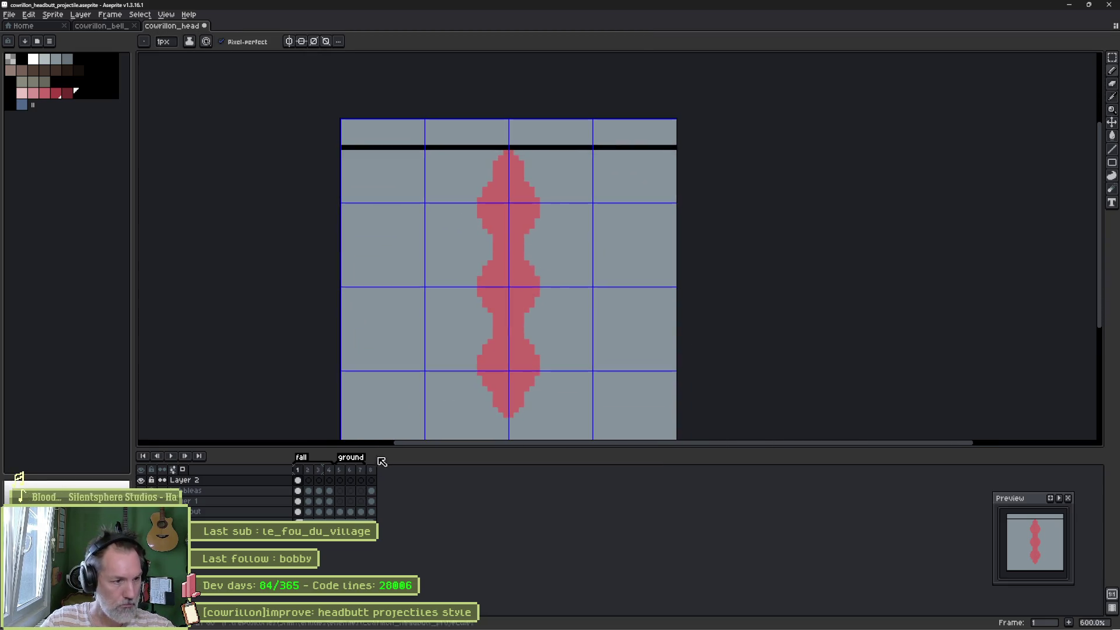
Extend Layer 2's guide-line cel across fall frames 1–4 in the timeline
left_click(309, 491)
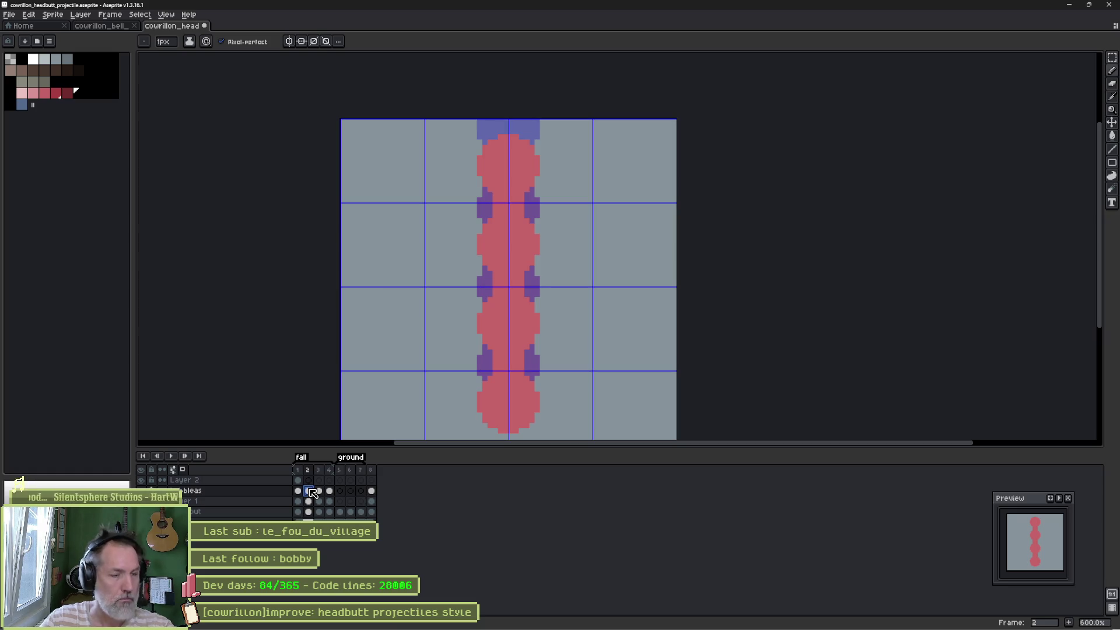
left_click(298, 490)
left_click(297, 479)
left_click_drag(298, 480, 336, 509)
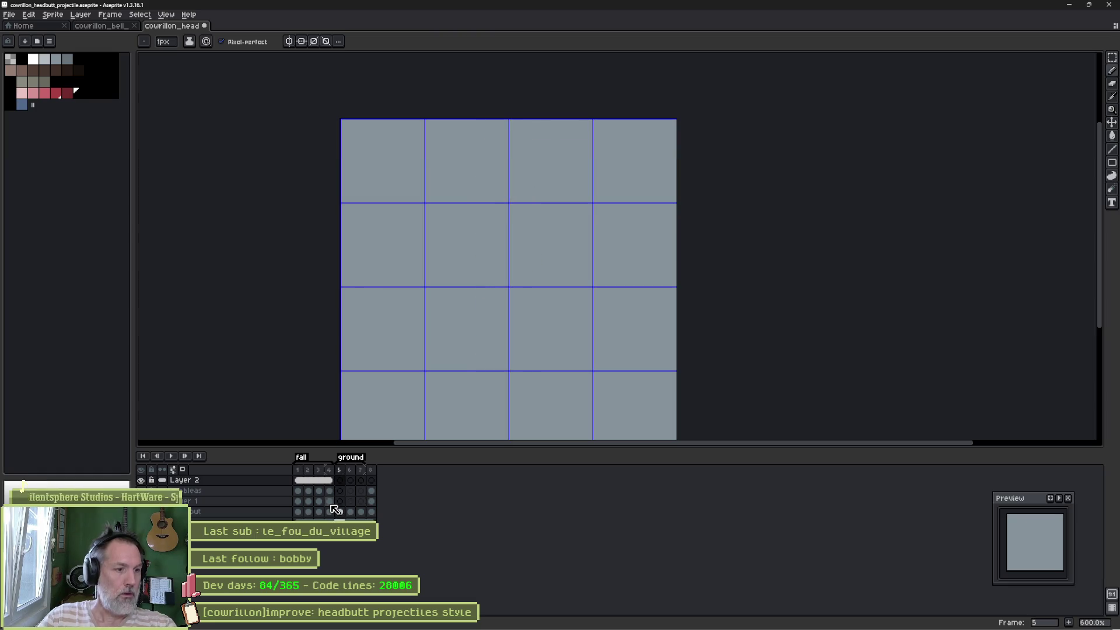
left_click(307, 490)
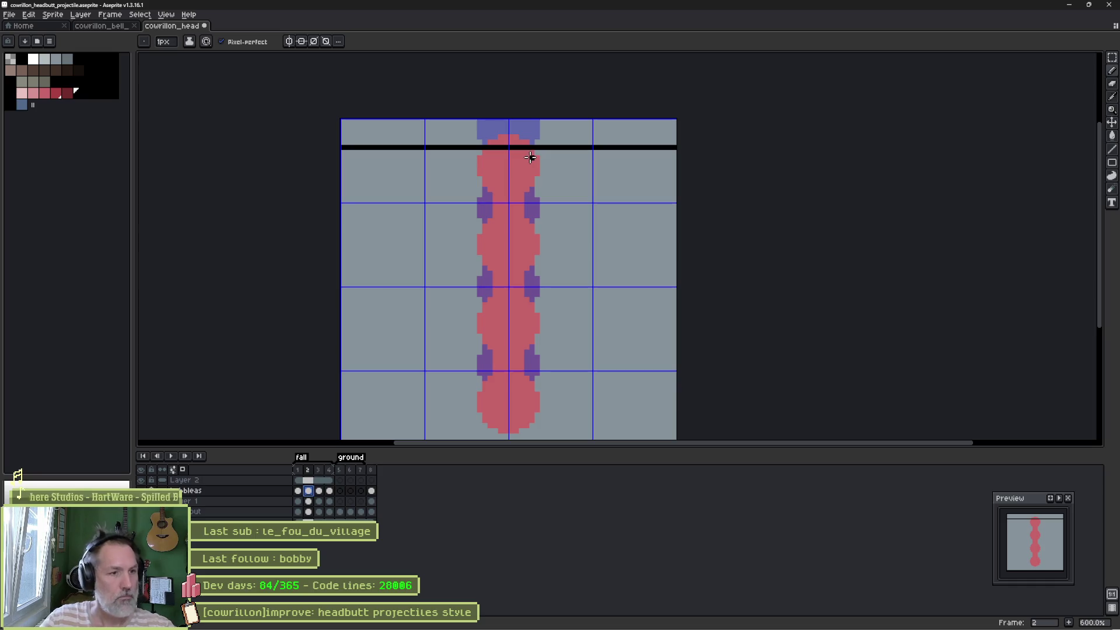
Erase the bubble pixels poking above the guide line on each fall frame
scroll(521, 158, "up", 1)
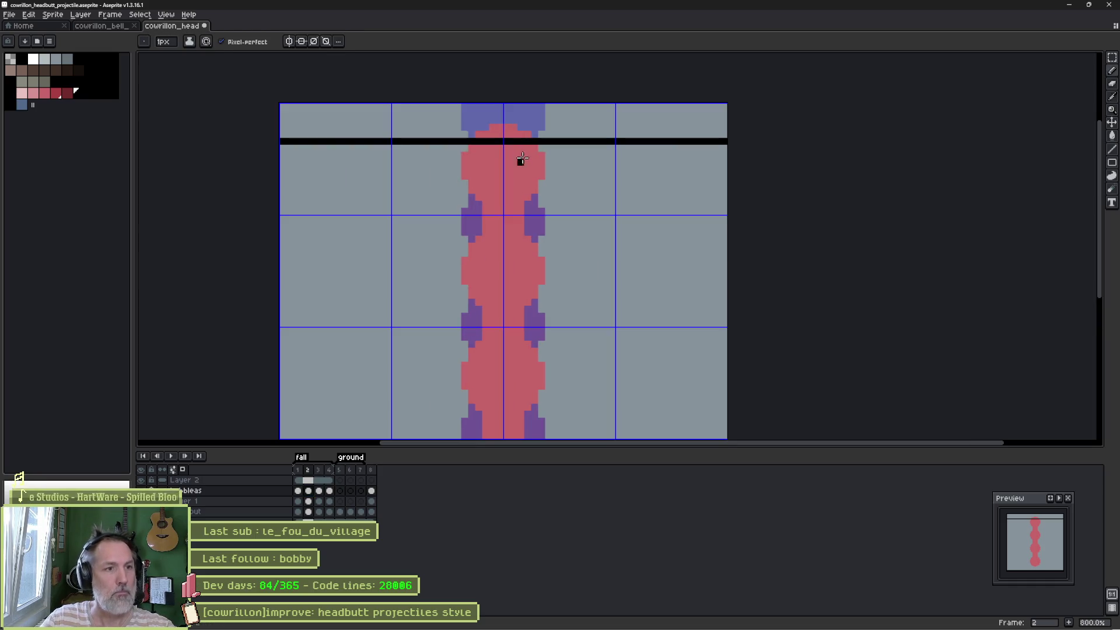
scroll(525, 175, "up", 3)
key("e")
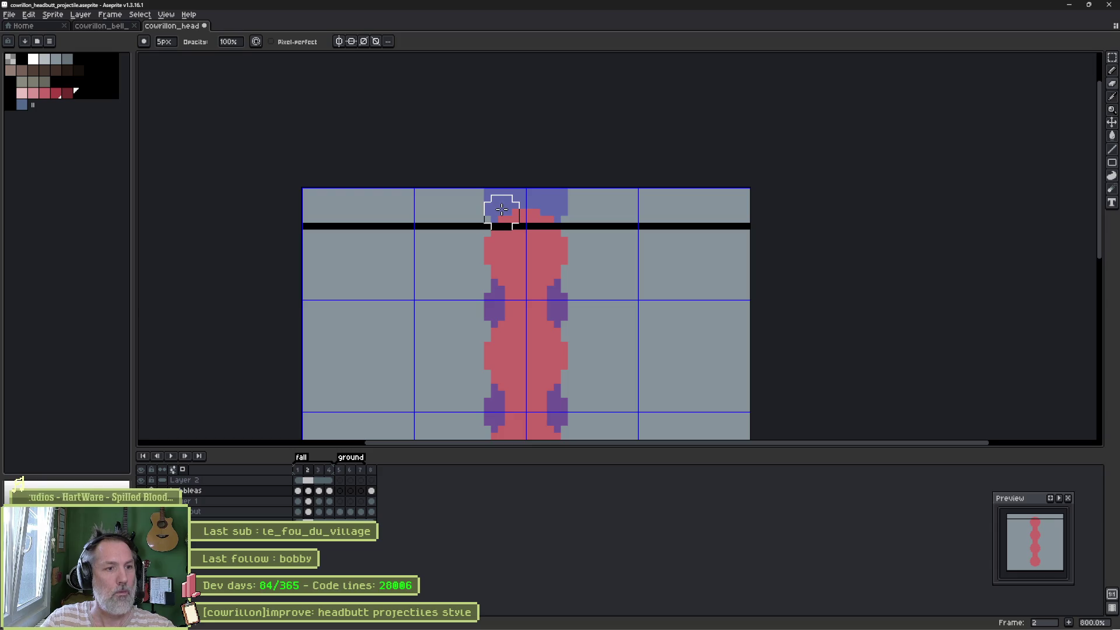
left_click(301, 493)
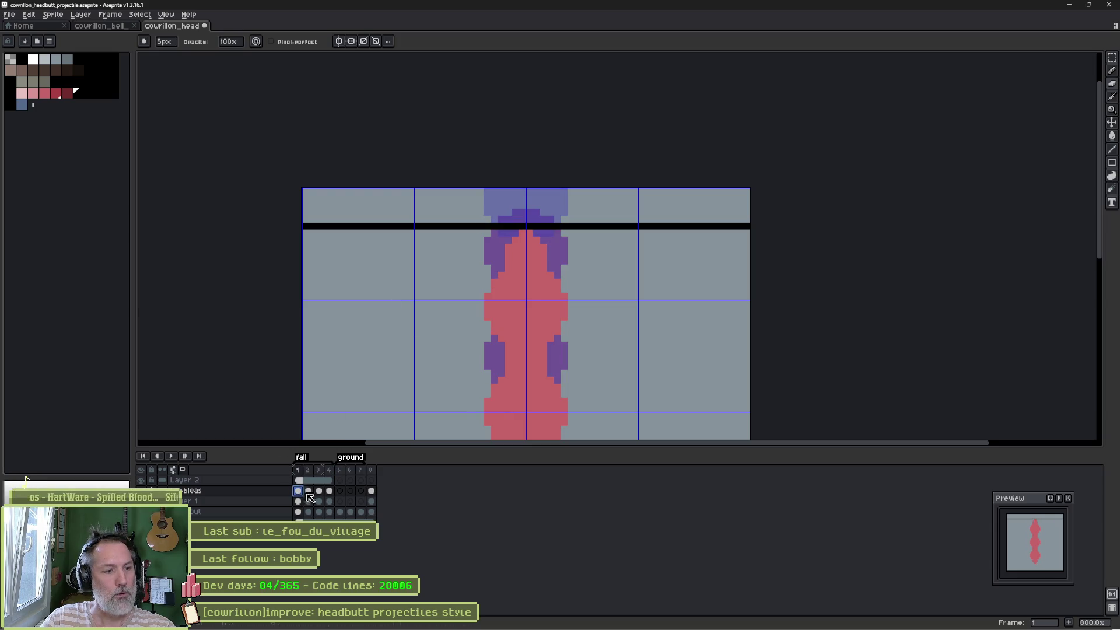
left_click(309, 492)
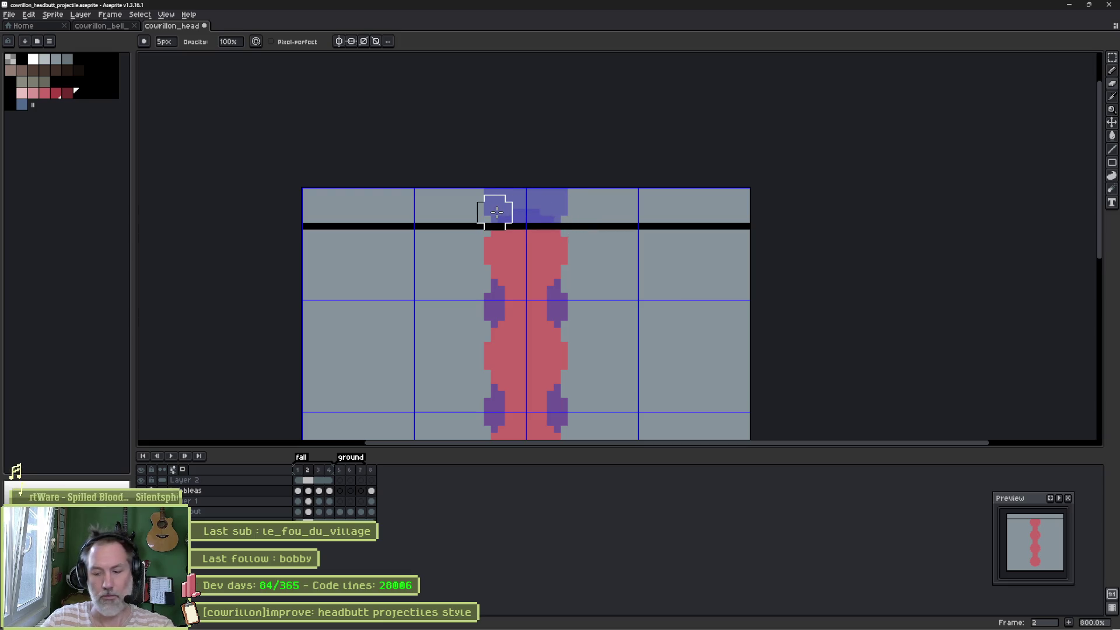
key("period")
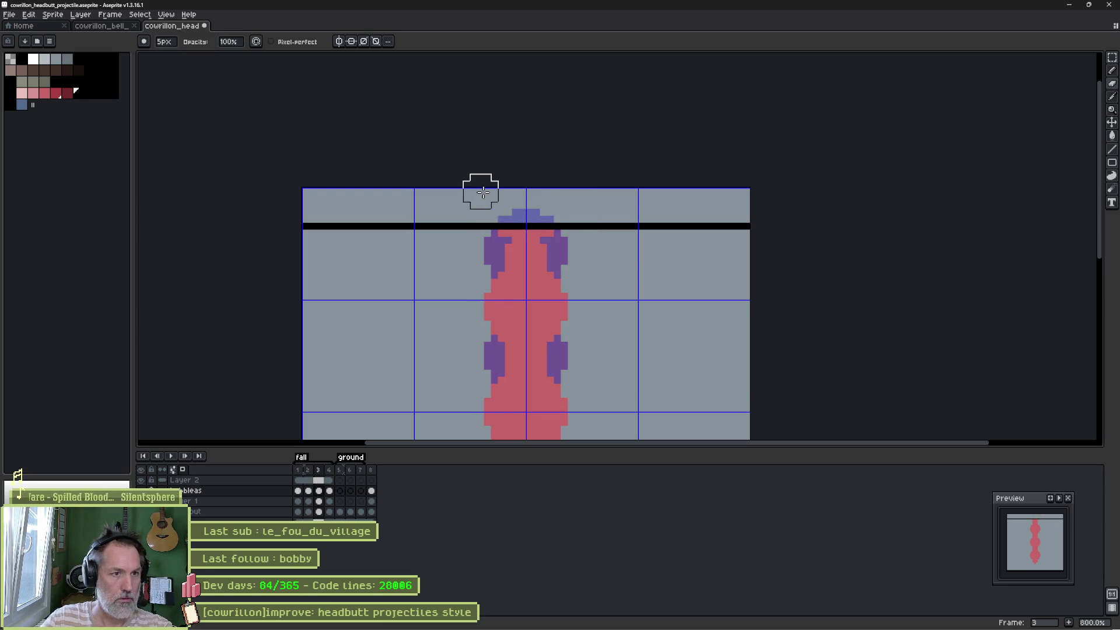
key("period")
key("period")
key("comma")
key("comma")
key("comma")
key("comma")
scroll(537, 274, "down", 5)
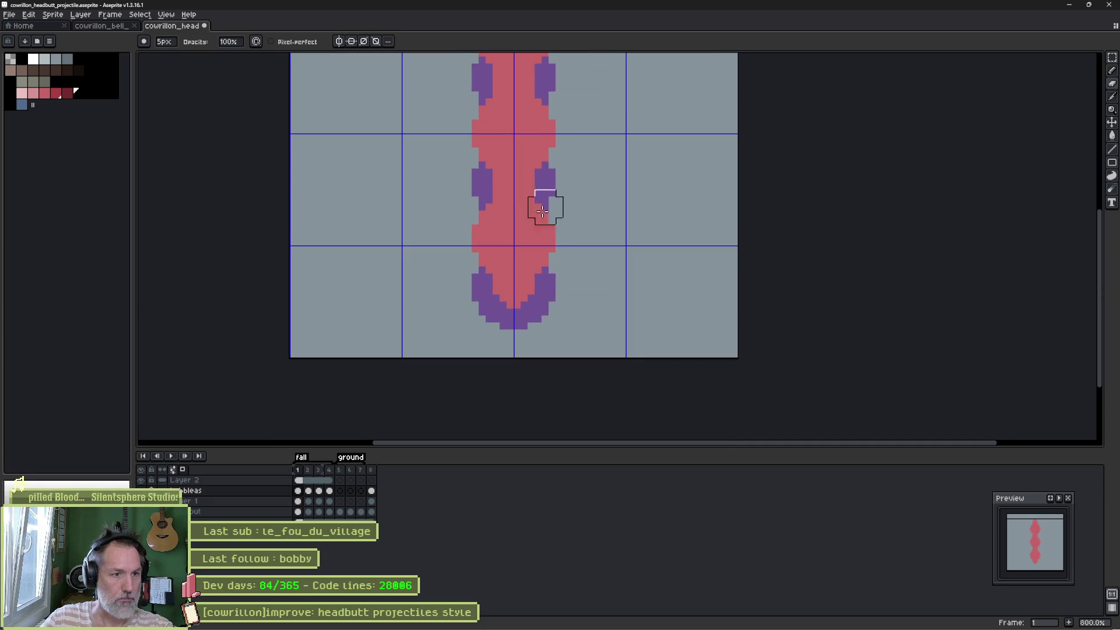
left_click(299, 479)
key("Delete")
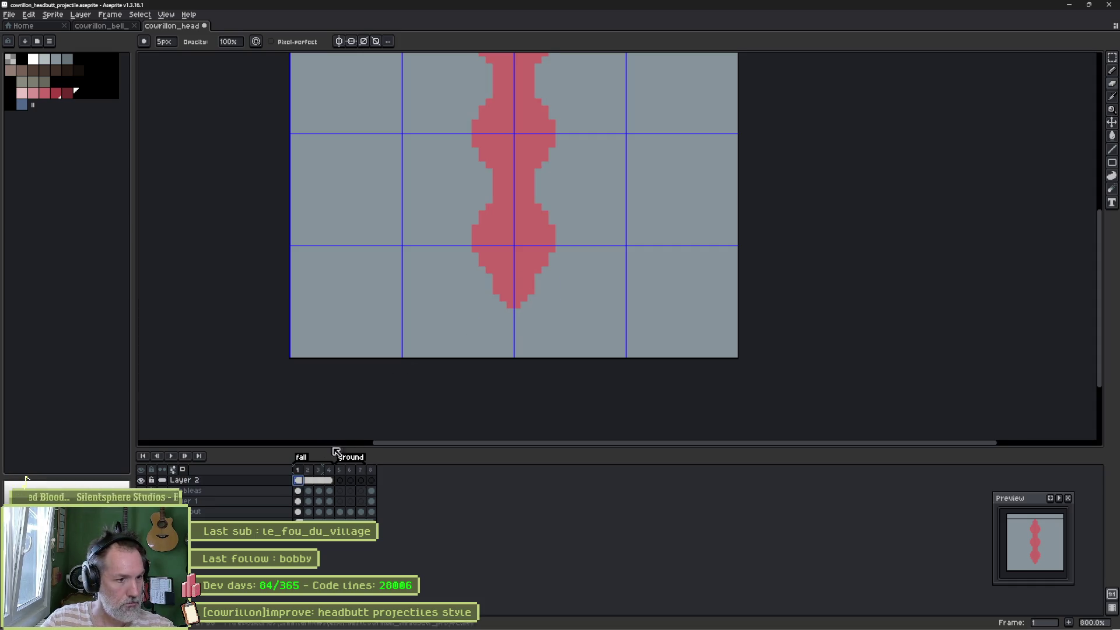
Pencil a black ground line below the sprite, then erase the pixels hanging below it on frames 2–4
key("e")
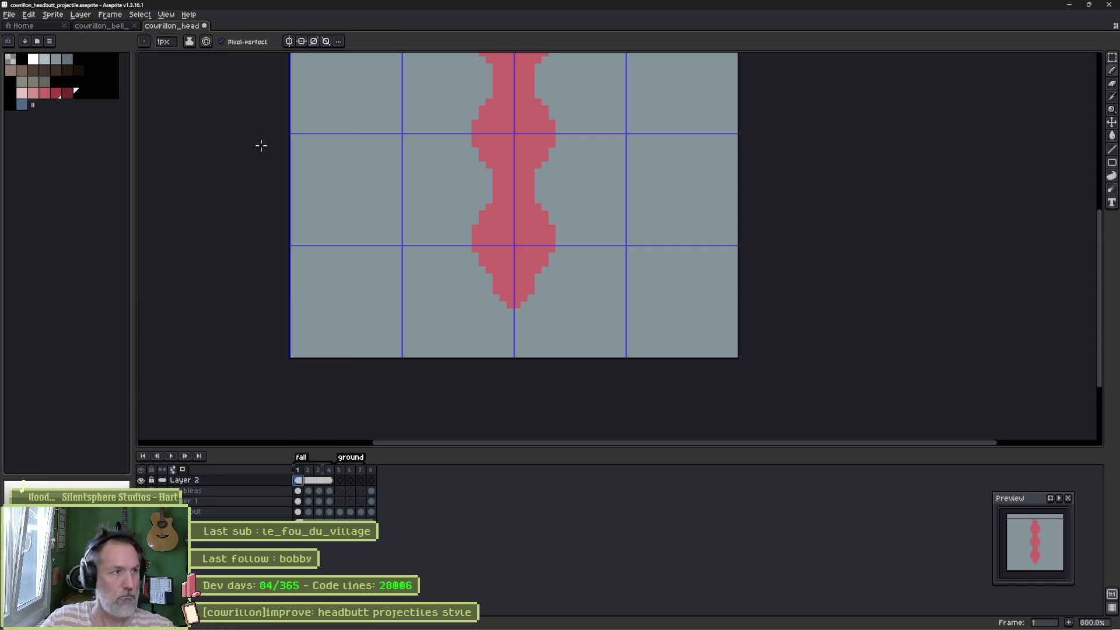
mouse_move(511, 310)
left_mouse_down()
mouse_move(755, 312)
mouse_move(315, 312)
left_mouse_up()
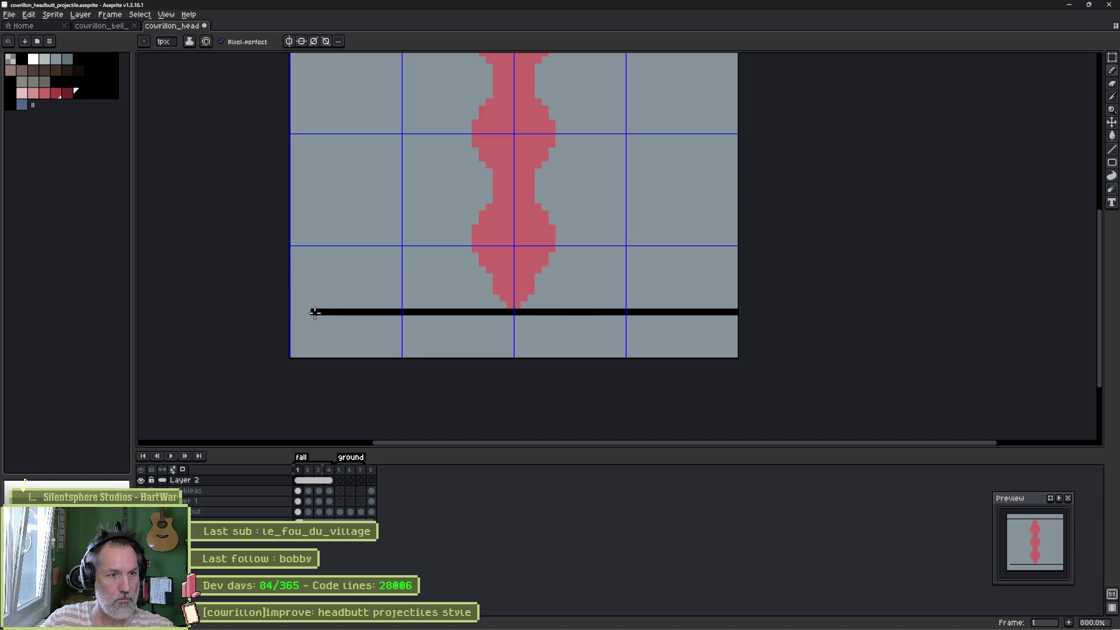
left_click(310, 491)
key("e")
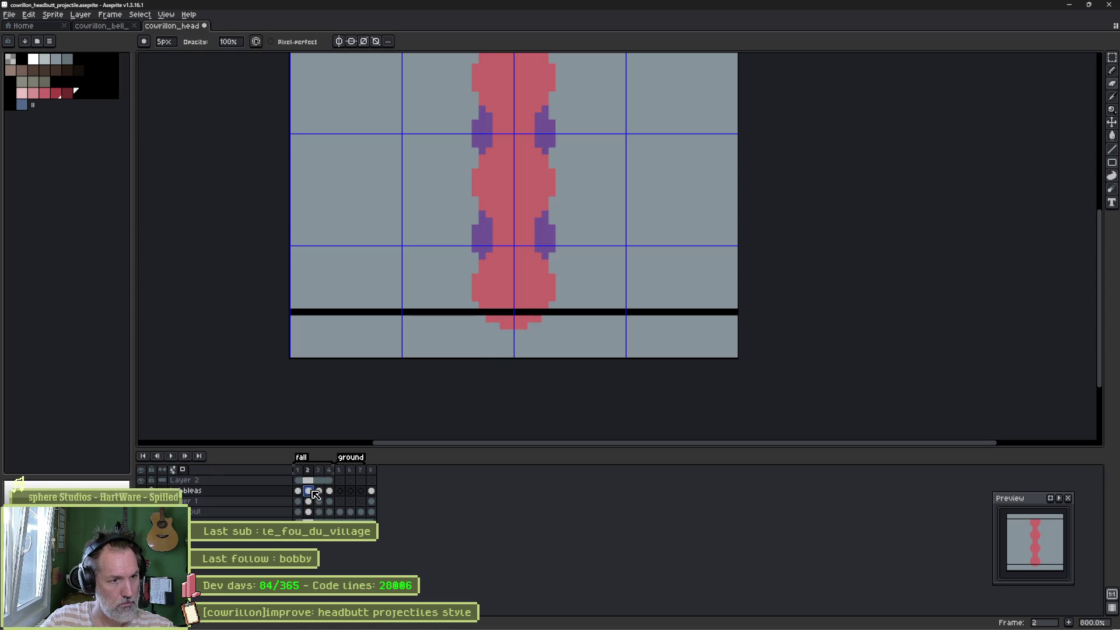
left_click_drag(489, 331, 565, 326)
key("Right")
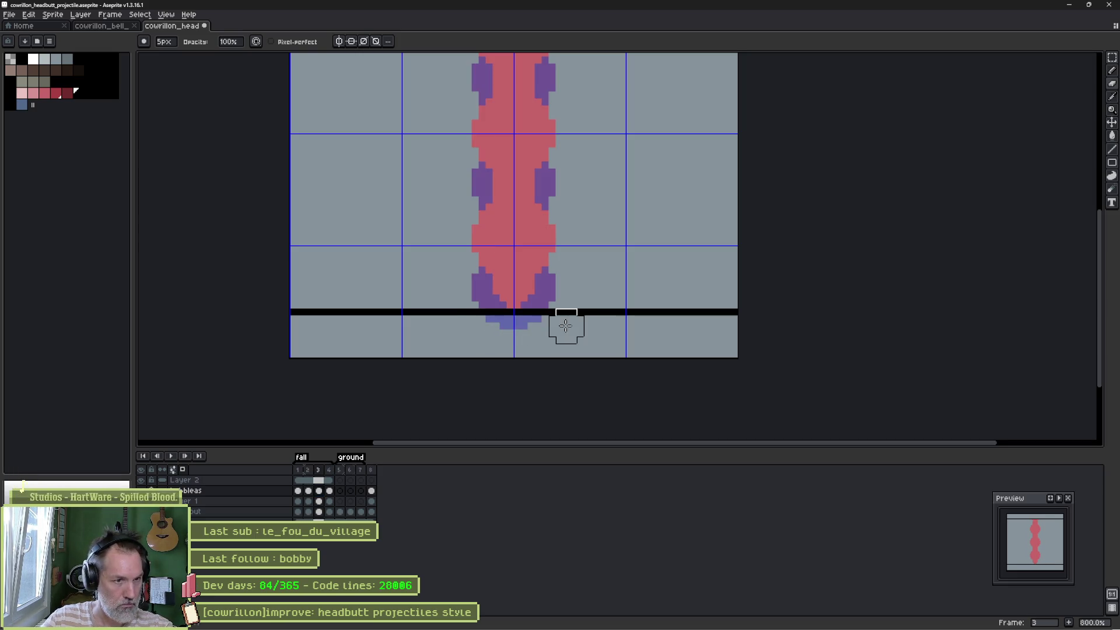
key("Right")
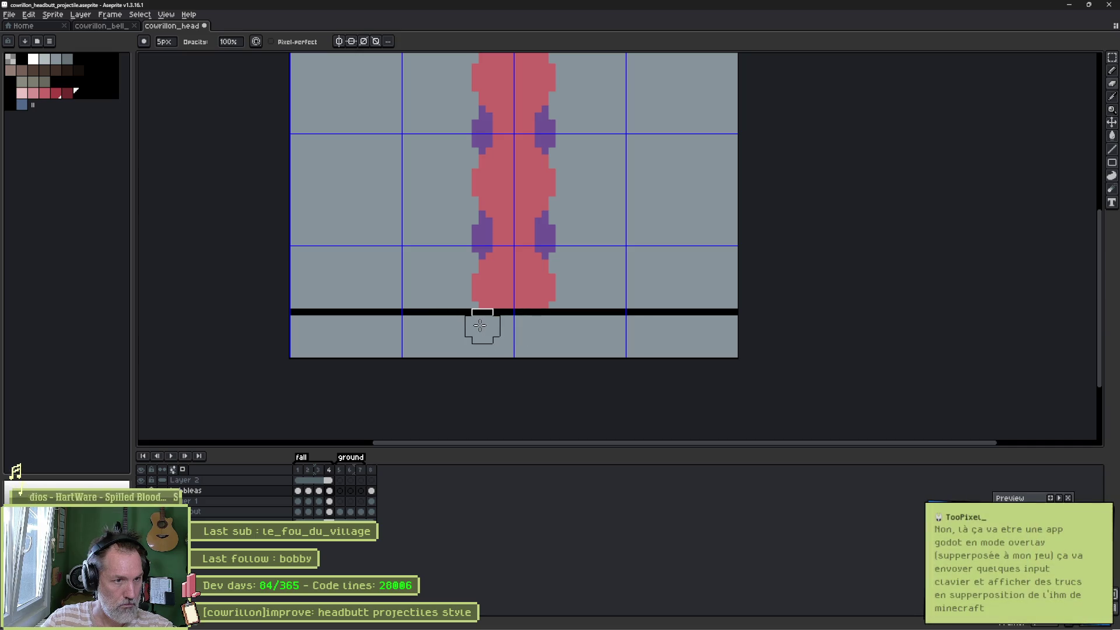
key("Left")
key("Left")
key("Left")
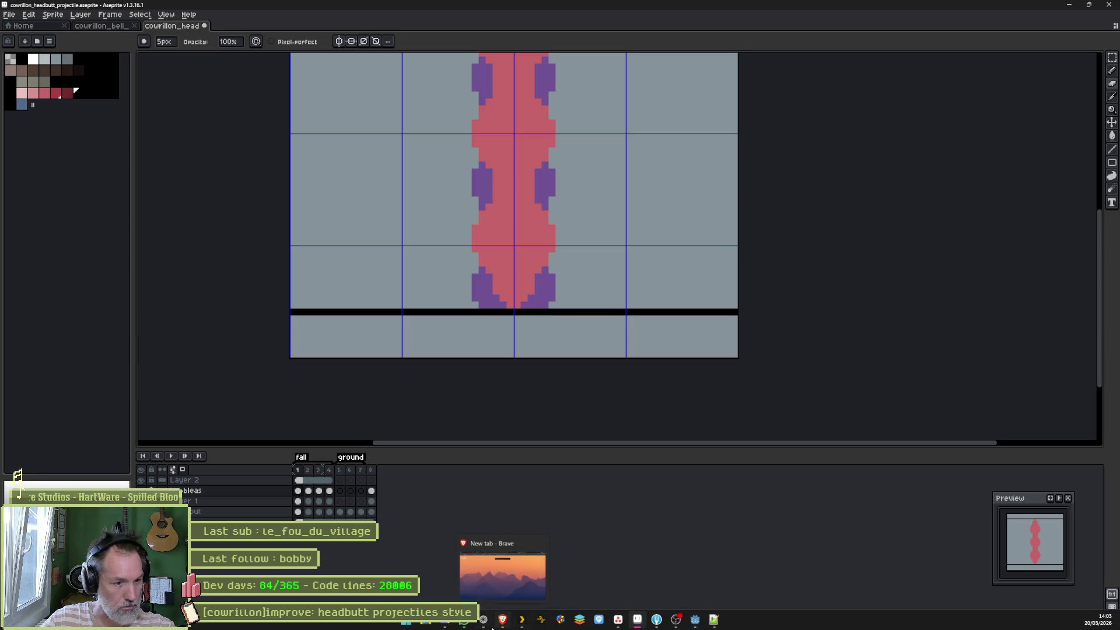
Switch to Brave and load the Twitch home page by entering 'twitch' in the address bar
left_click(493, 627)
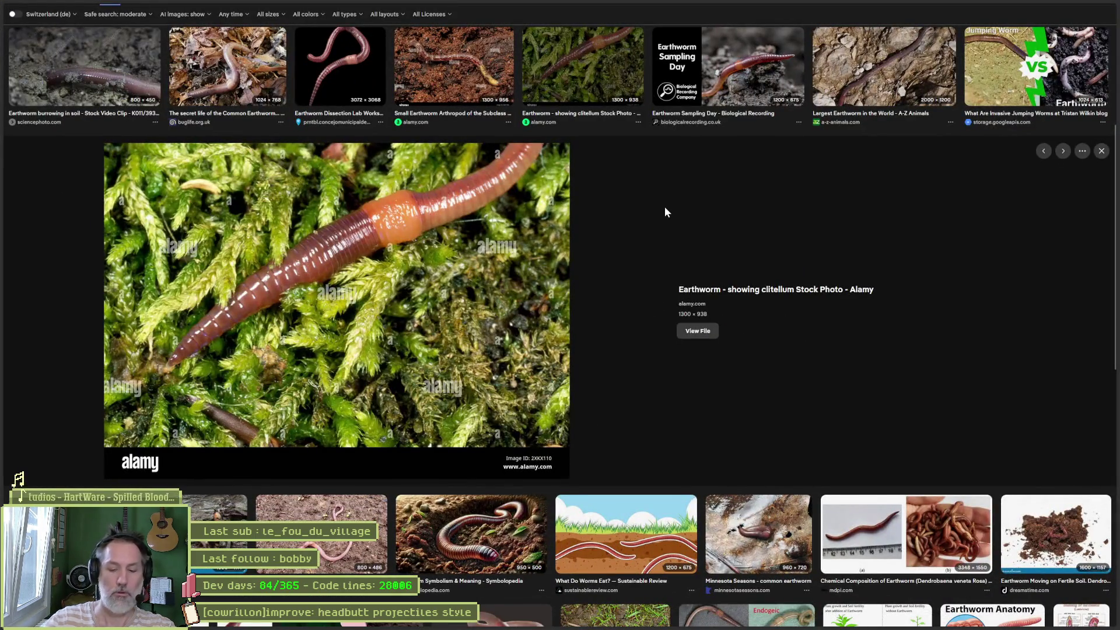
key("ctrl+l")
type("twitch")
key("Return")
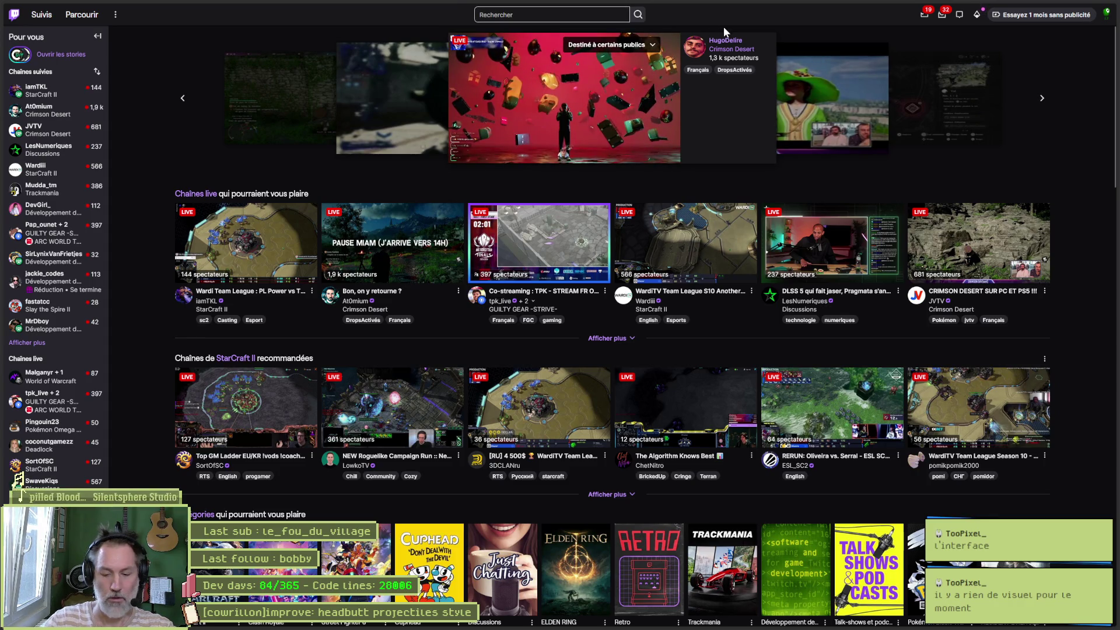
Open a followed streamer's channel and watch the stream replay fullscreen
key("ctrl+l")
key("Return")
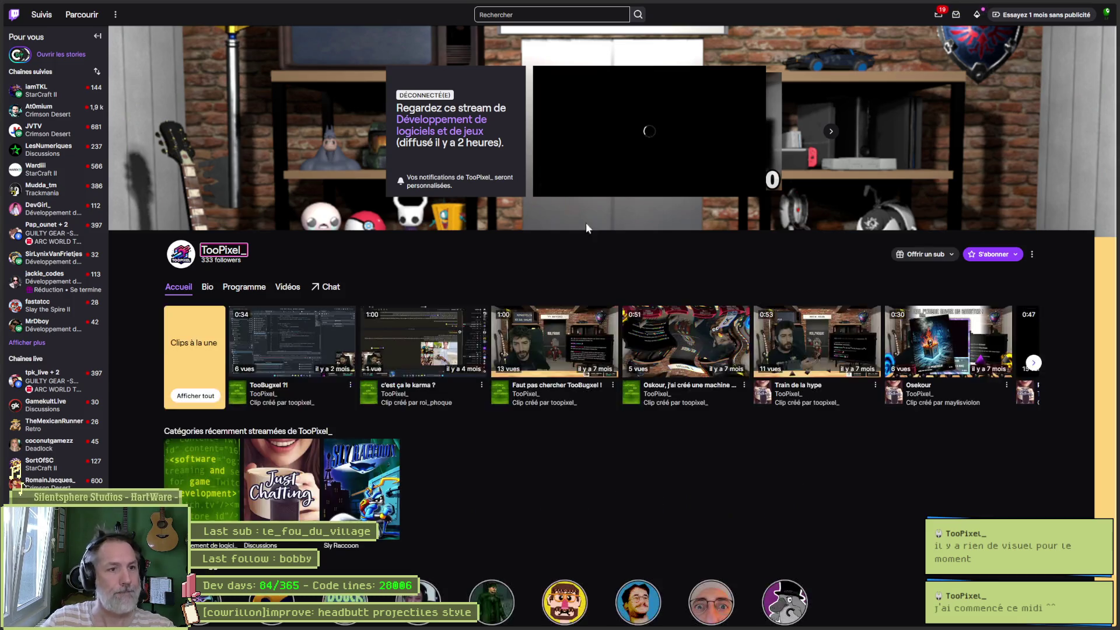
left_click(757, 186)
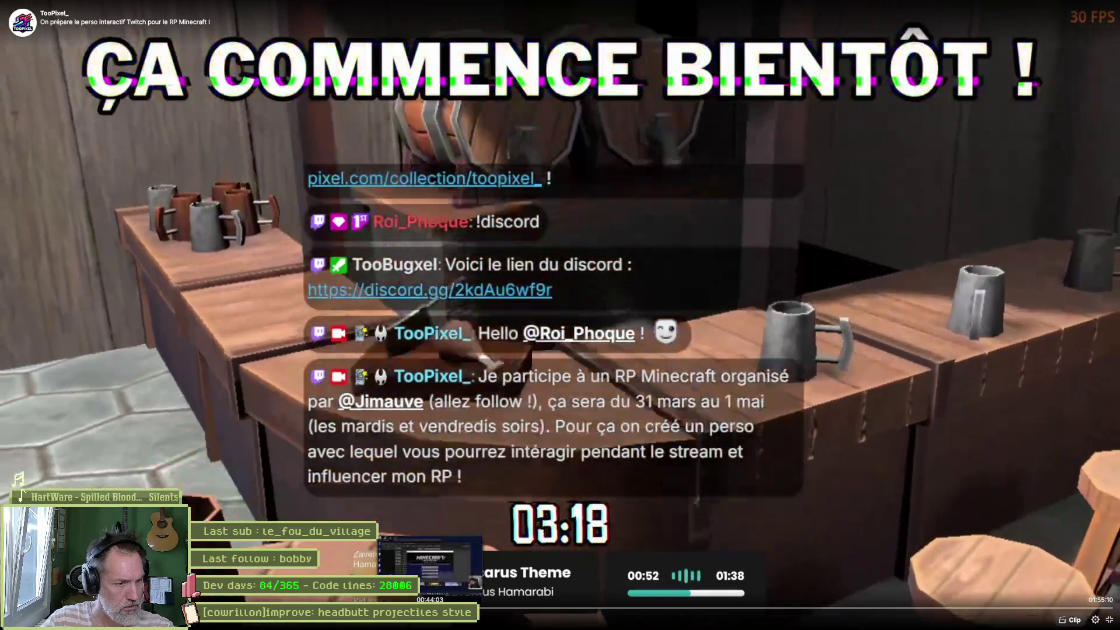
Skip ahead in the replay's seek bar to later moments, then return to Aseprite
left_click(430, 607)
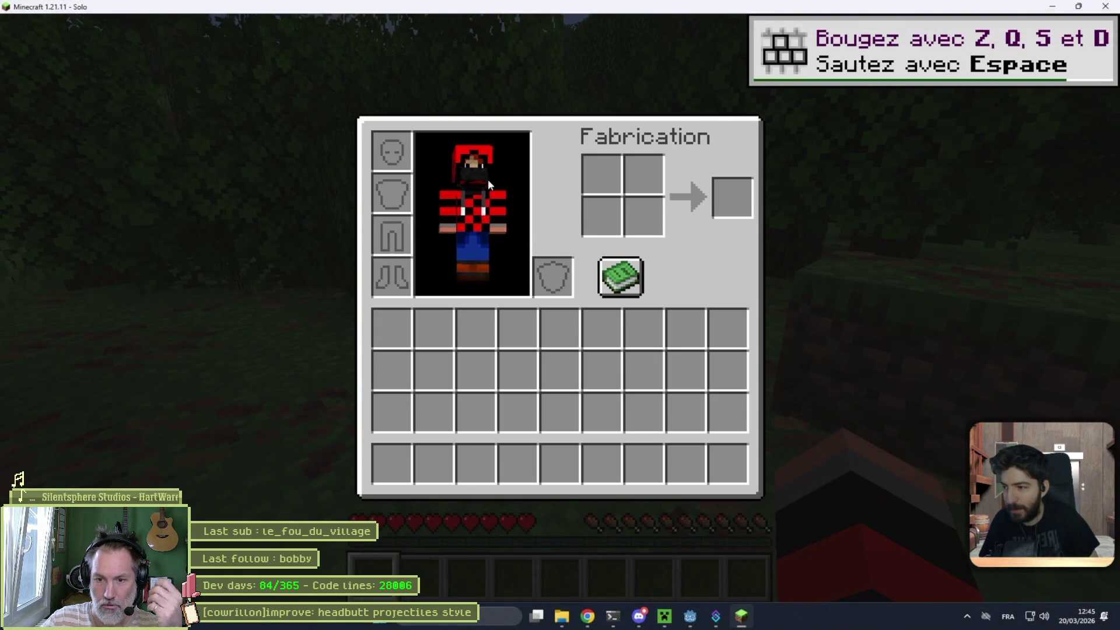
mouse_move(863, 448)
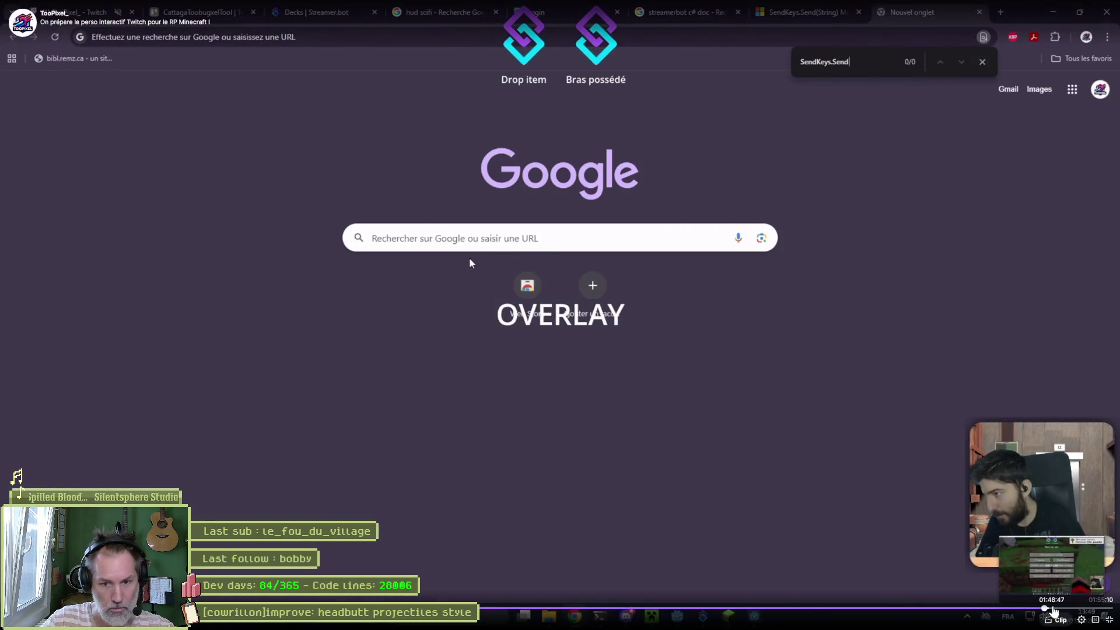
left_click(1054, 610)
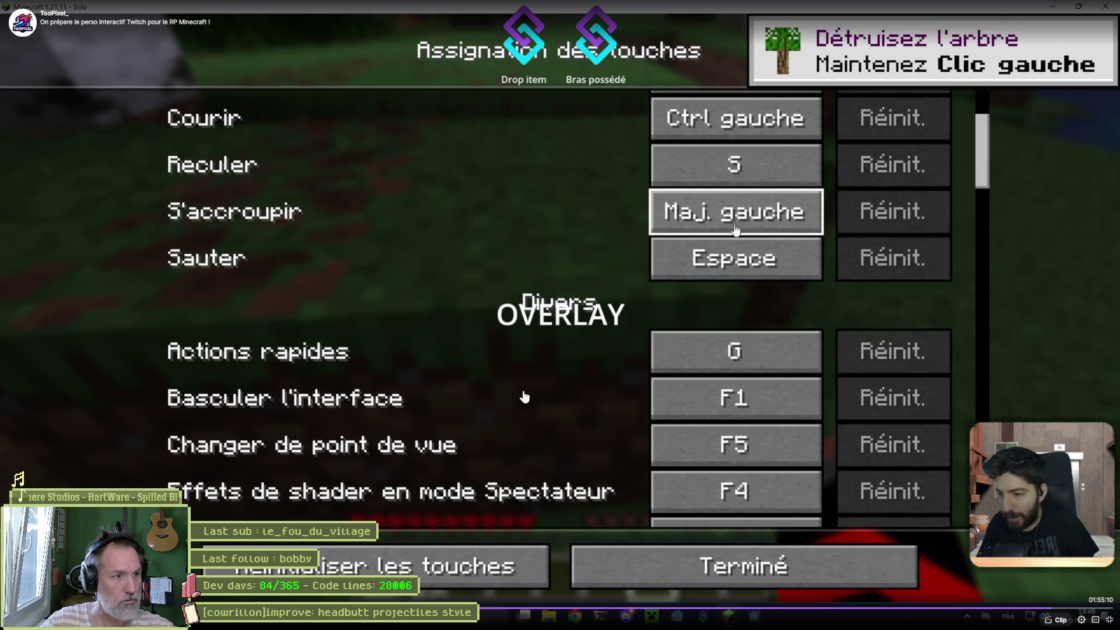
key("alt+Tab")
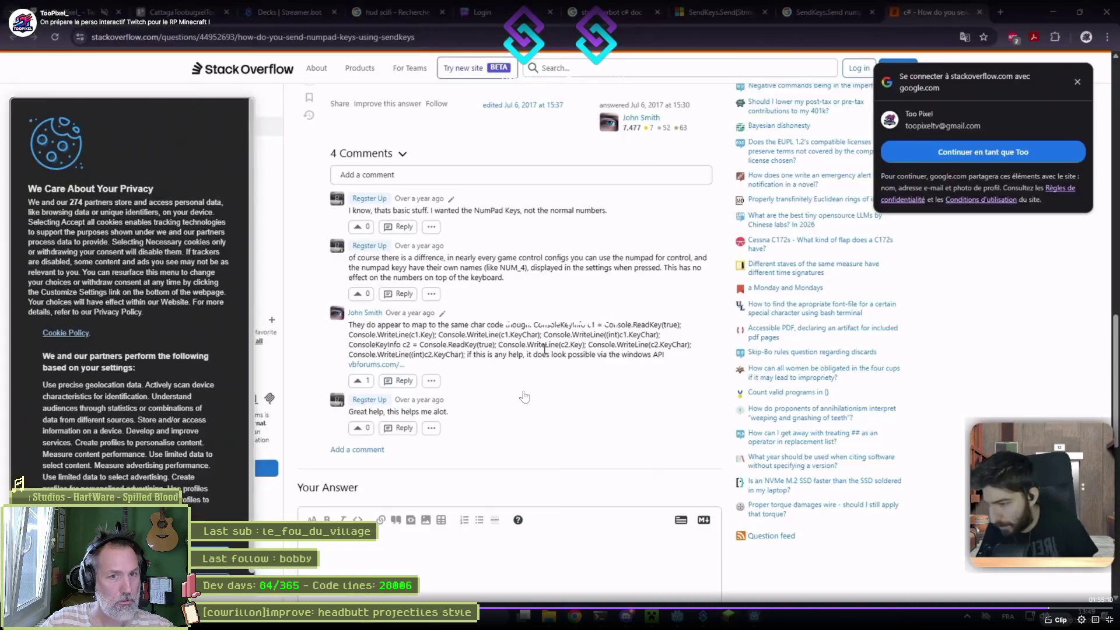
left_click(1048, 610)
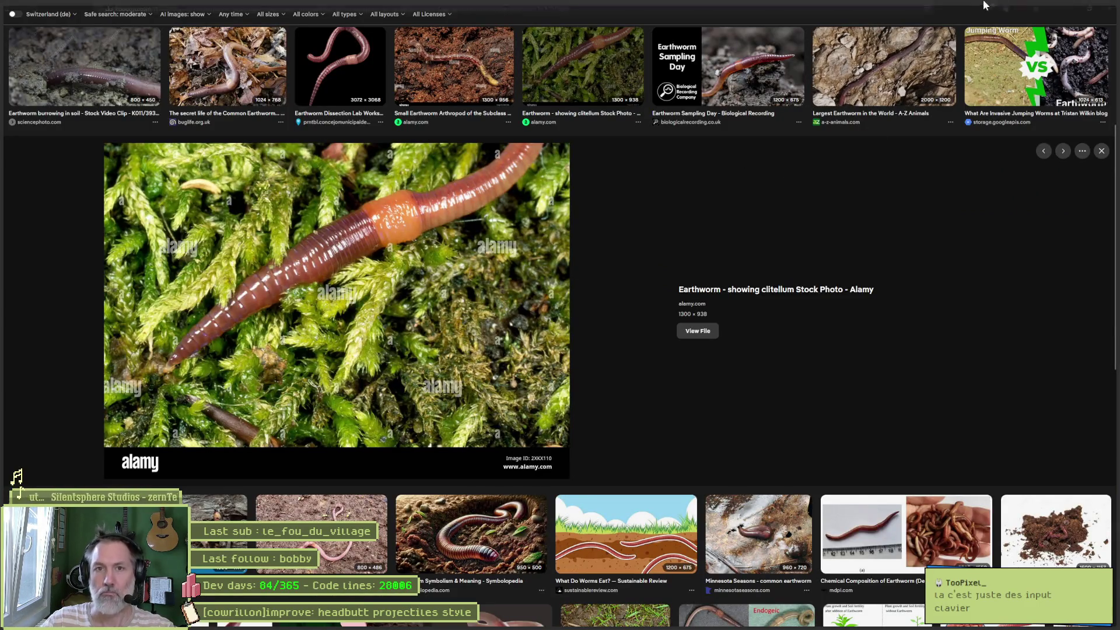
key("alt+Tab")
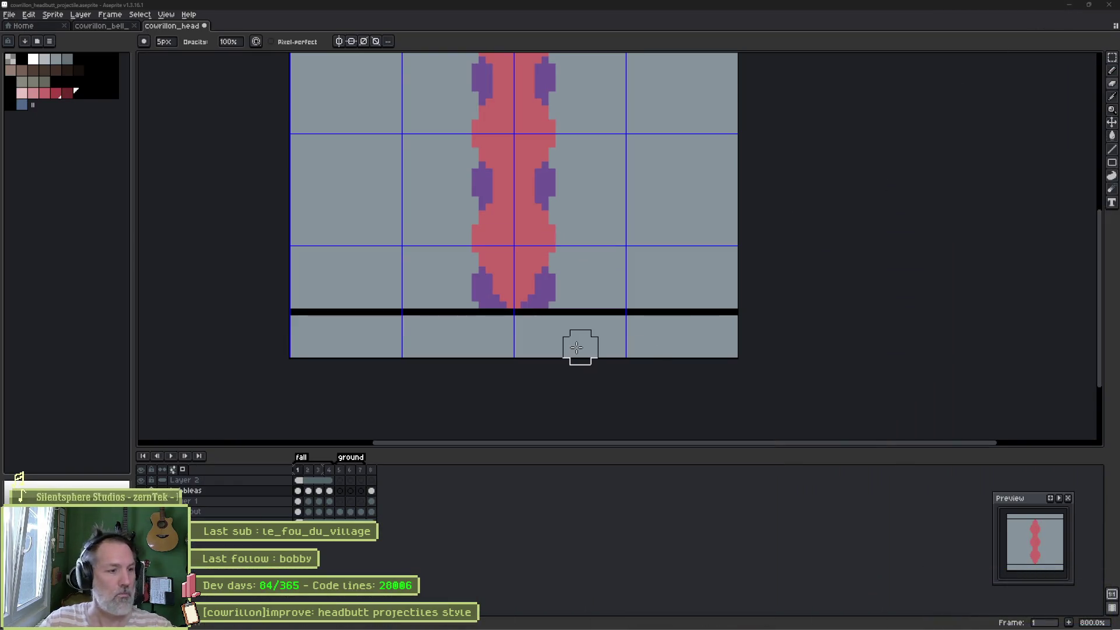
On frame 2, try blue-purple shading strokes along the body edges, then undo them
left_click(299, 491)
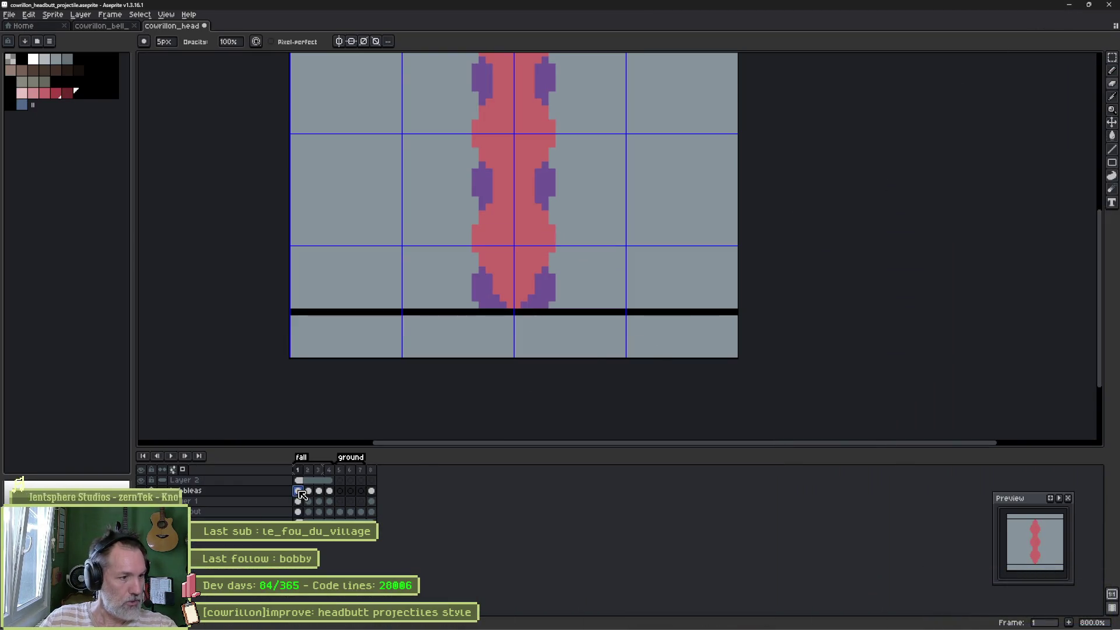
left_click(308, 491)
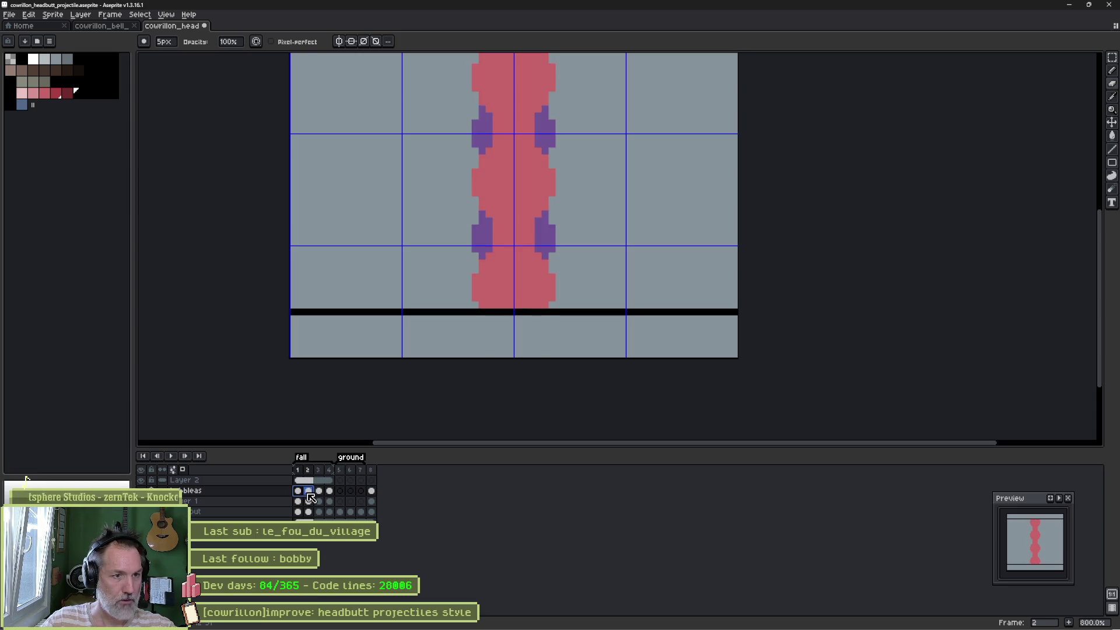
scroll(490, 318, "up", 3)
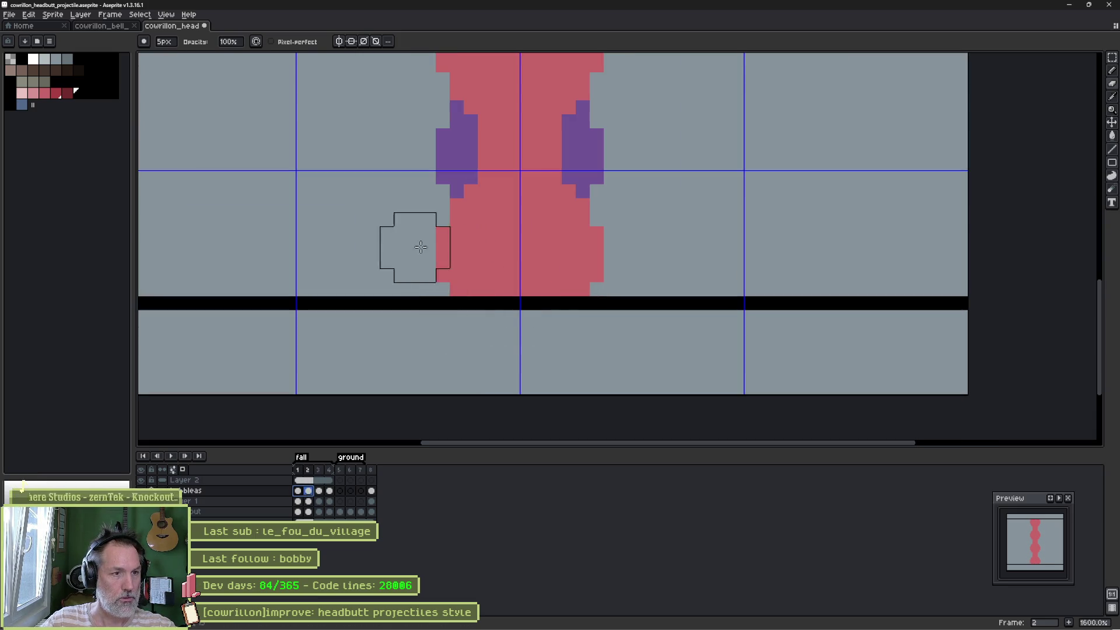
mouse_move(409, 223)
left_mouse_down()
mouse_move(413, 267)
mouse_move(468, 327)
left_mouse_up()
left_click_drag(629, 272, 627, 286)
key("ctrl+z")
key("ctrl+z")
key("ctrl+z")
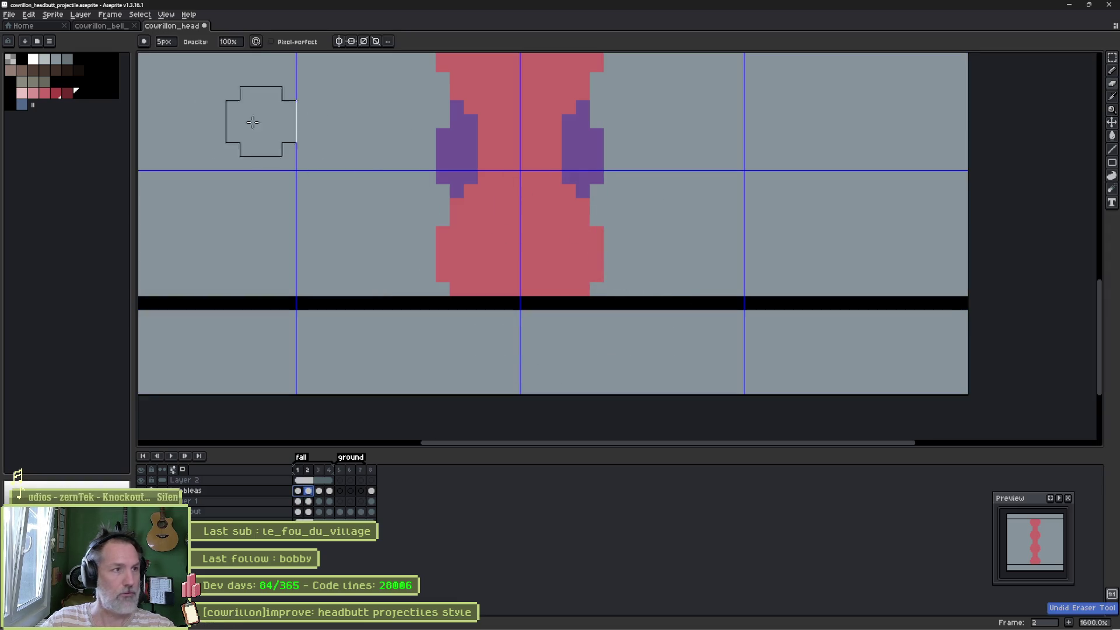
Turn on vertical-axis symmetry and paint mirrored lavender shading along the body's top edges
left_click(339, 42)
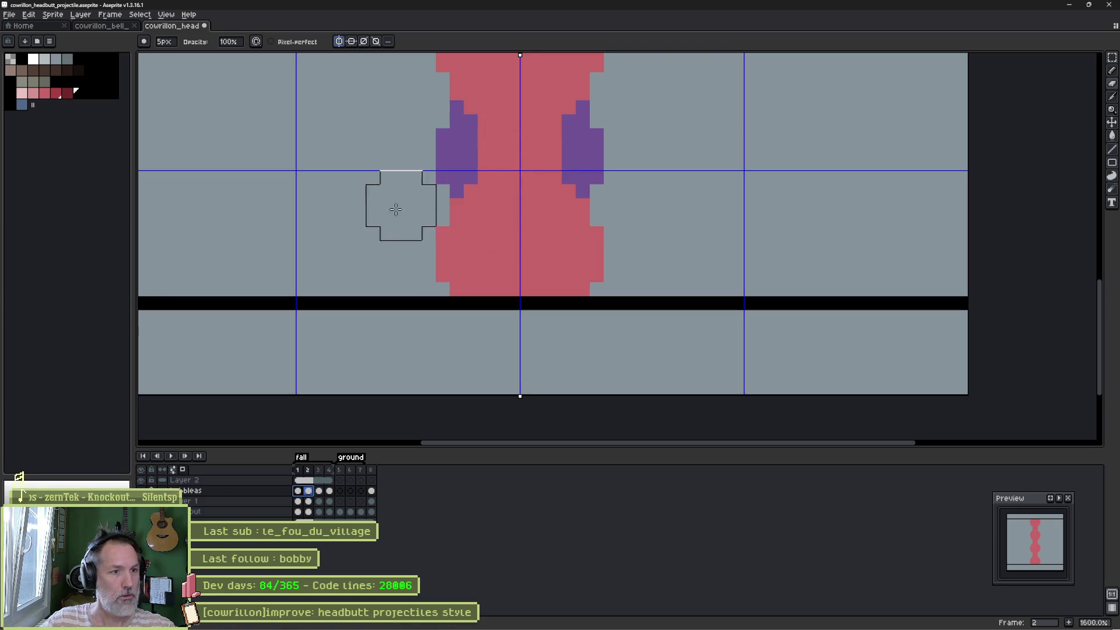
scroll(612, 169, "down", 5)
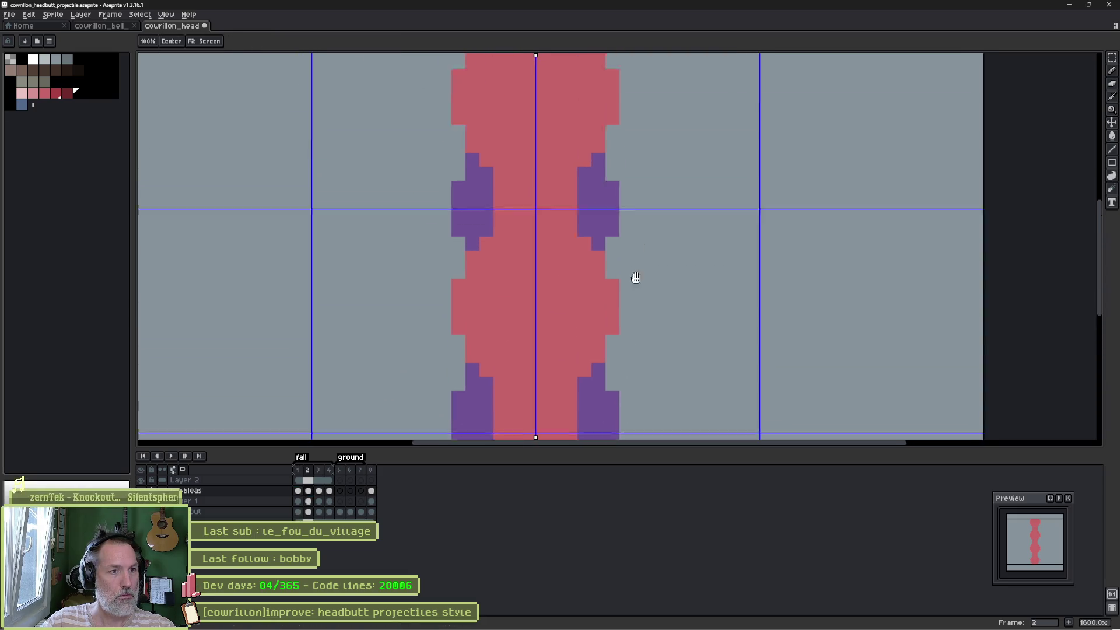
scroll(619, 223, "up", 2)
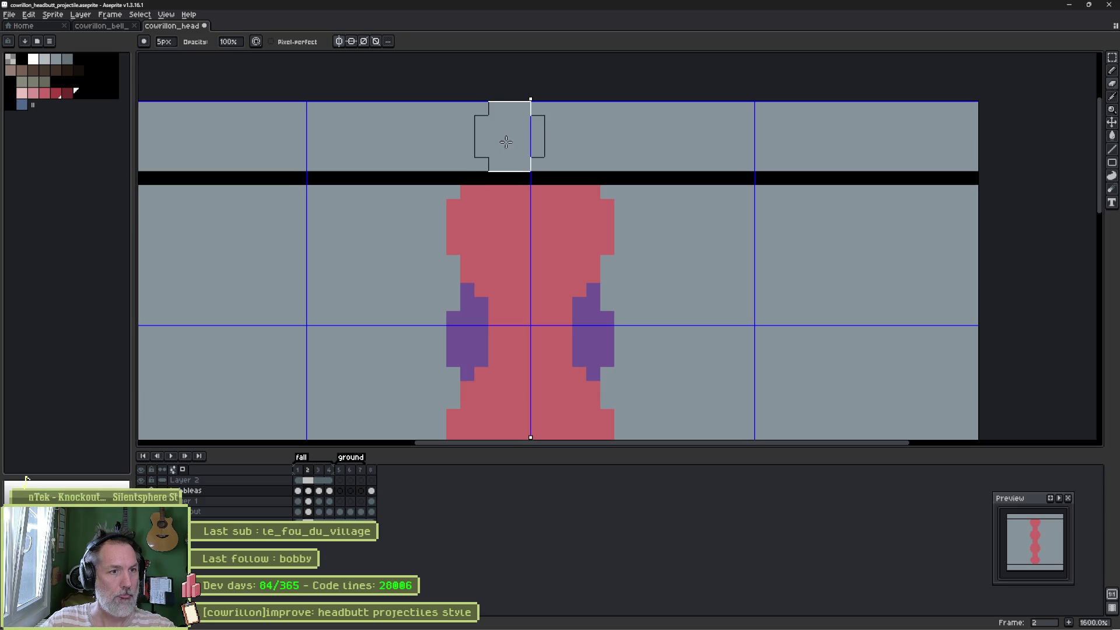
mouse_move(493, 155)
left_mouse_down()
mouse_move(441, 185)
mouse_move(418, 213)
mouse_move(407, 255)
left_mouse_up()
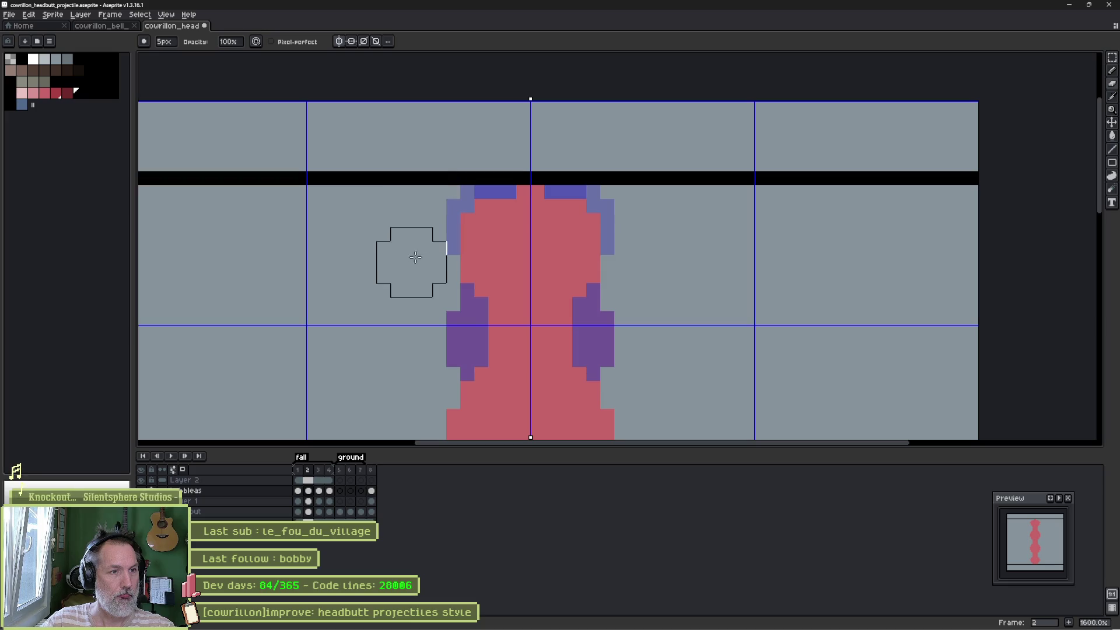
scroll(442, 343, "down", 3)
scroll(445, 240, "up", 4)
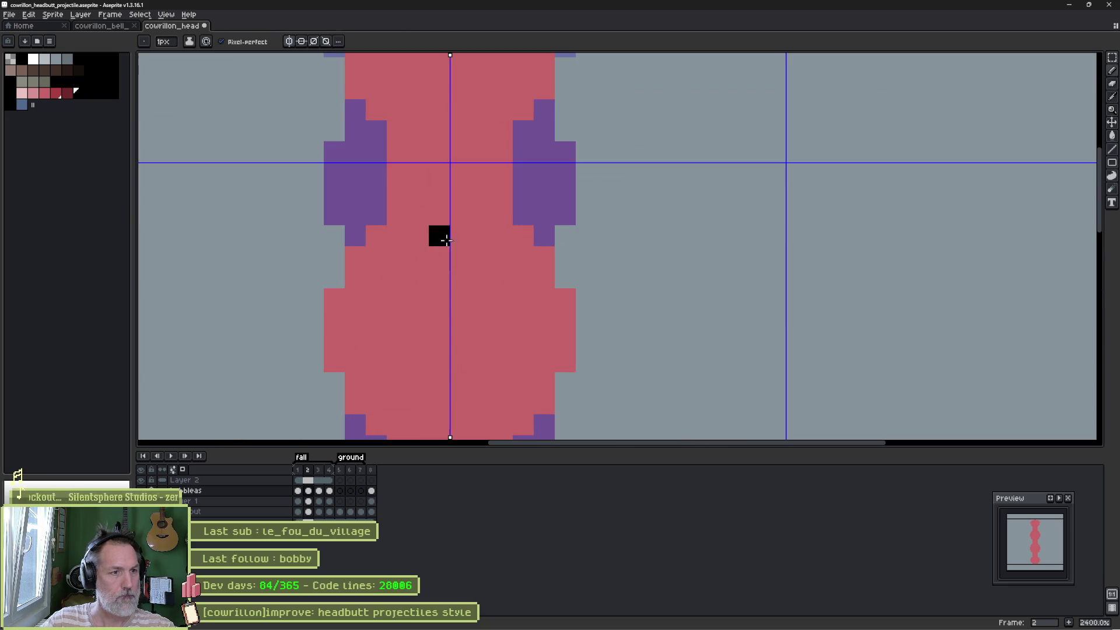
Pick the body red, disable Pixel-perfect, and repaint frame 2's purple bulges red symmetrically
left_click(418, 232, "alt")
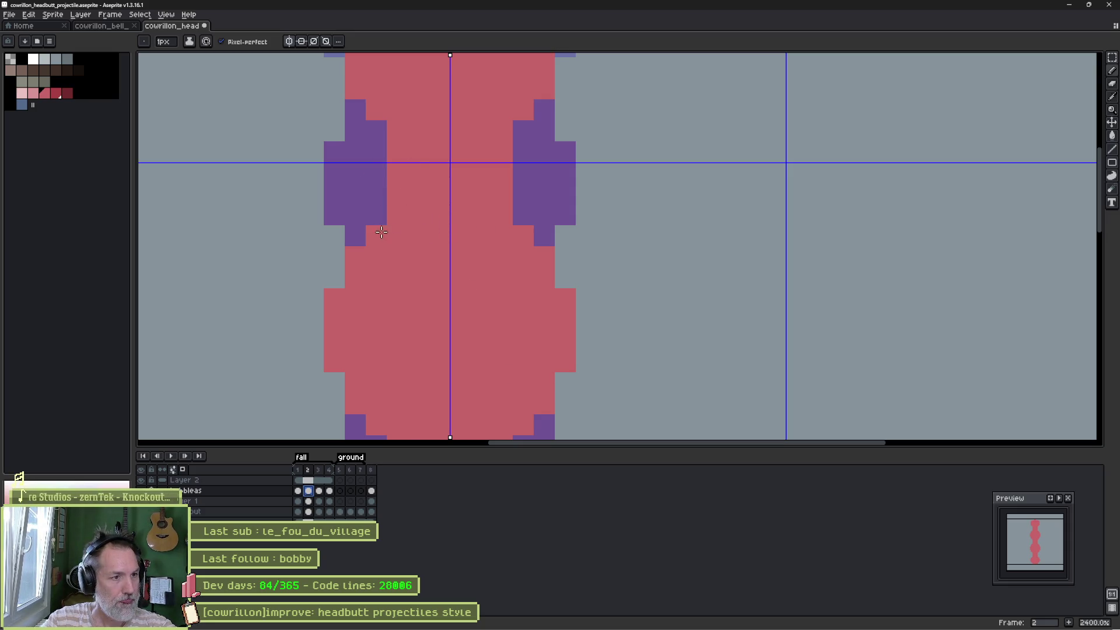
key("Return")
left_click(222, 42)
mouse_move(405, 162)
left_mouse_down()
mouse_move(368, 120)
mouse_move(379, 175)
left_mouse_up()
scroll(408, 233, "up", 3)
mouse_move(373, 283)
left_mouse_down()
mouse_move(394, 317)
mouse_move(416, 155)
left_mouse_up()
left_click_drag(376, 195, 339, 228)
left_click(314, 266)
left_click_drag(332, 44, 385, 234)
left_click_drag(374, 280, 367, 315)
left_click_drag(398, 349, 434, 148)
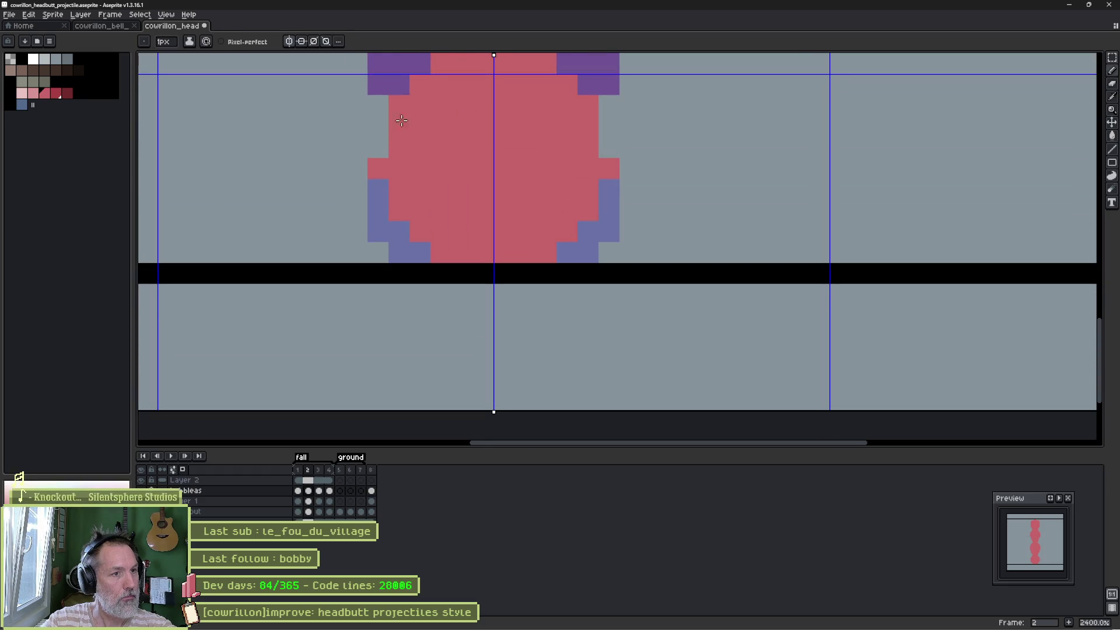
left_click_drag(418, 92, 375, 165)
On frame 3, erase stray mirrored pixels near the top and paint the middle purple blocks red
scroll(475, 152, "up", 5)
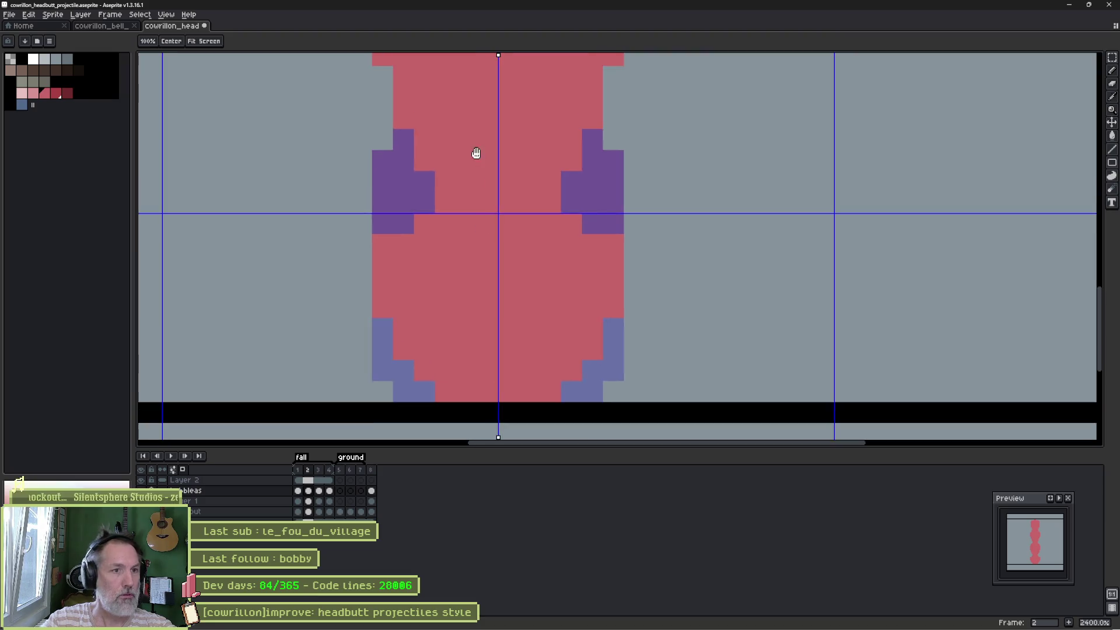
left_click_drag(474, 142, 483, 248)
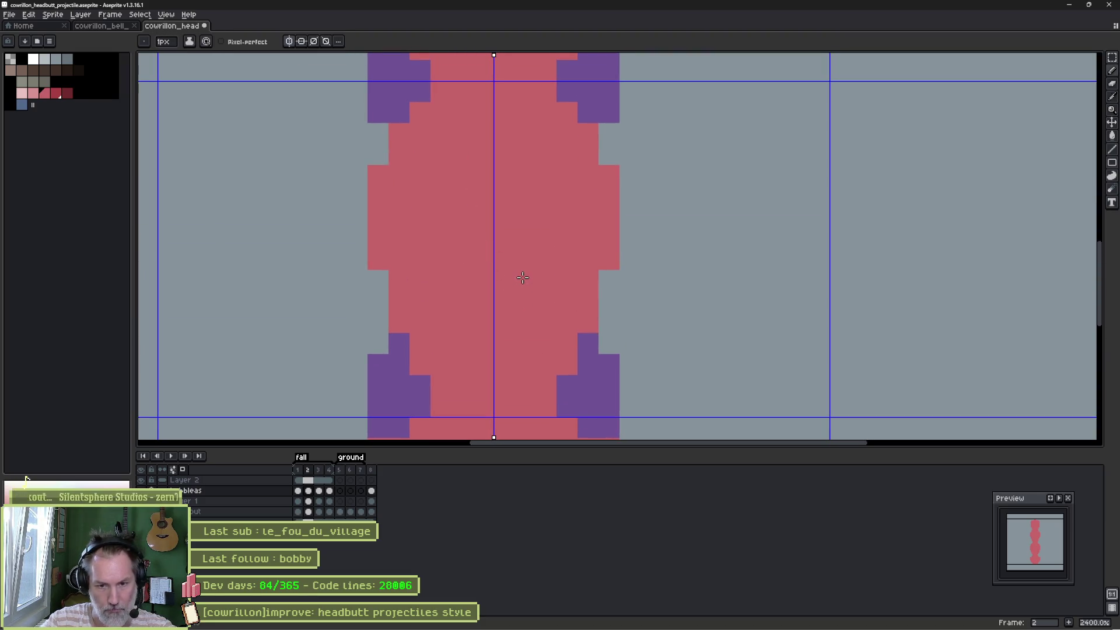
scroll(522, 275, "down", 2)
scroll(514, 234, "up", 3)
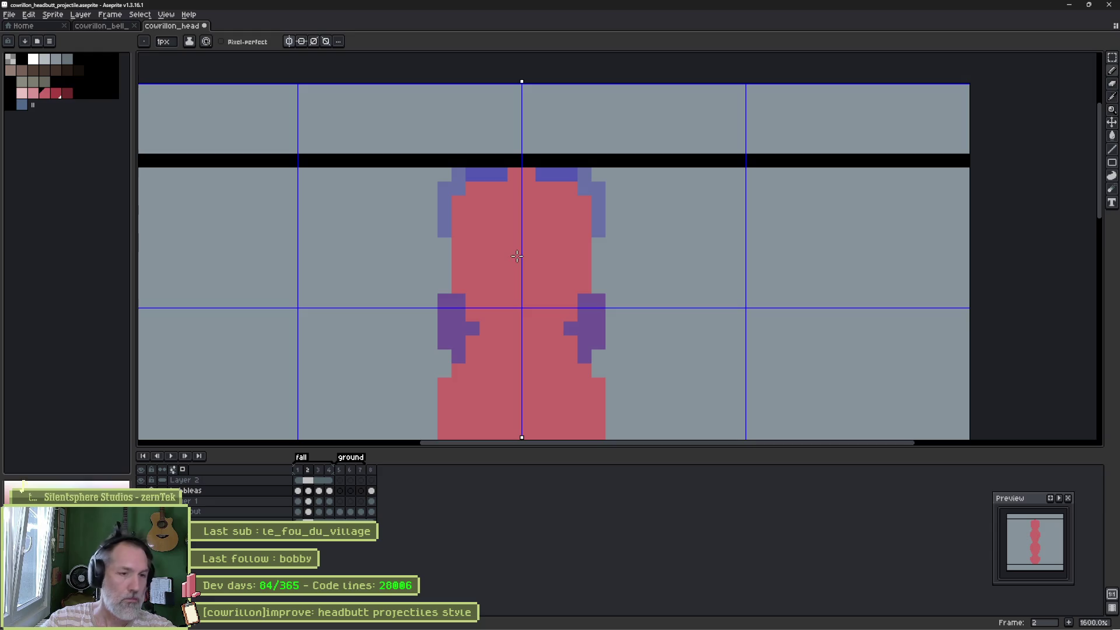
key("Right")
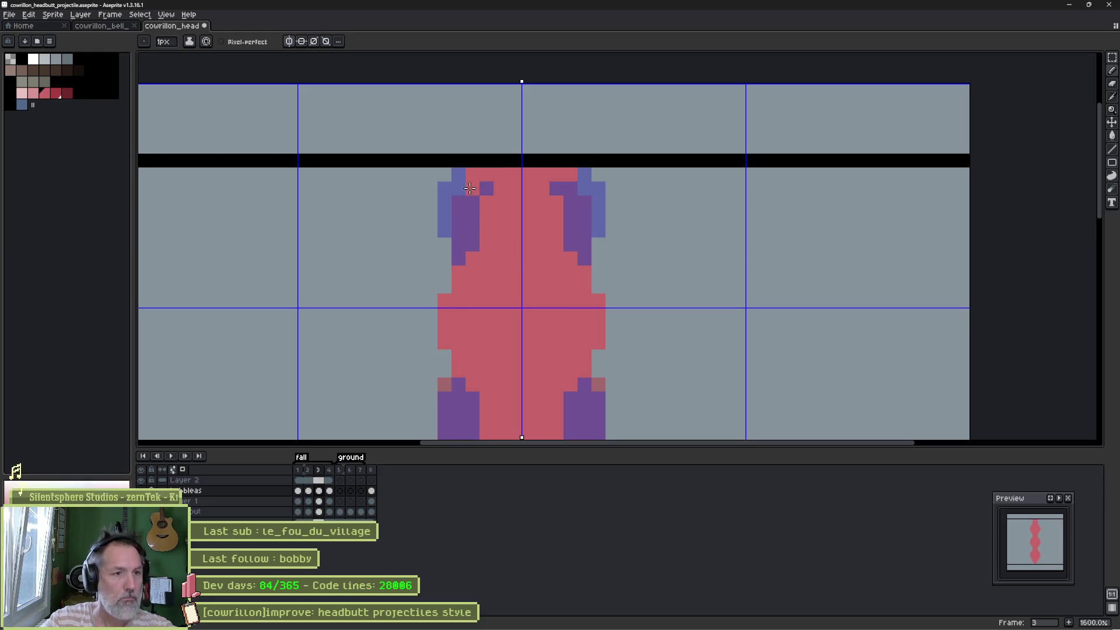
key("e")
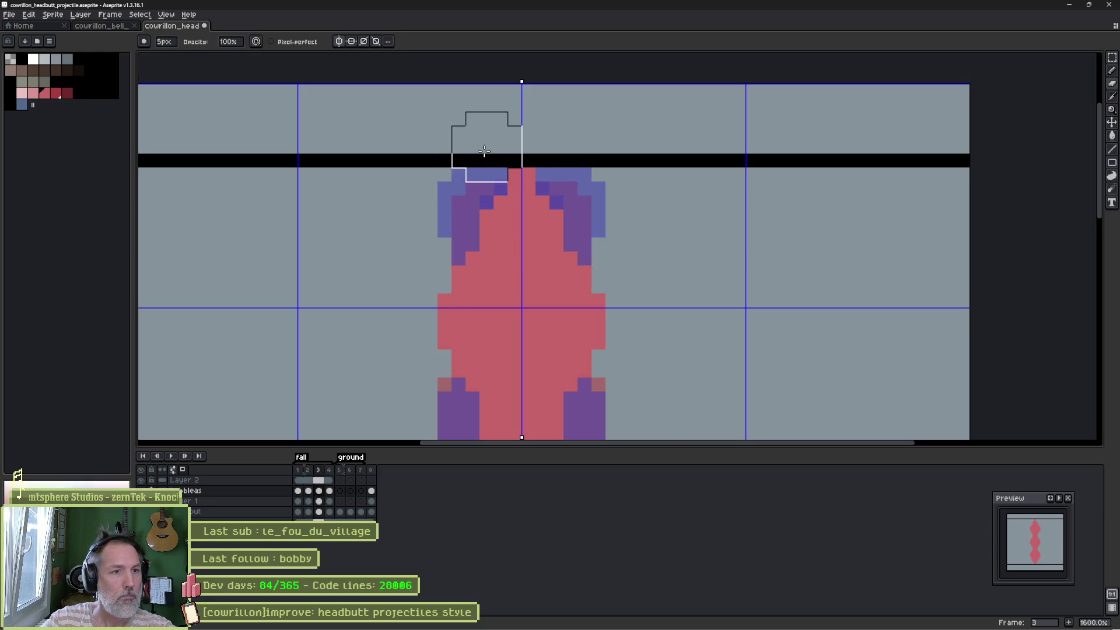
left_click_drag(482, 283, 473, 96)
key("b")
left_click(463, 211)
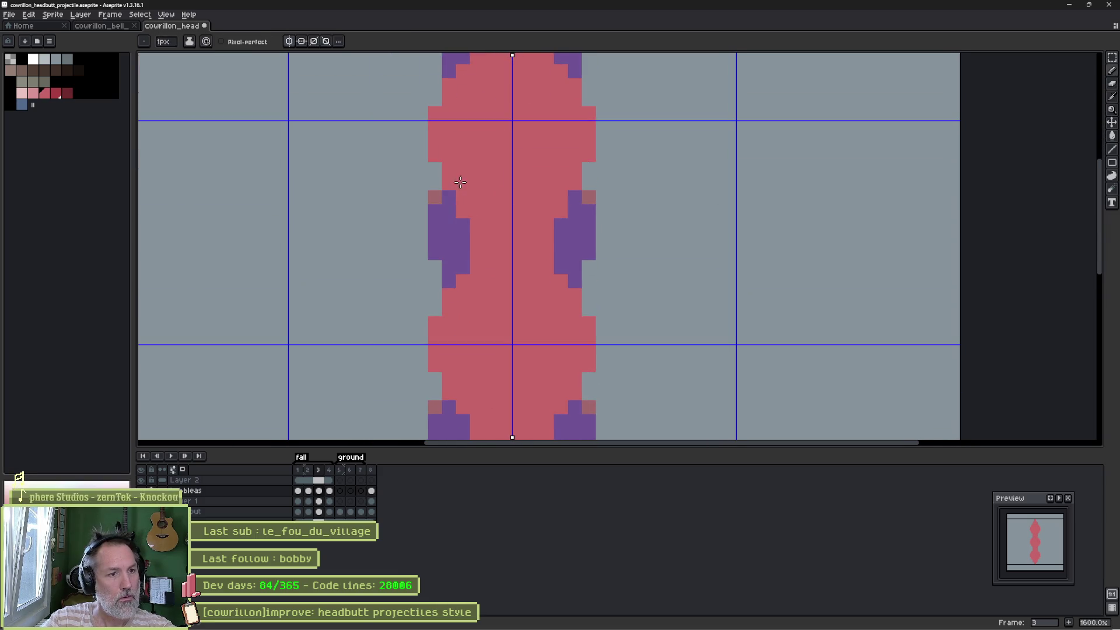
left_click_drag(464, 150, 460, 338)
mouse_move(466, 341)
left_mouse_down()
mouse_move(496, 187)
mouse_move(475, 113)
left_mouse_up()
left_click(463, 134)
key("Right")
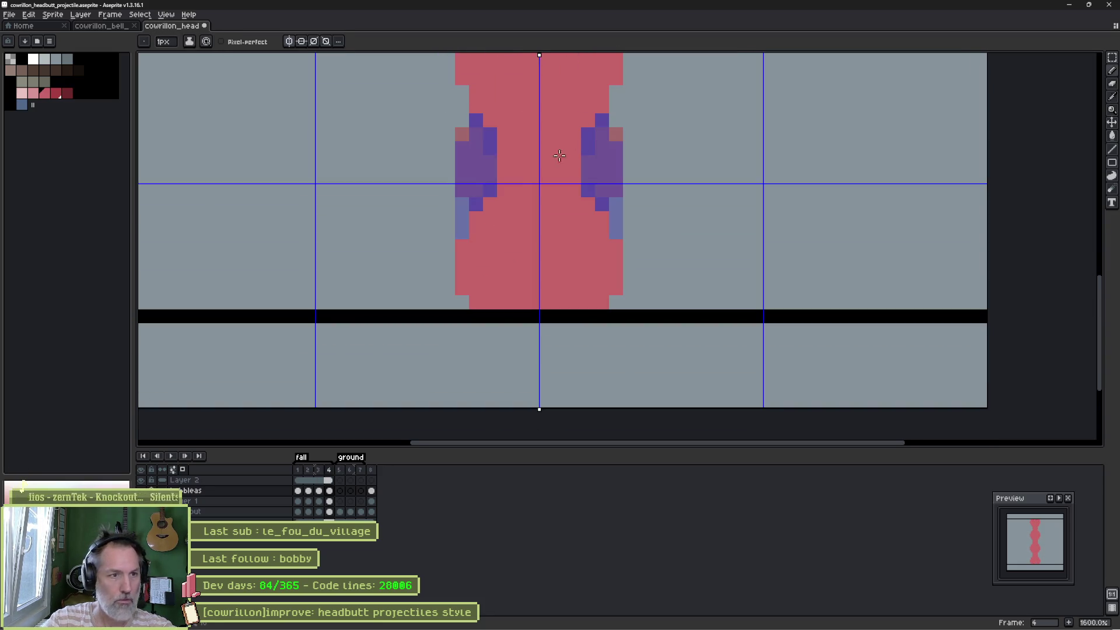
Repaint frame 4's purple bulge pixels red with mirrored strokes, touching up edge pixels
left_click_drag(476, 205, 490, 190)
left_click(489, 135)
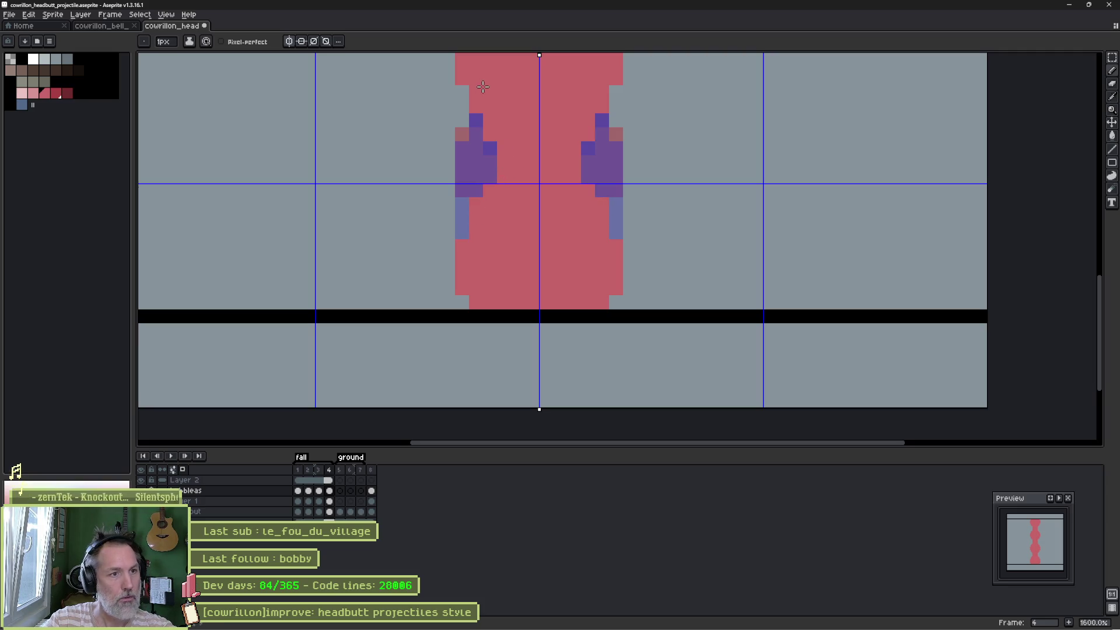
left_click_drag(476, 118, 523, 363)
left_click_drag(495, 293, 480, 320)
key("e")
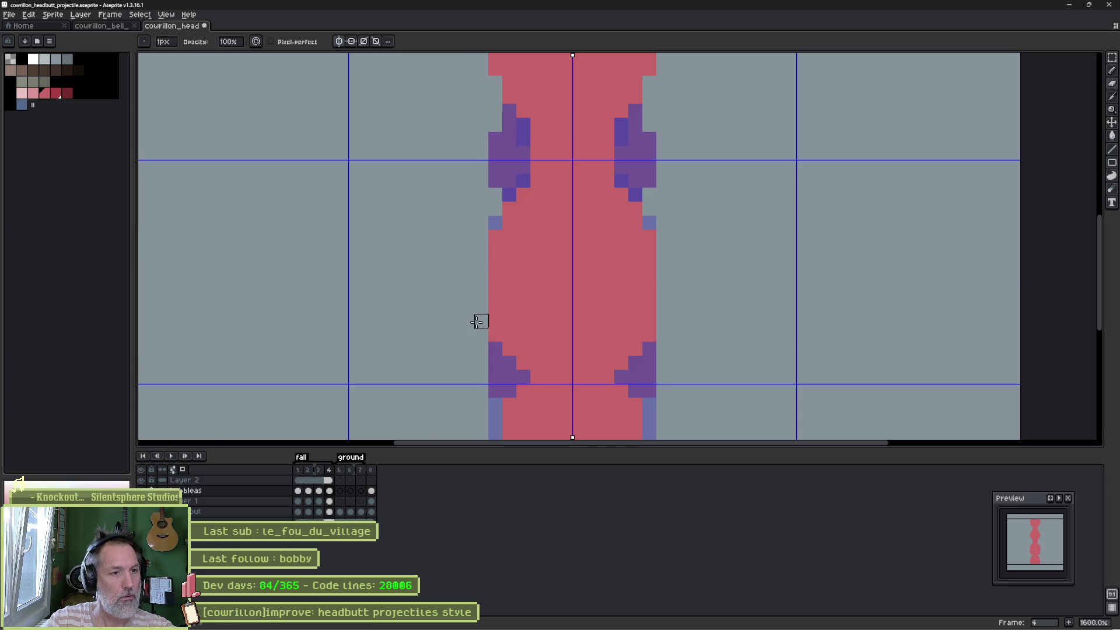
left_click(496, 335)
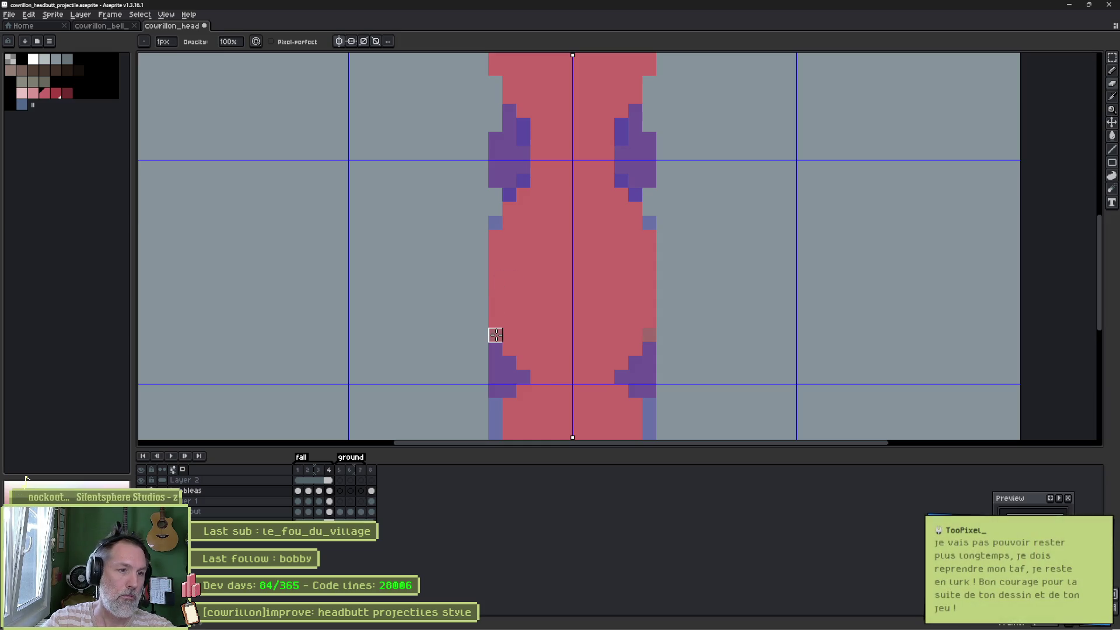
key("b")
scroll(548, 220, "up", 3)
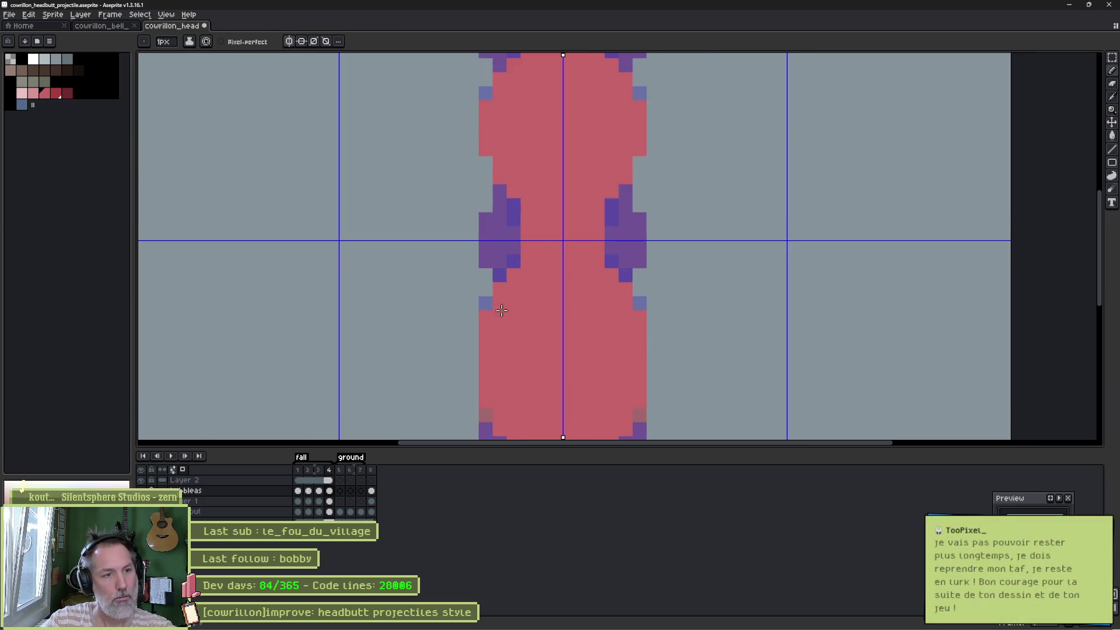
mouse_move(513, 205)
left_mouse_down()
mouse_move(513, 221)
mouse_move(543, 210)
mouse_move(534, 167)
left_mouse_up()
scroll(525, 295, "down", 2)
mouse_move(520, 126)
left_mouse_down()
mouse_move(505, 126)
mouse_move(550, 252)
mouse_move(488, 275)
left_mouse_up()
left_click(526, 153)
Erase frame 4's top corner pixels symmetrically with the Eraser
key("e")
left_click(558, 232)
left_click(546, 233)
left_click(516, 247)
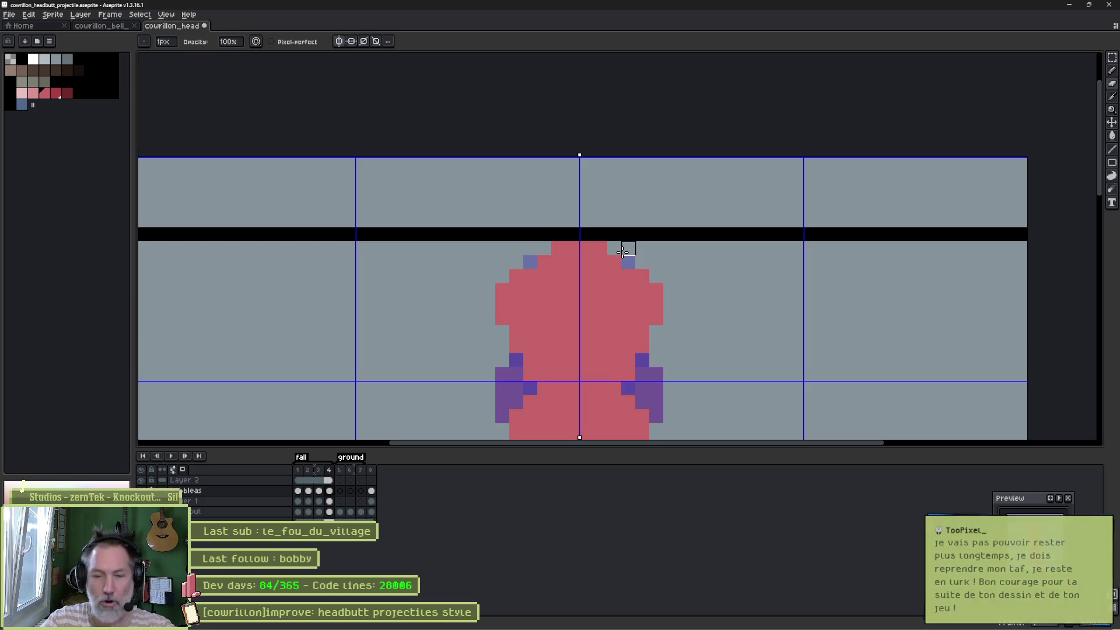
mouse_move(622, 250)
left_mouse_down()
mouse_move(604, 325)
mouse_move(549, 253)
mouse_move(540, 220)
mouse_move(544, 332)
mouse_move(545, 287)
mouse_move(540, 307)
left_mouse_up()
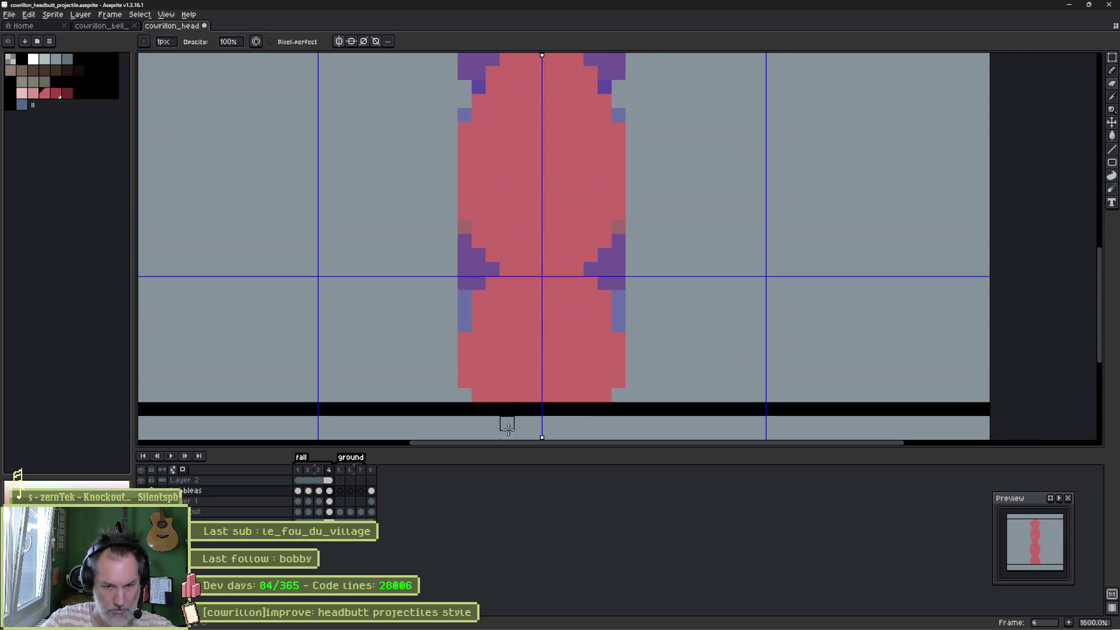
Play the animation from frame 1, then undo an accidental clear of frame 2's sprite
left_click(298, 470)
key("Return")
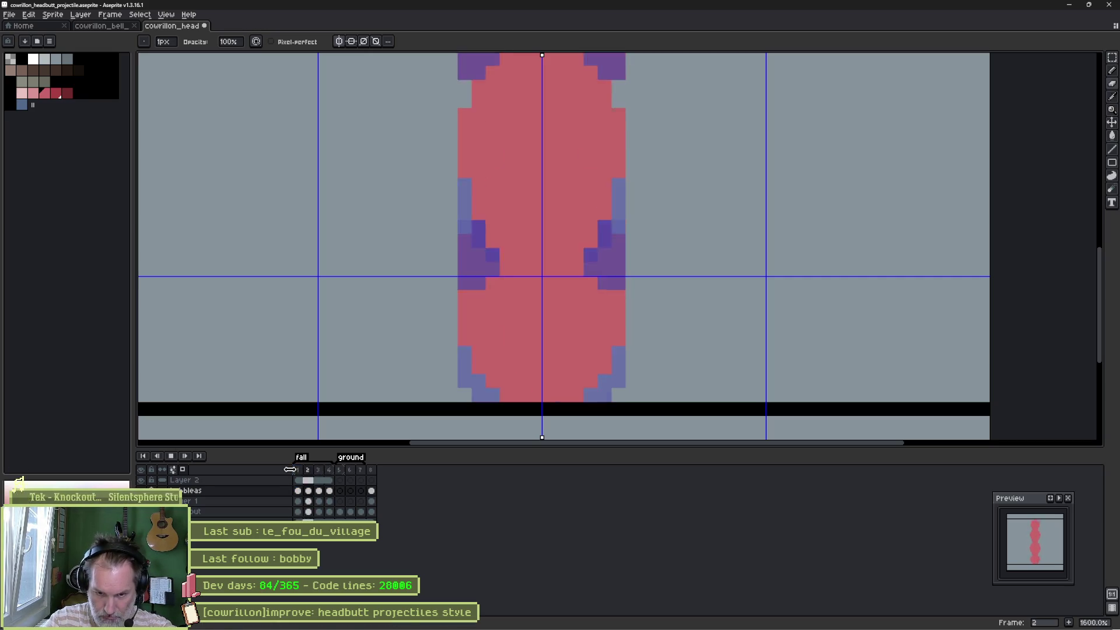
key("Return")
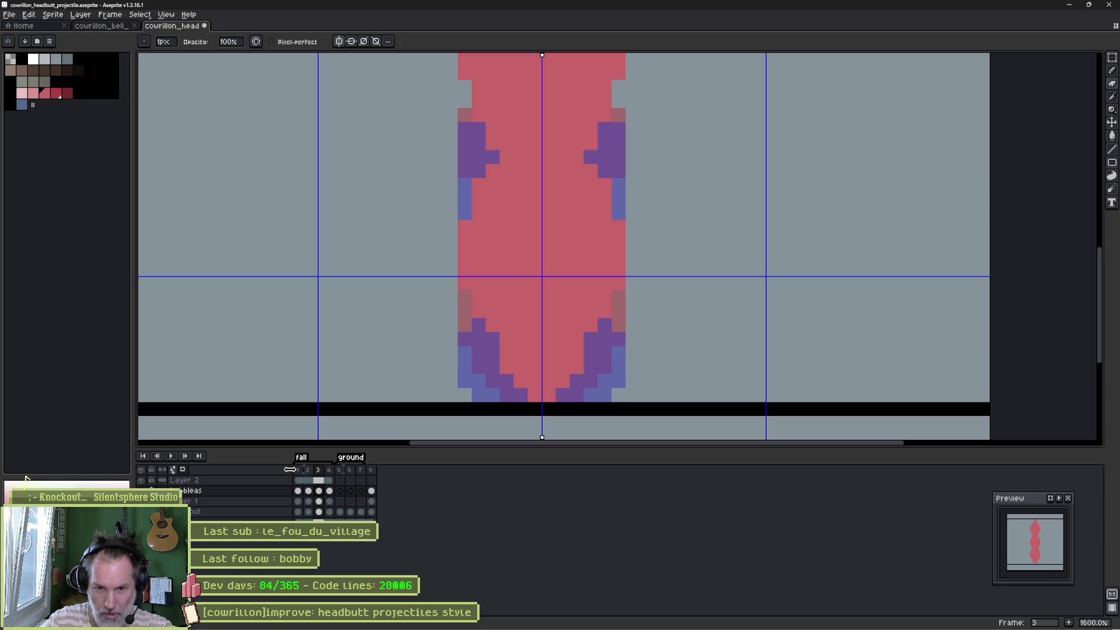
key("Return")
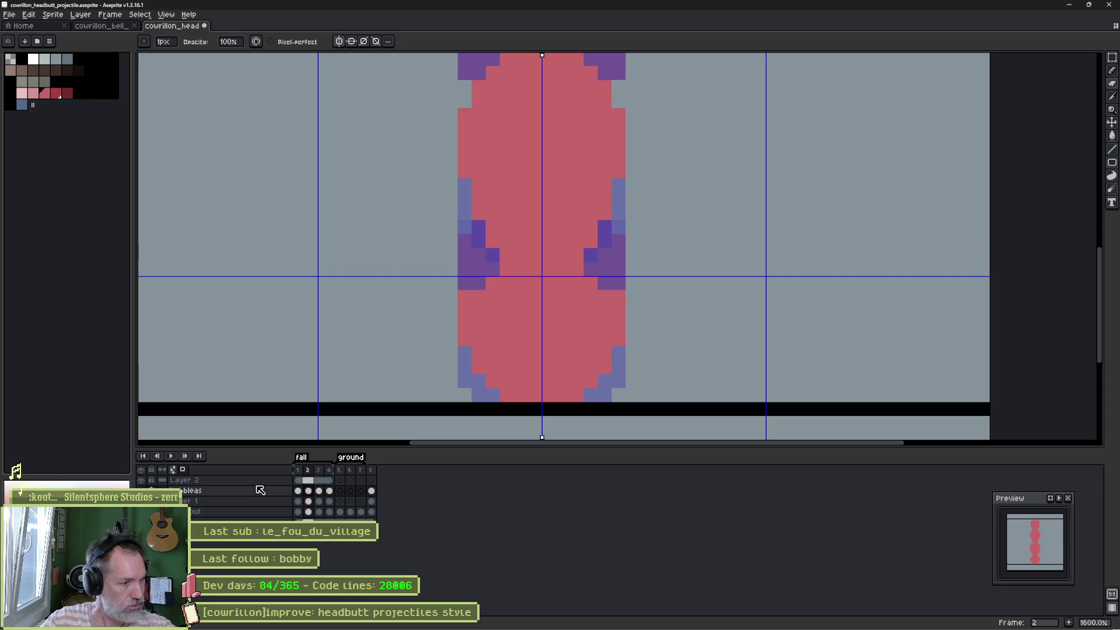
key("Delete")
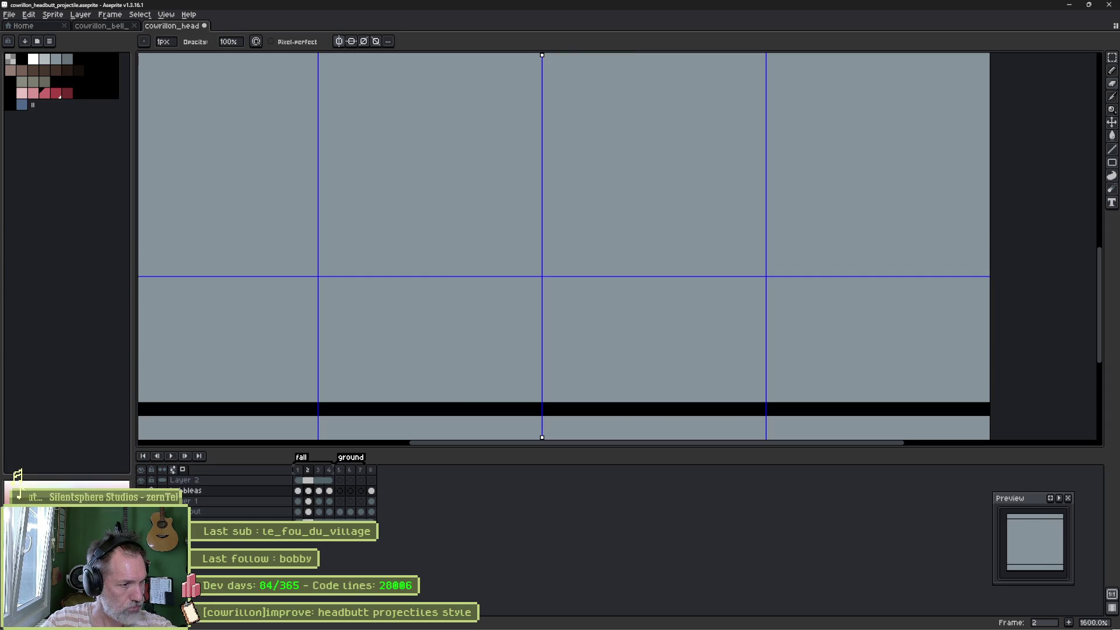
key("ctrl+z")
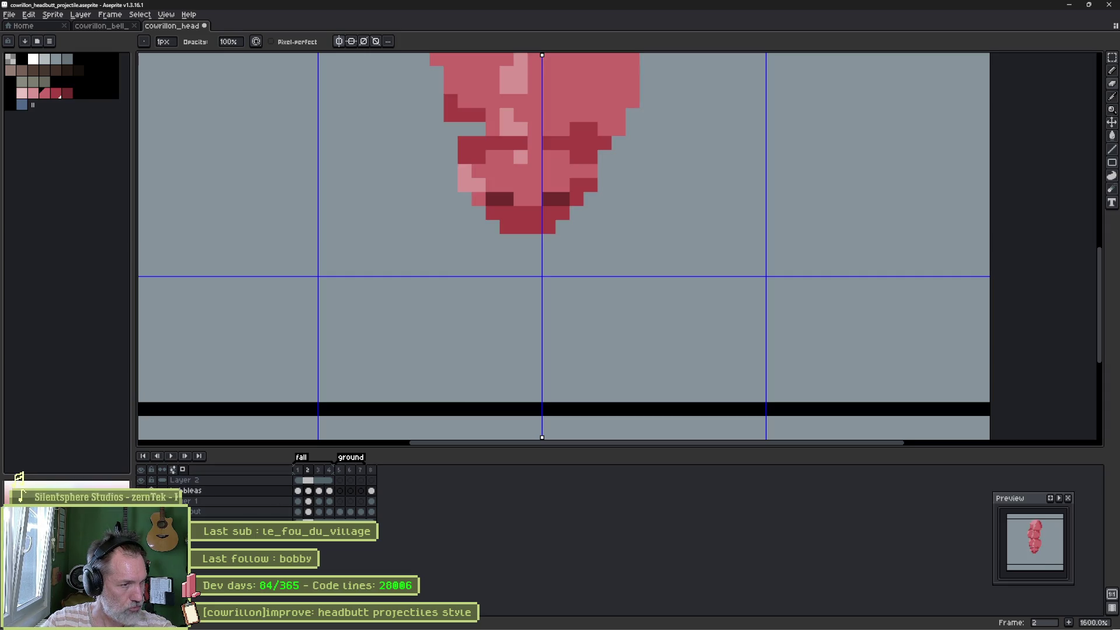
Zoom out to the whole sprite, replay the animation, and select frame 8
scroll(461, 220, "down", 1)
left_click_drag(476, 363, 465, 408)
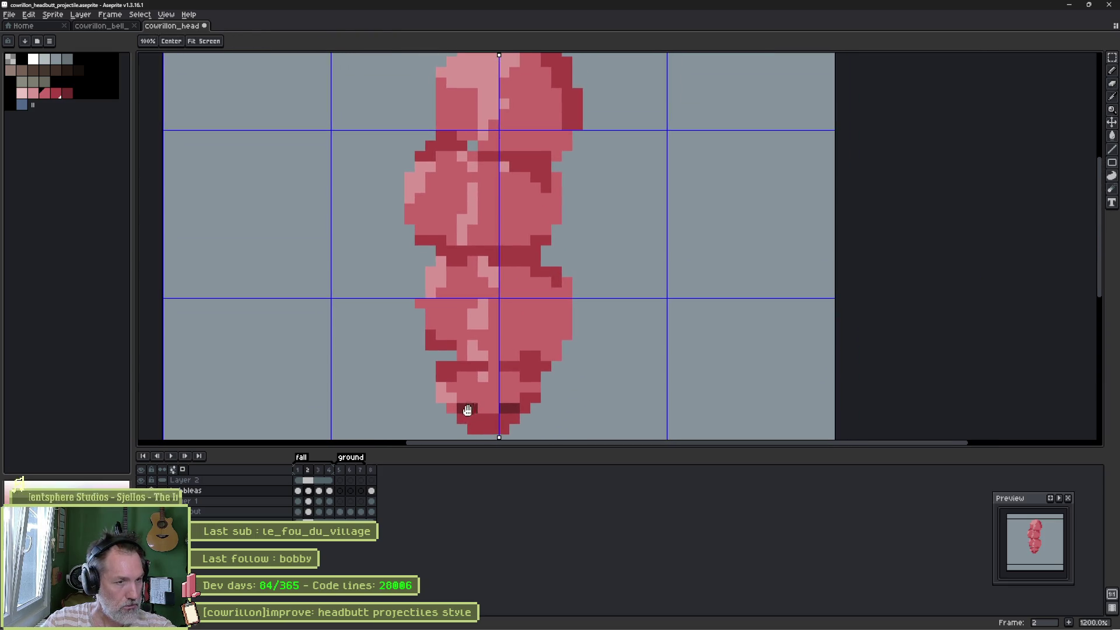
key("Return")
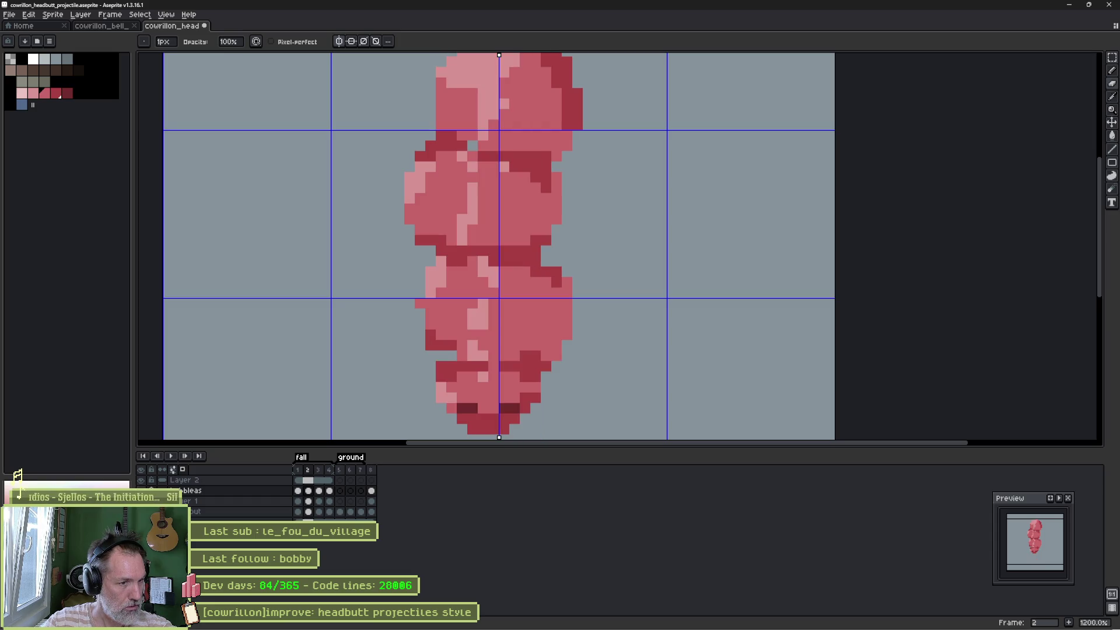
left_click(371, 492)
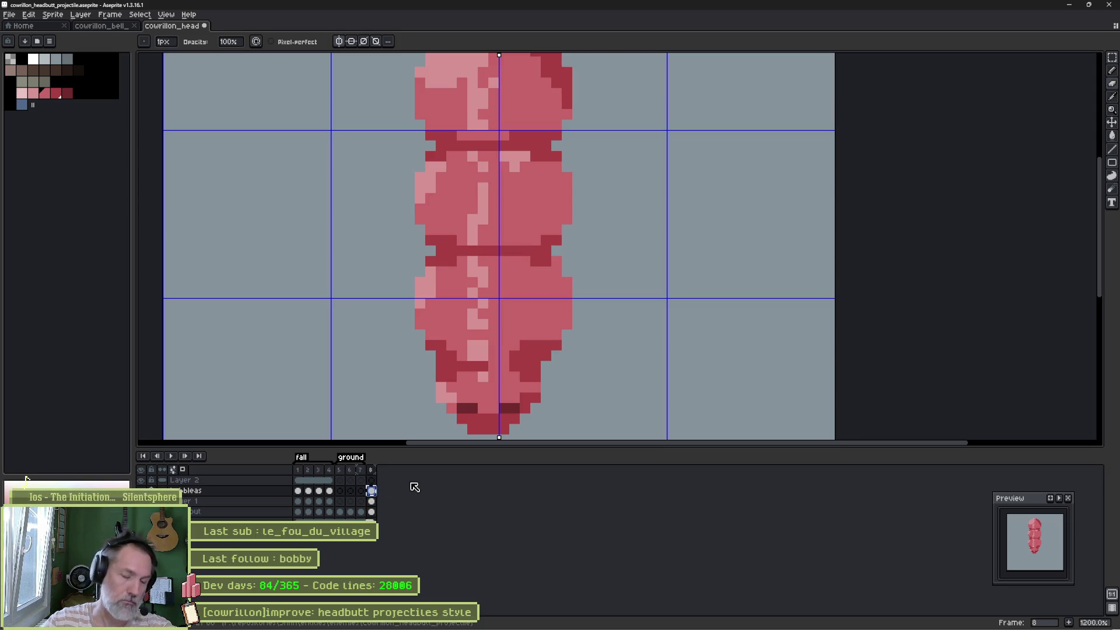
left_click(371, 470)
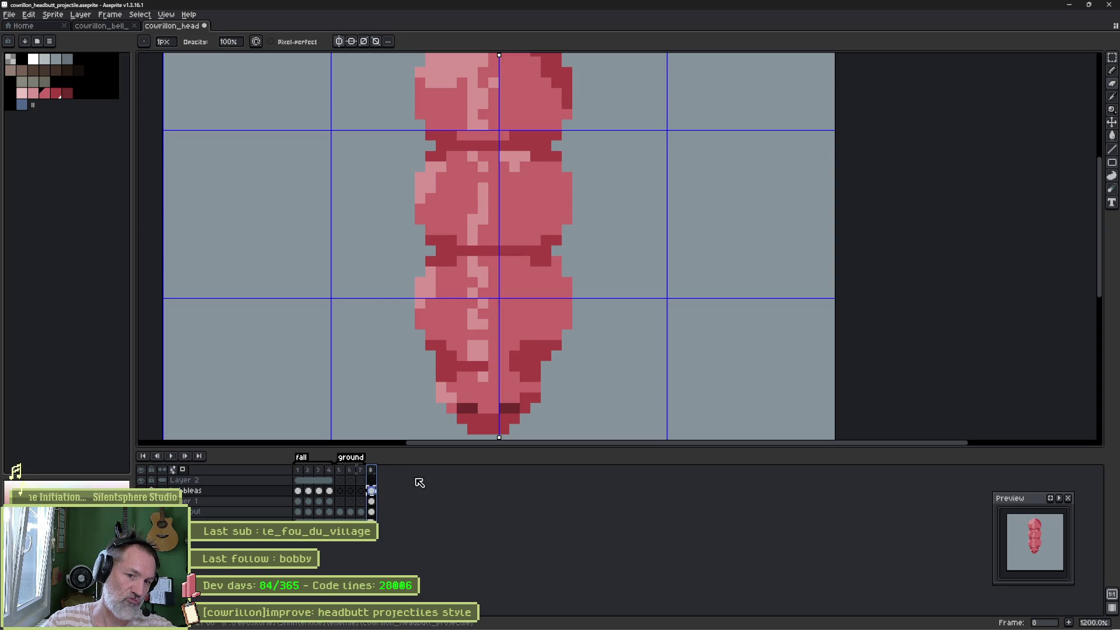
scroll(484, 303, "down", 3)
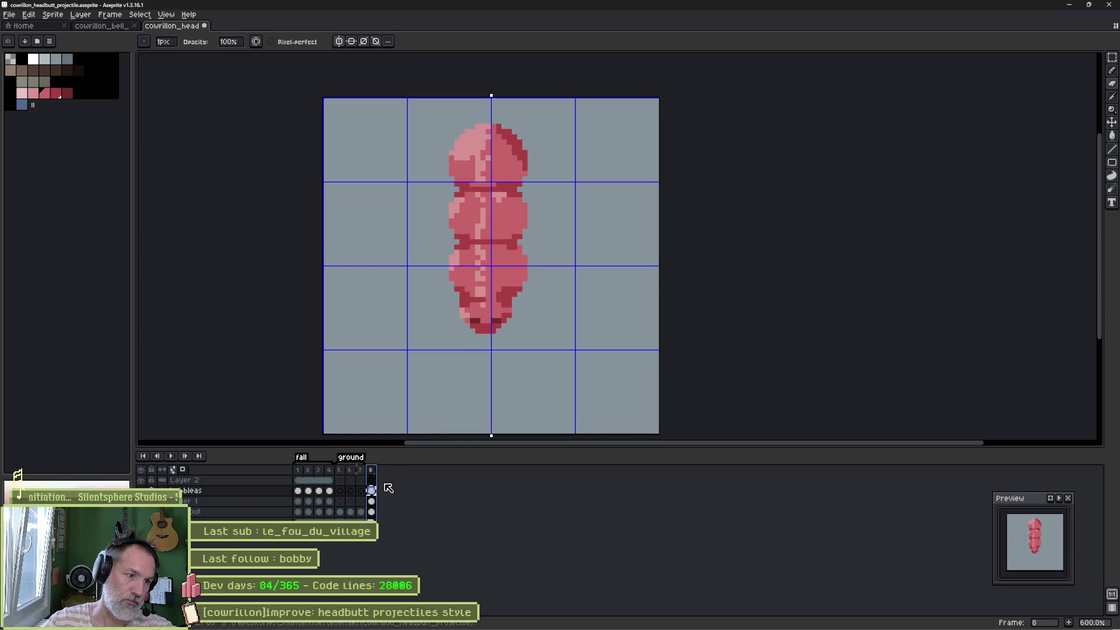
Add a fourth bubble to frame 8's projectile and duplicate it as a new frame 9
key("ctrl+z")
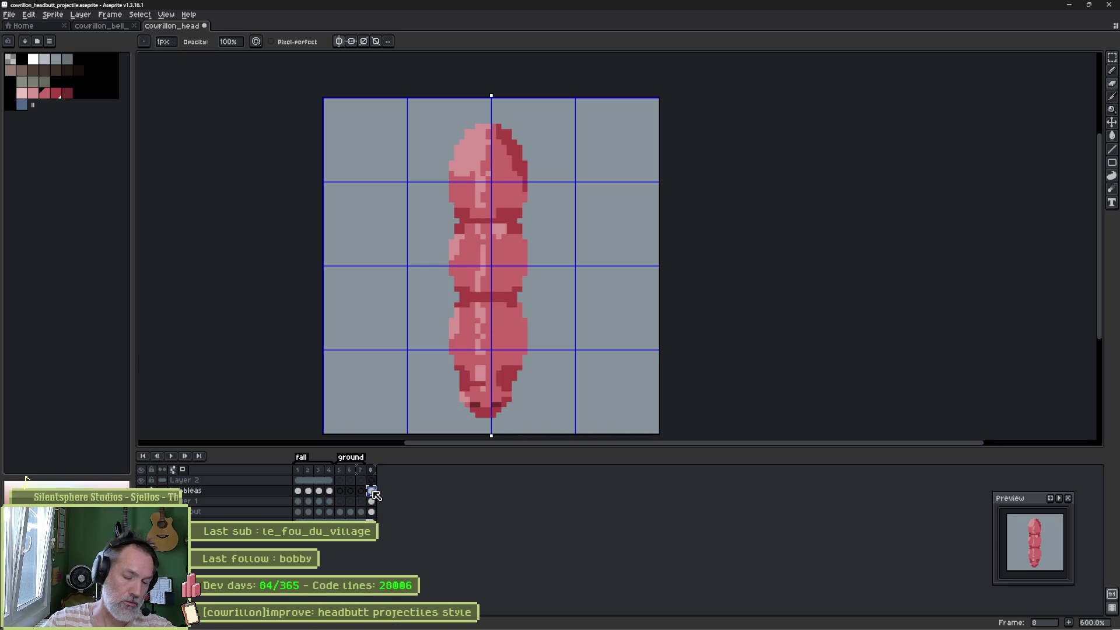
key("alt+n")
left_click(383, 491)
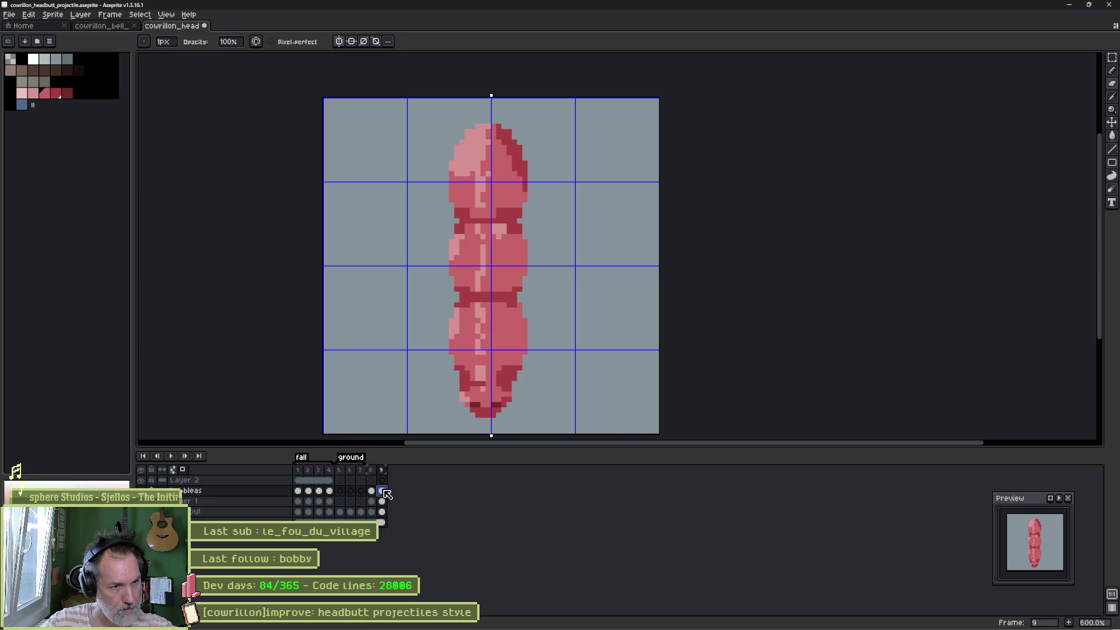
Compare frame 9 against frames 1 and 2, then return to frame 9
left_click(299, 491)
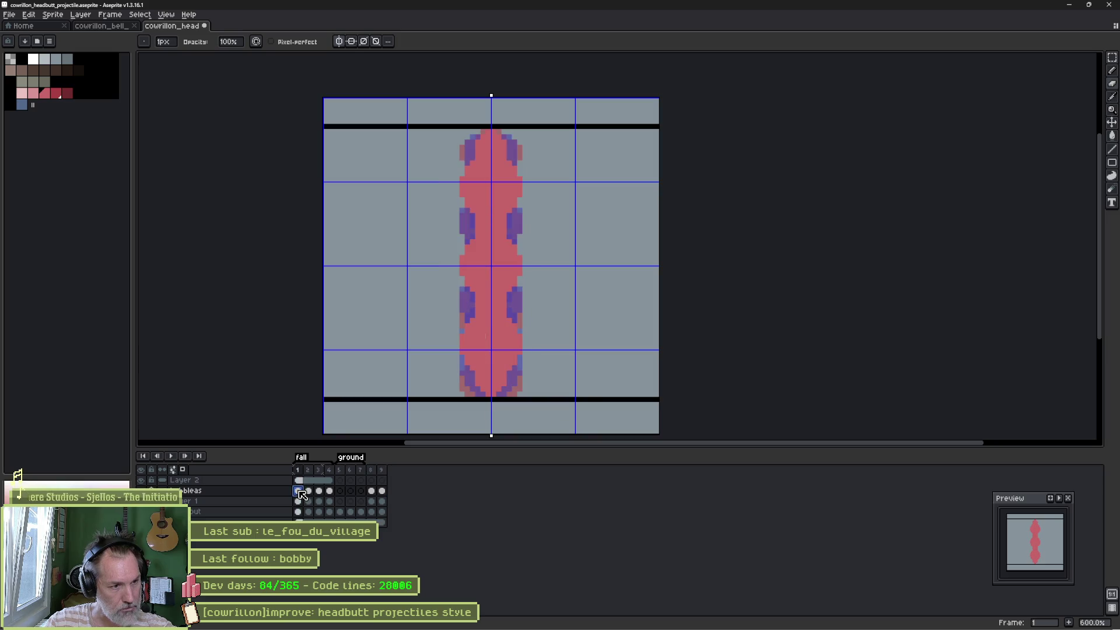
left_click(308, 491)
key("Left")
key("Right")
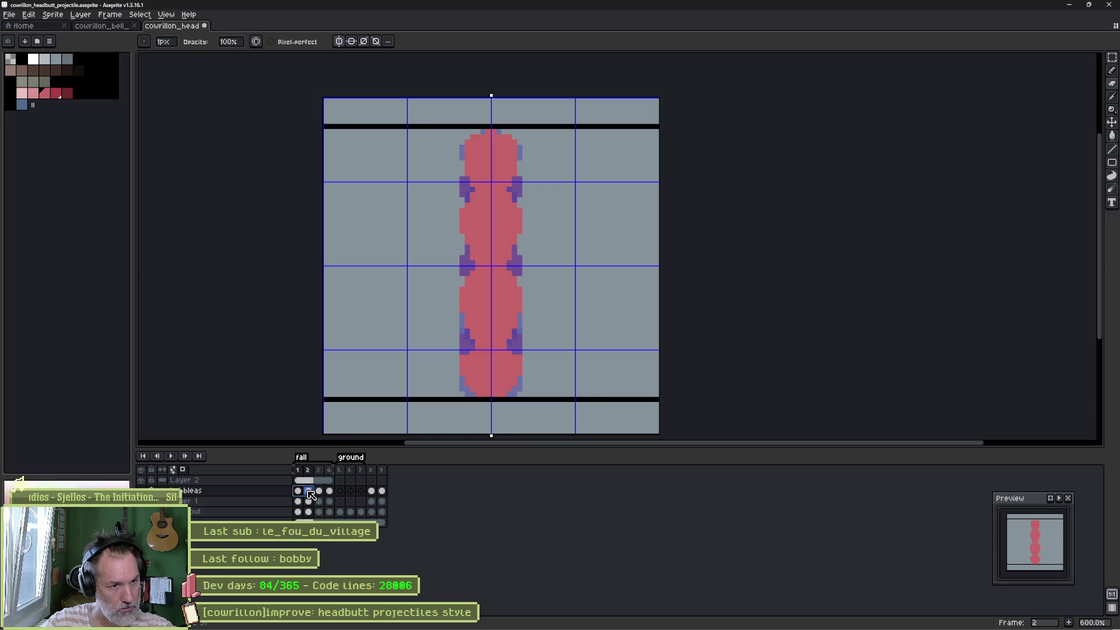
left_click(382, 491)
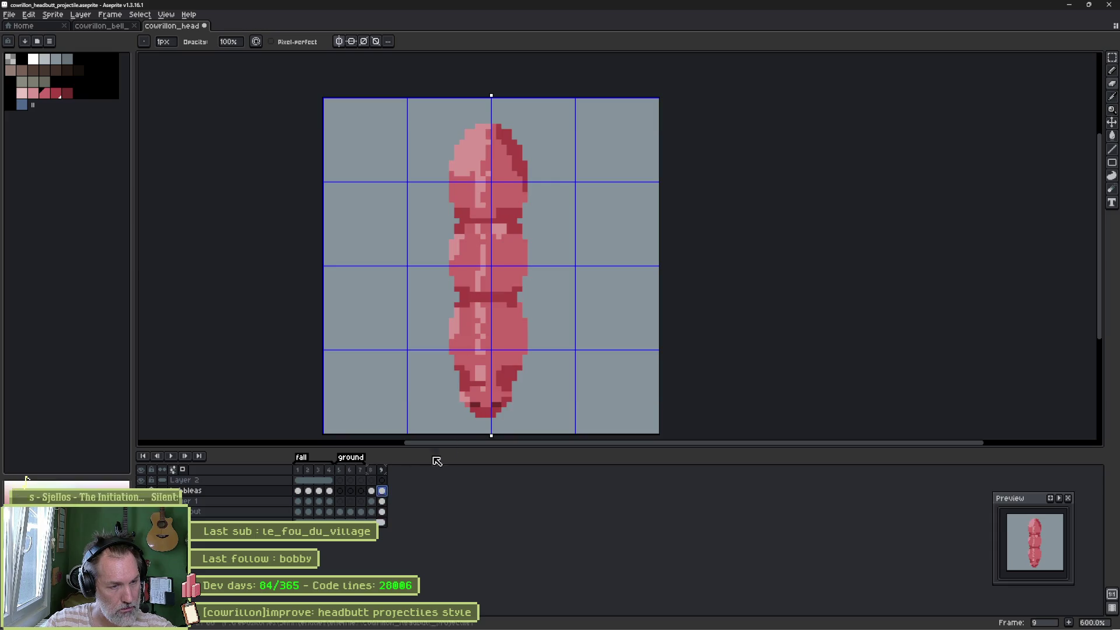
Select the projectile's bottom segment in frame 9 with the Rectangular Marquee
key("m")
mouse_move(531, 428)
left_mouse_down()
mouse_move(459, 412)
mouse_move(447, 369)
left_mouse_up()
left_click(371, 41)
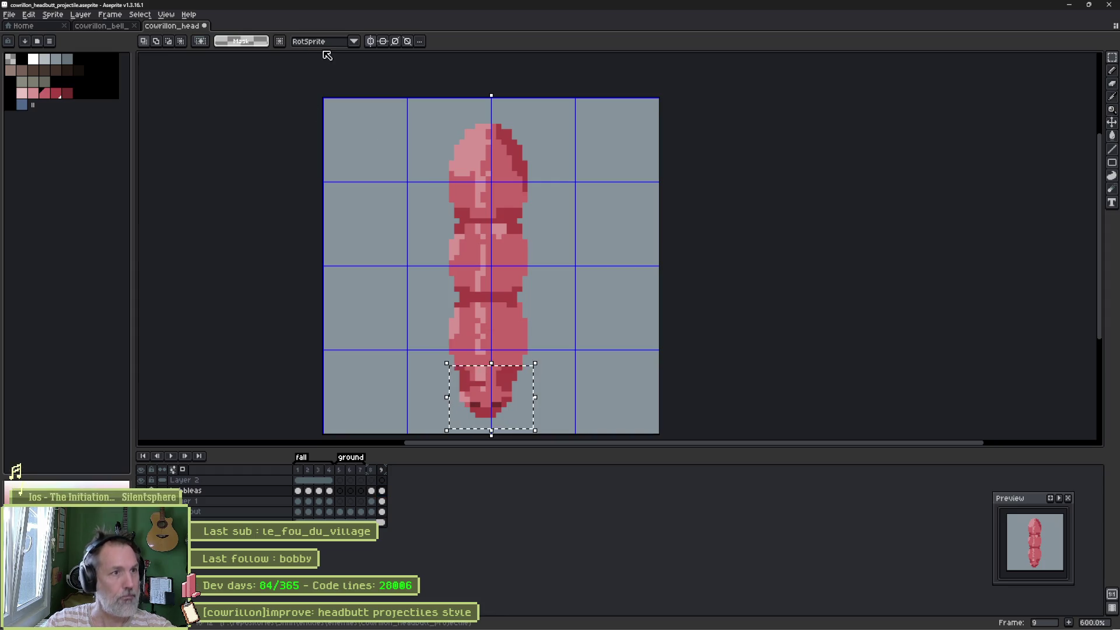
Copy frame 9's bottom segment, paste it into frame 1, and move it onto the projectile's tip
left_click_drag(450, 426, 524, 383)
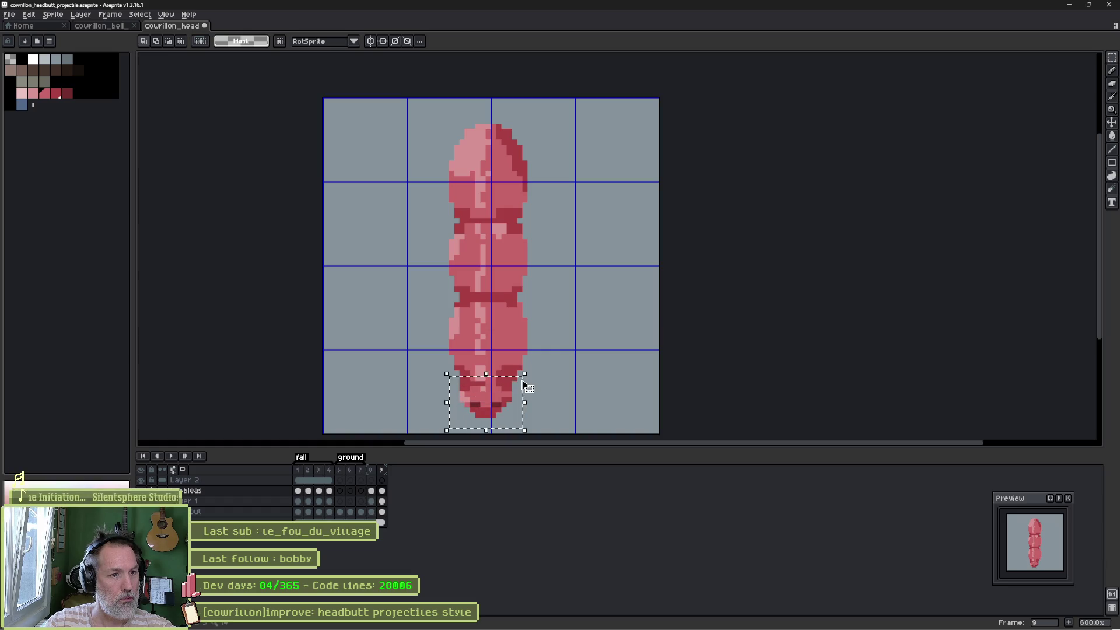
key("ctrl+d")
left_click(298, 491)
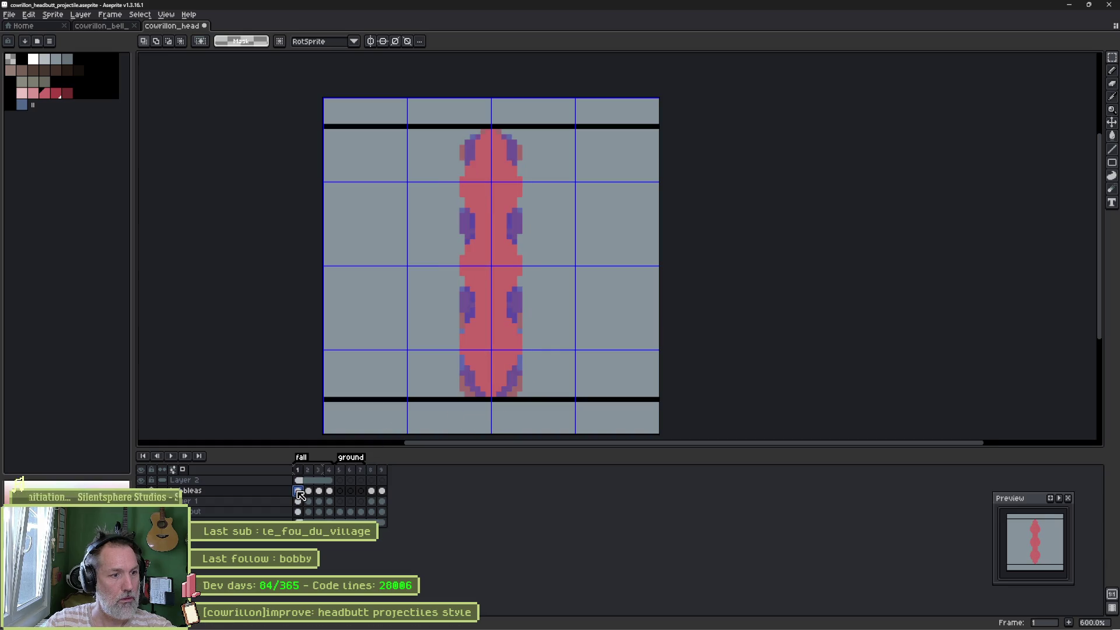
key("ctrl+v")
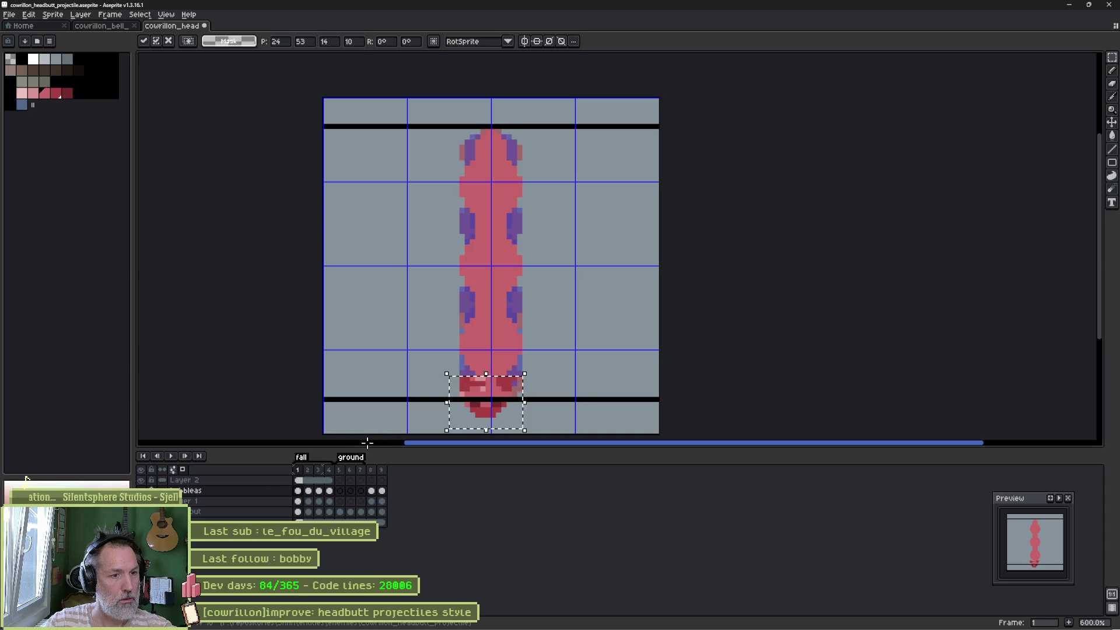
mouse_move(489, 413)
left_mouse_down()
mouse_move(477, 379)
mouse_move(497, 392)
mouse_move(488, 375)
left_mouse_up()
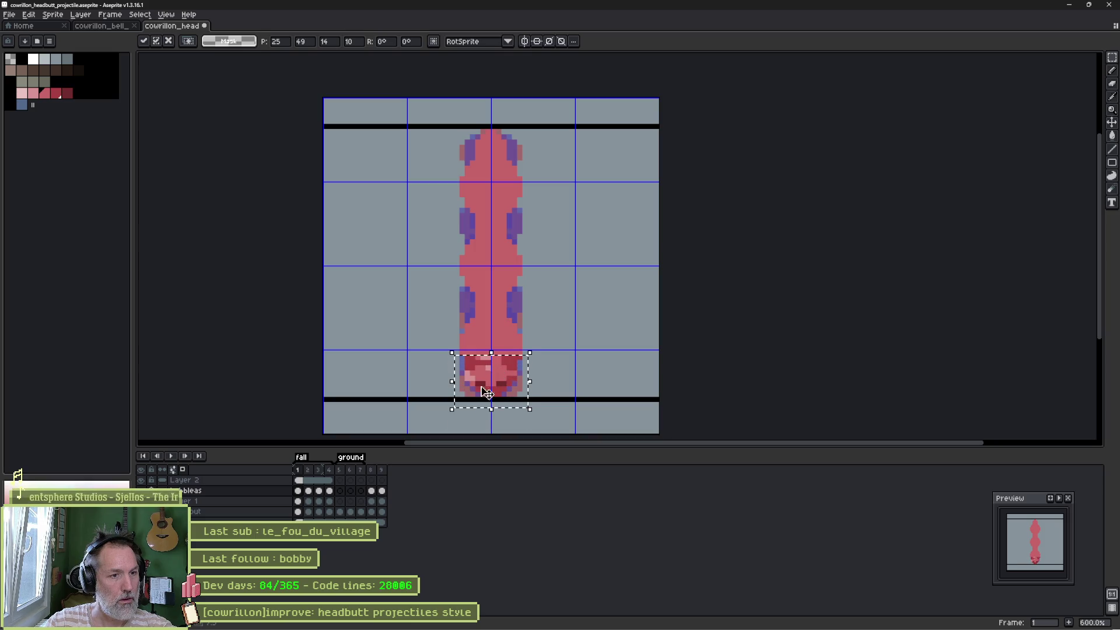
Check the new bottom across frames 2–4, then drop the pasted segment in place
left_click(309, 491)
left_click(319, 490)
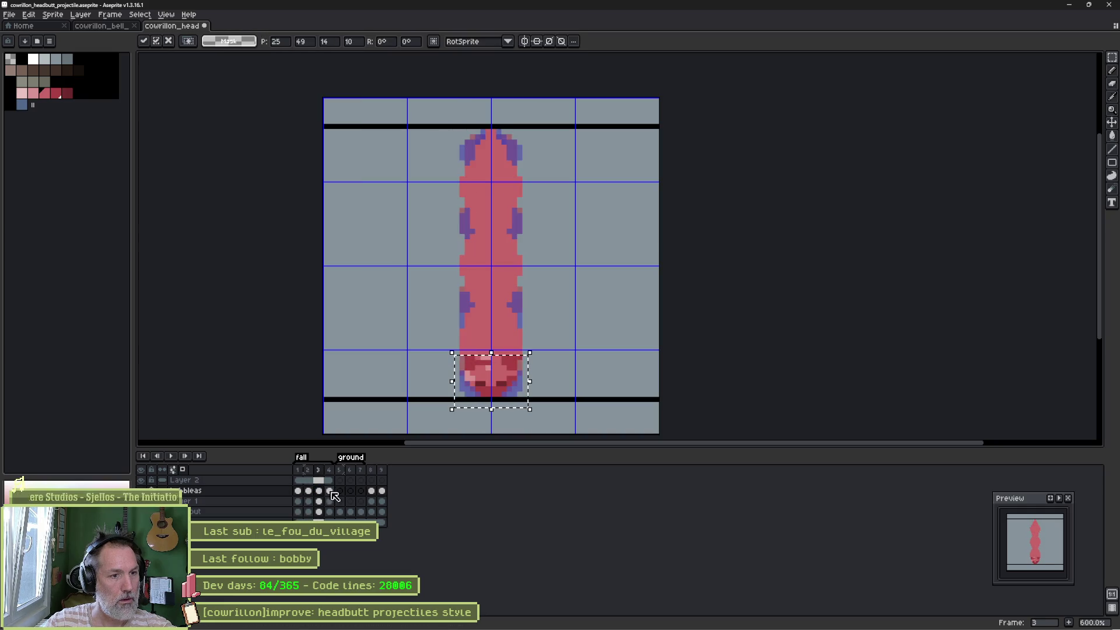
left_click(330, 491)
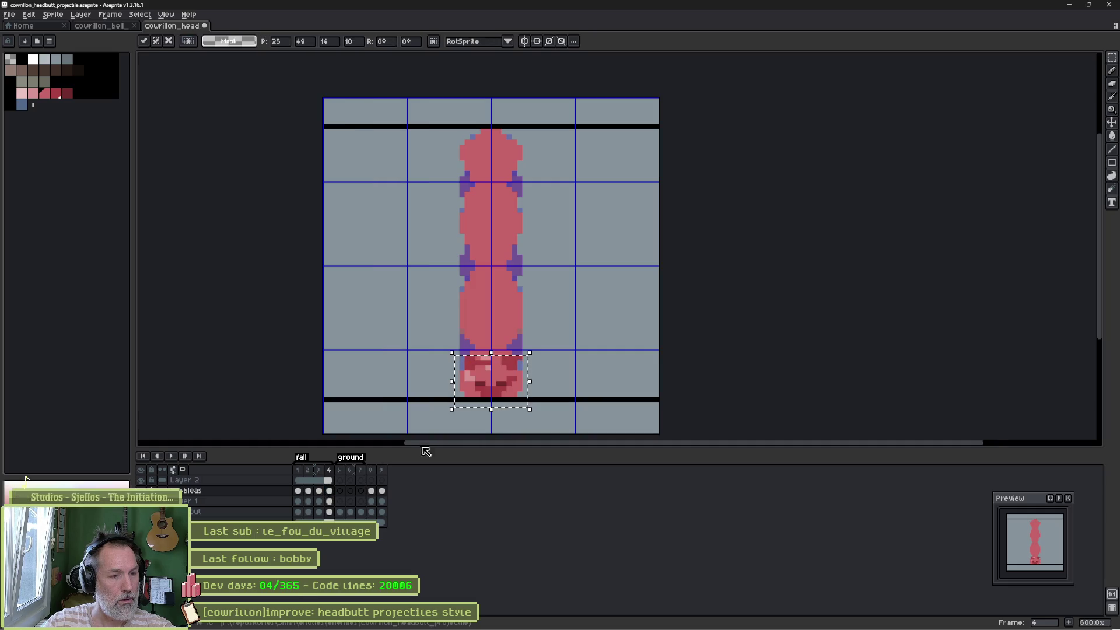
scroll(442, 413, "up", 1)
left_click(471, 394)
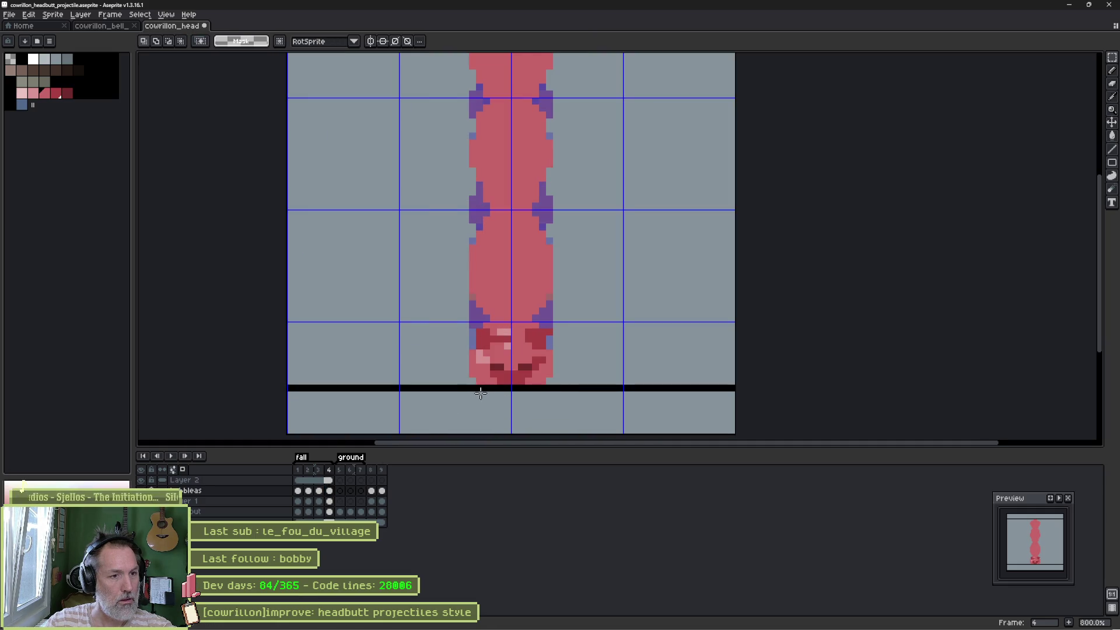
Commit the pasted lower bottom and preview the animation playback
key("b")
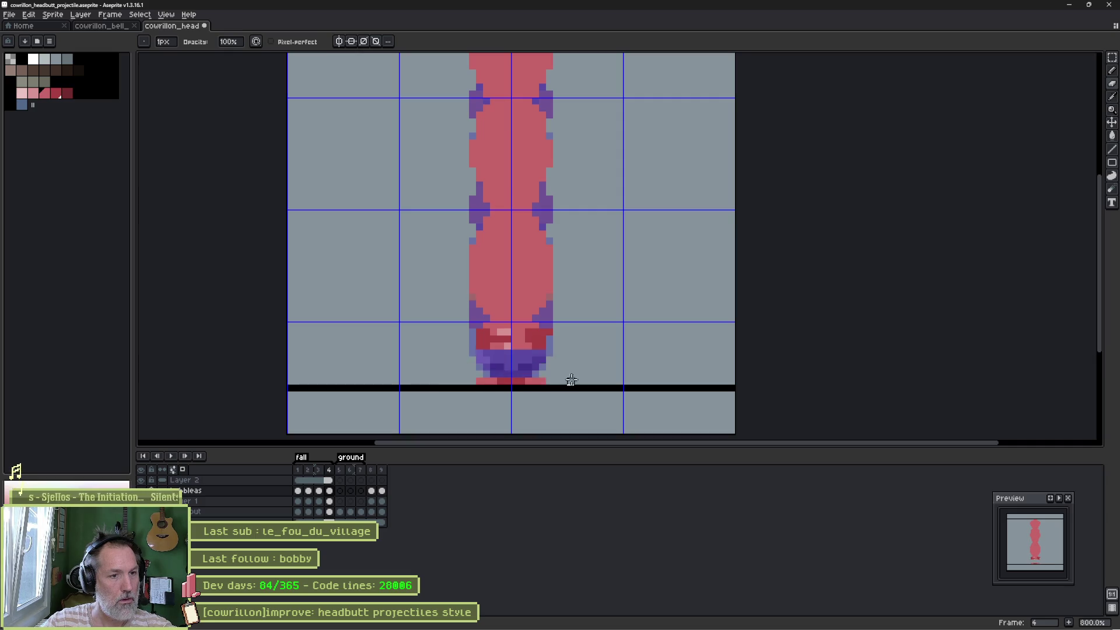
key("ctrl+z")
left_click(530, 378)
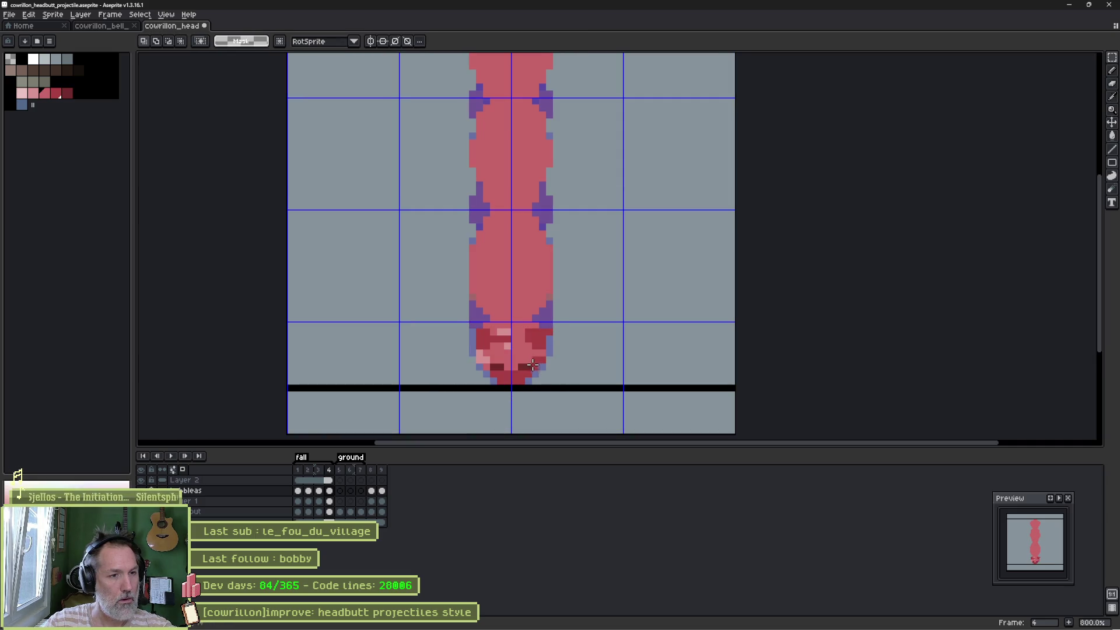
key("Return")
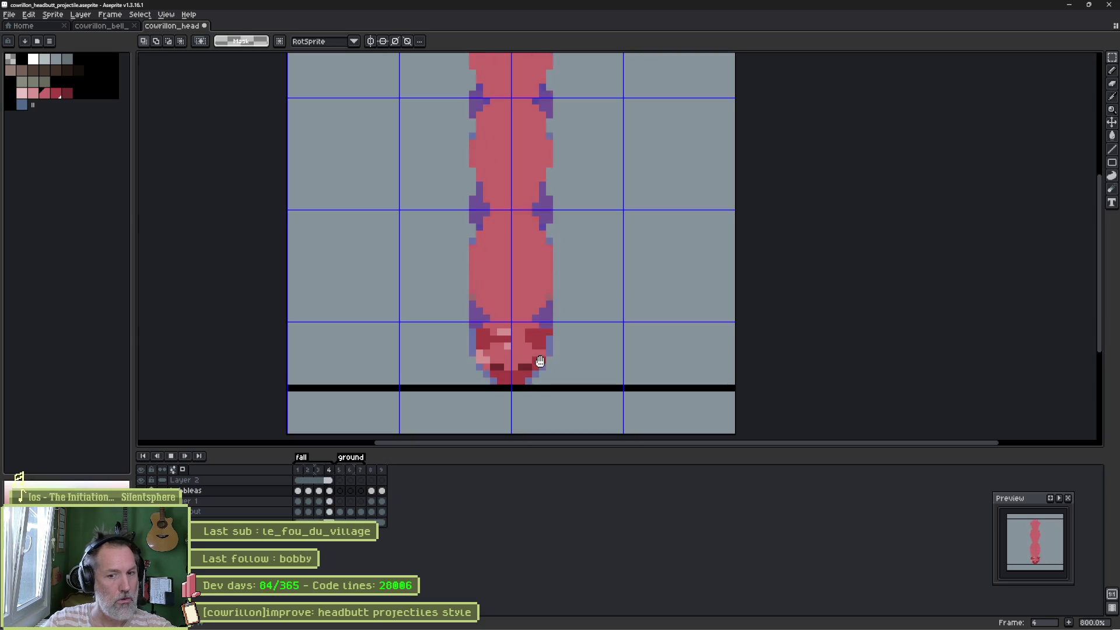
key("Return")
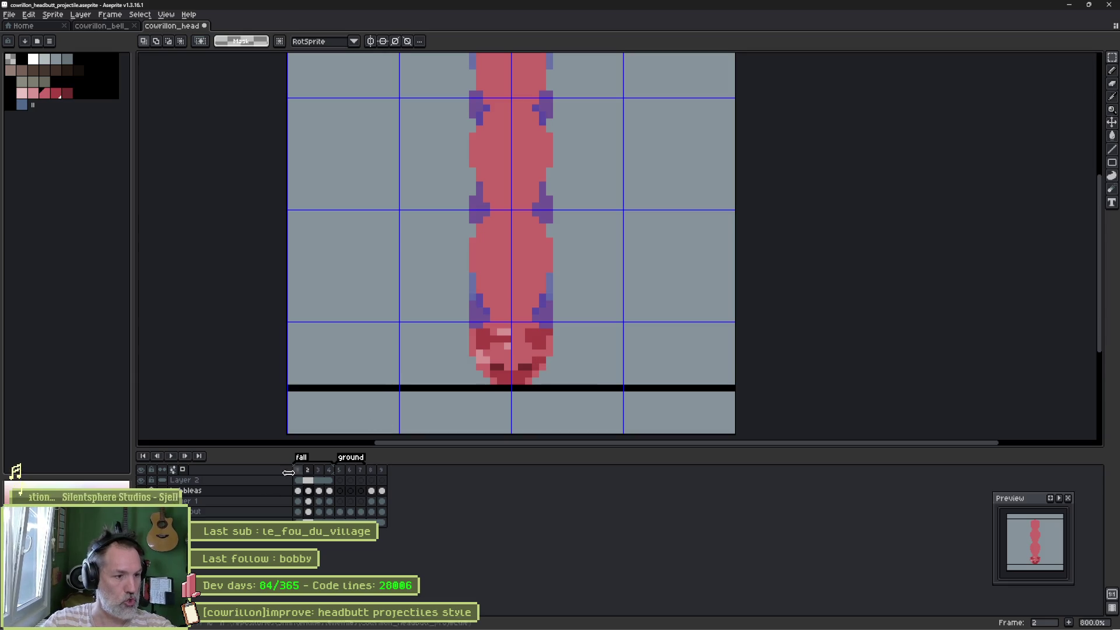
Compare frame 9 with frame 1 and try narrowing frame 9's middle bubble, cancelling the squeeze
left_click(382, 492)
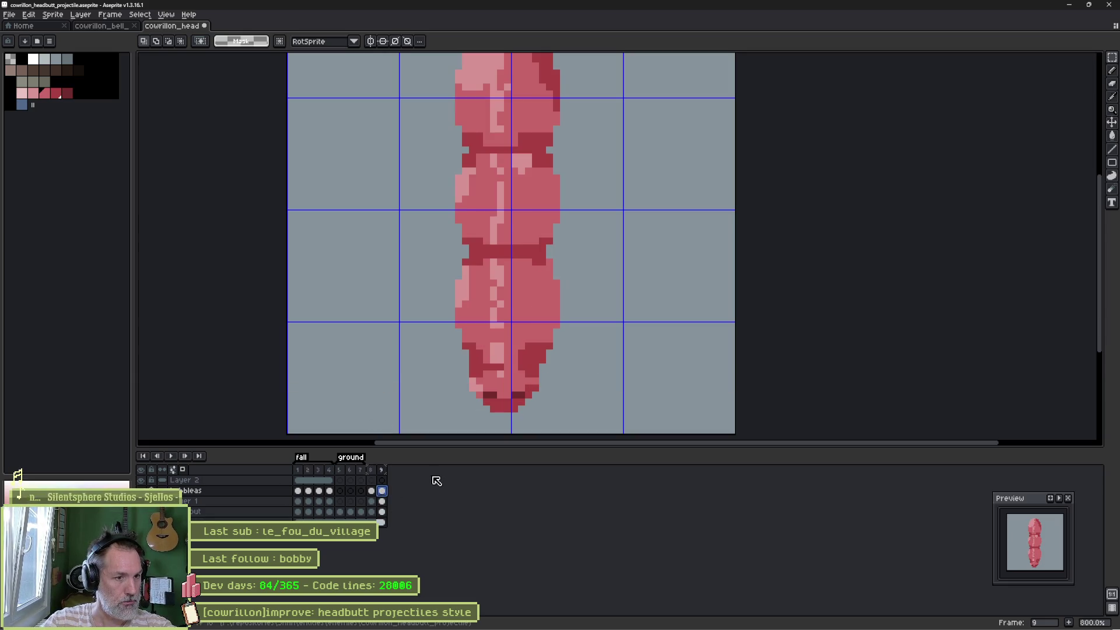
scroll(505, 307, "down", 1)
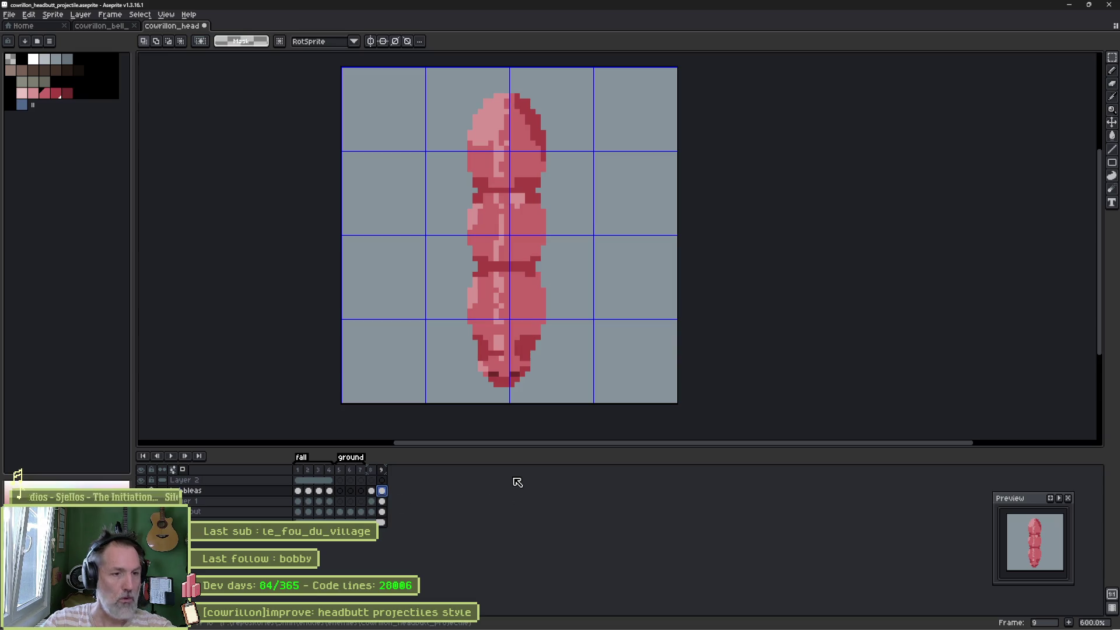
left_click(298, 493)
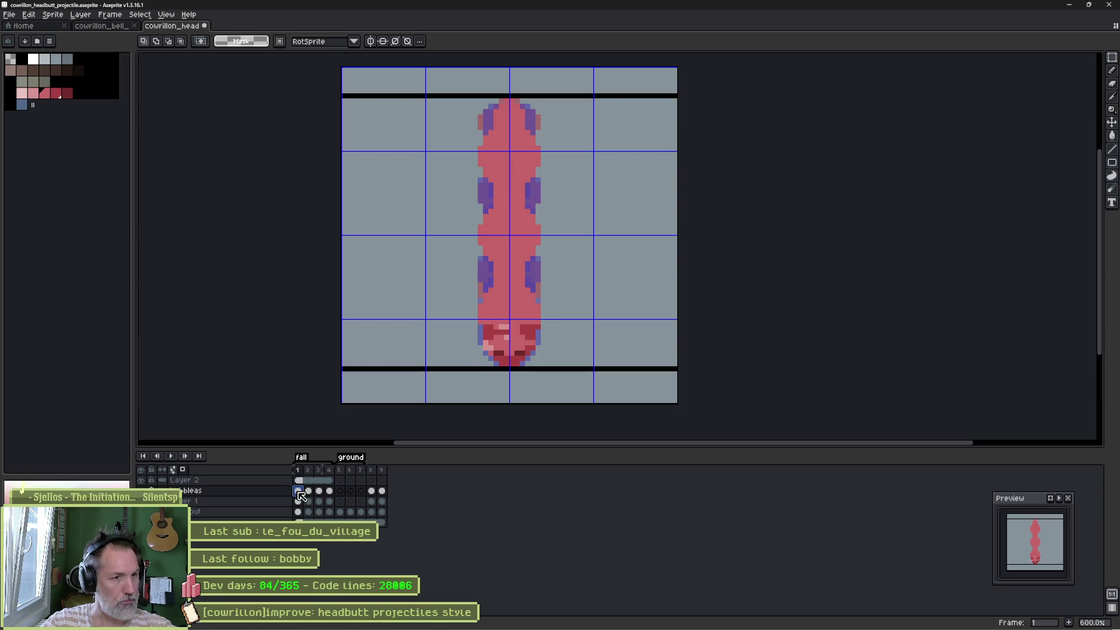
left_click(380, 492)
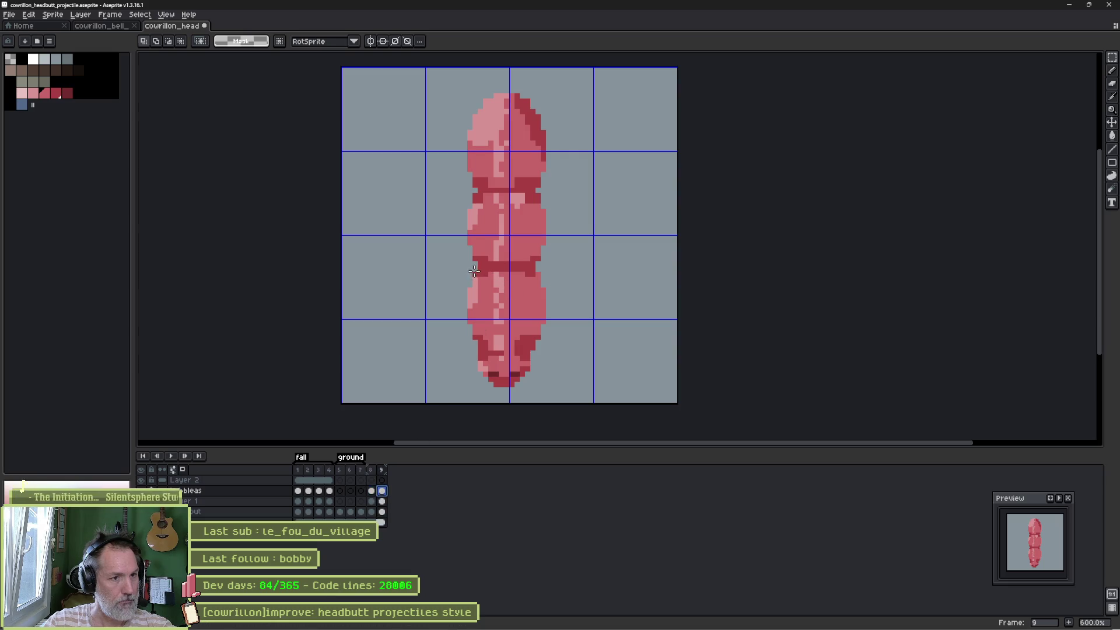
mouse_move(442, 189)
left_mouse_down()
mouse_move(551, 242)
mouse_move(573, 272)
left_mouse_up()
key("alt")
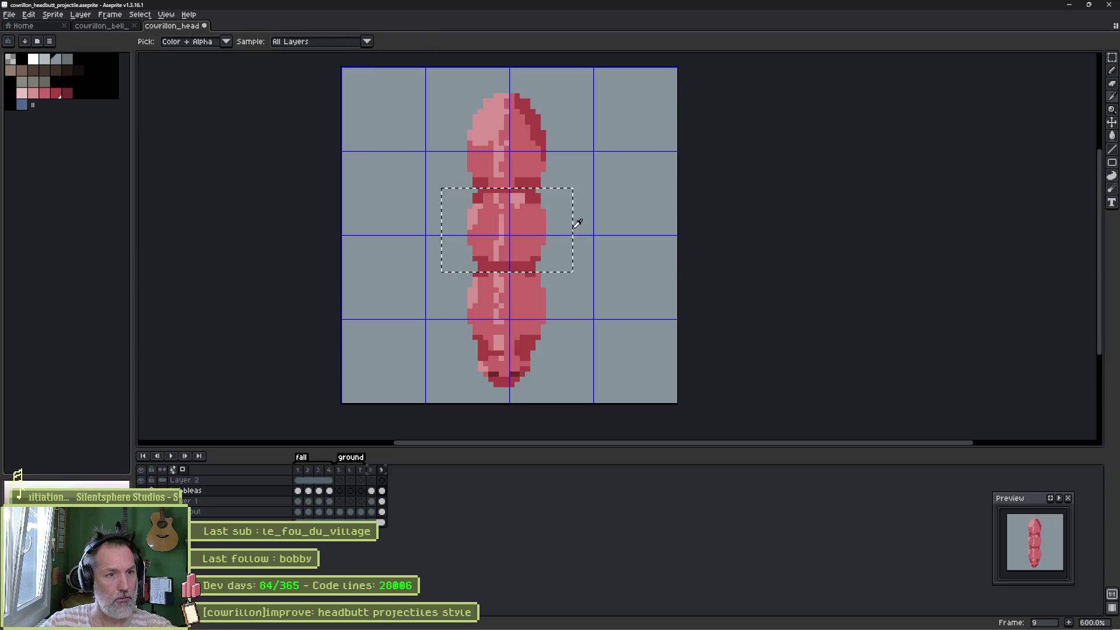
left_click_drag(572, 233, 553, 233)
key("Escape")
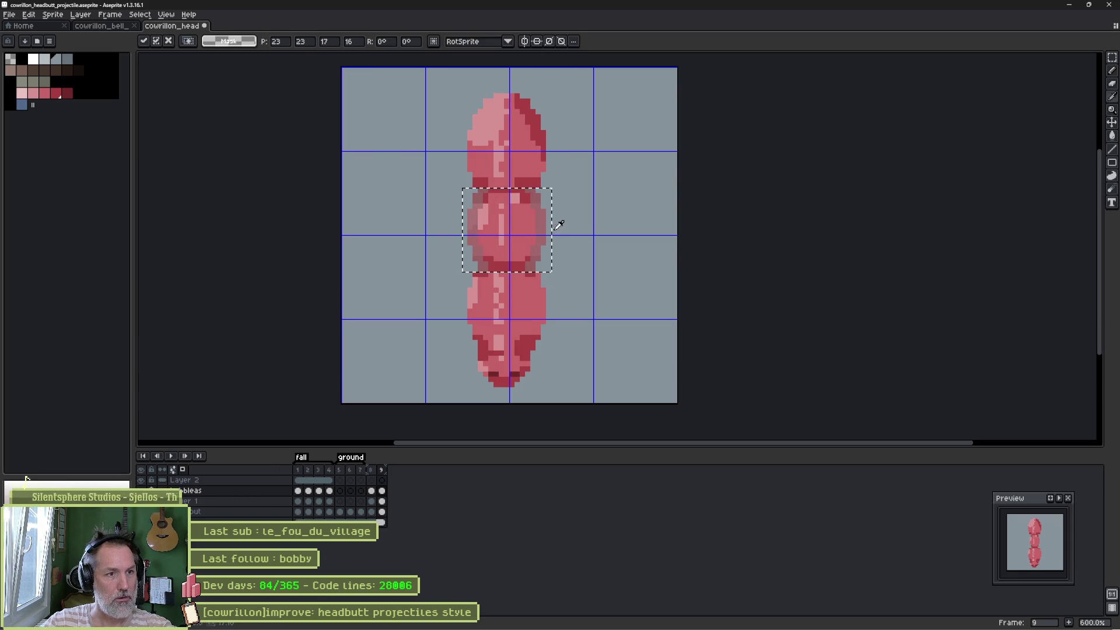
left_click(558, 225)
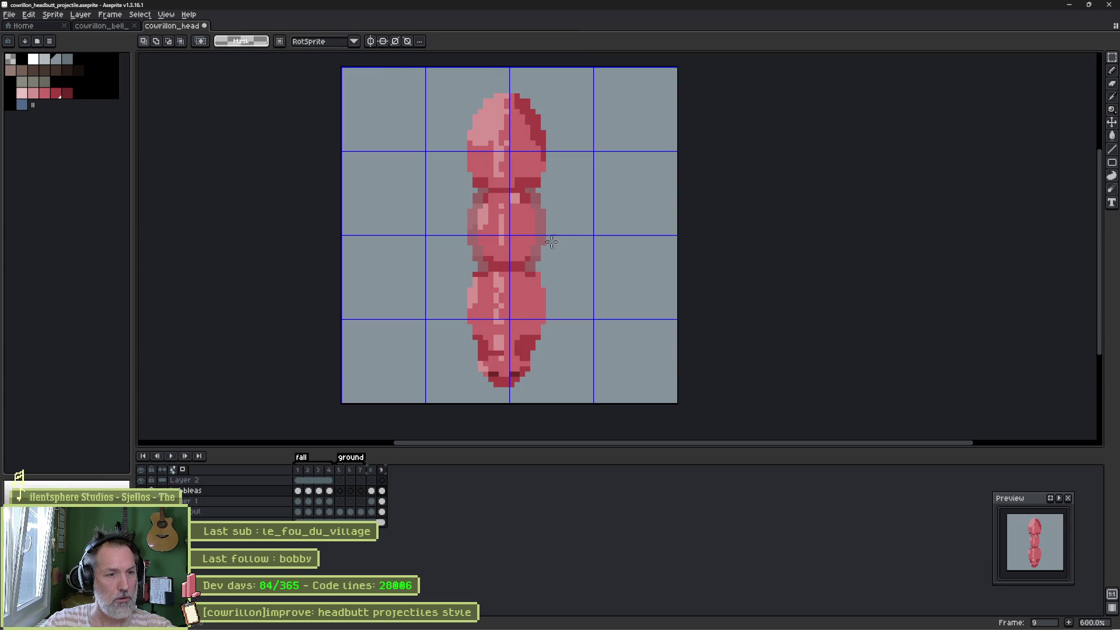
Ctrl-drag the frame 8 column to duplicate it as frame 10
left_click(372, 491)
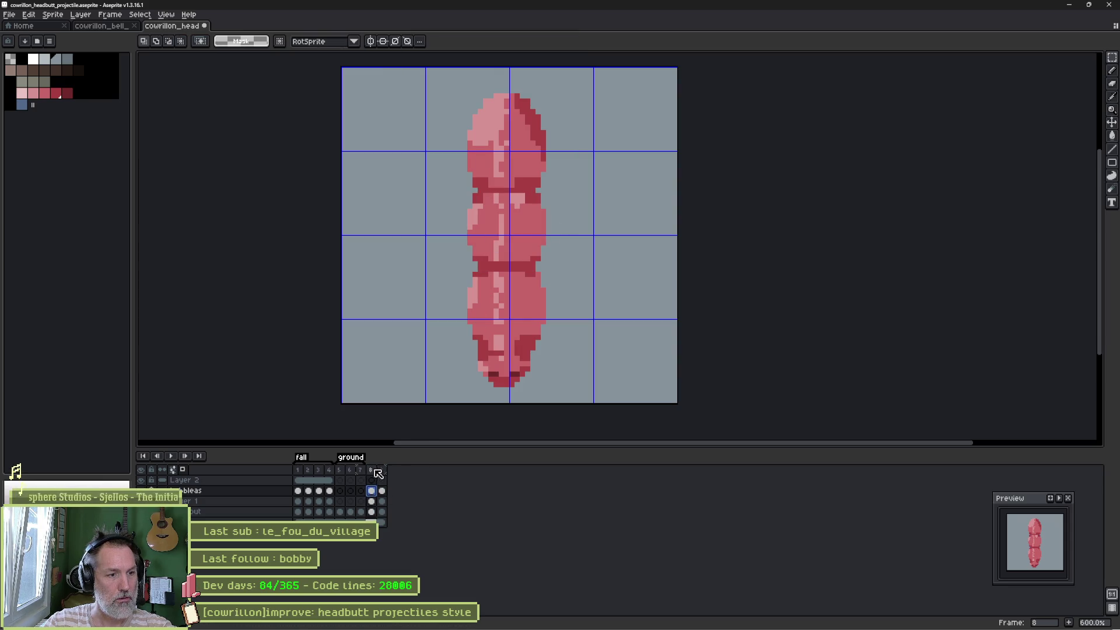
left_click(375, 470)
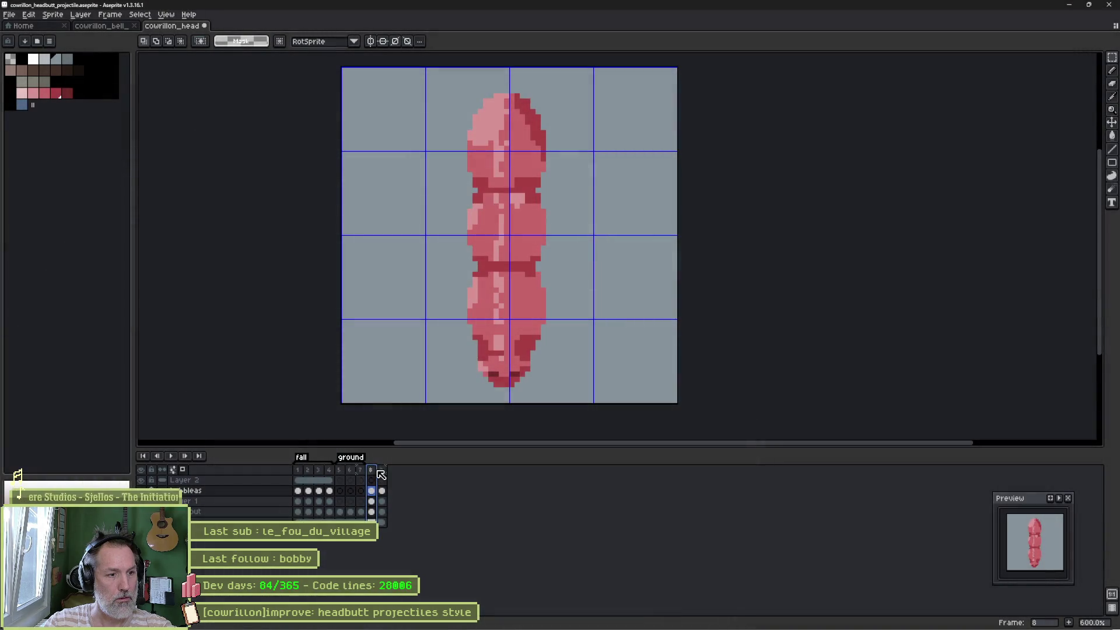
mouse_move(391, 477)
left_mouse_down()
mouse_move(394, 495)
mouse_move(391, 470)
left_mouse_up()
right_click(393, 473)
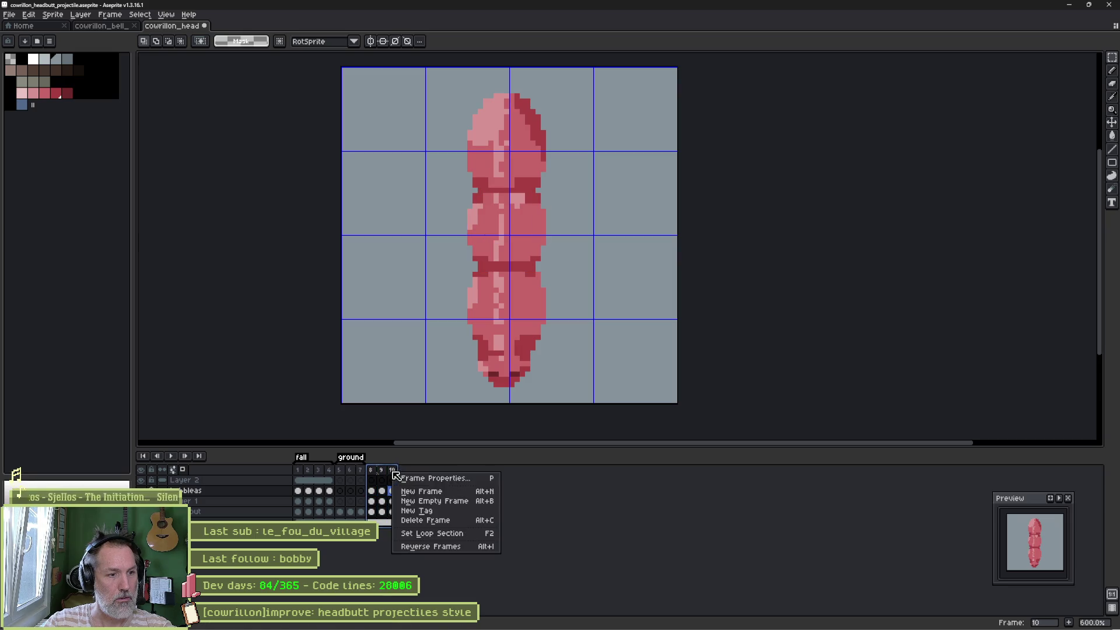
Create a new tag named 'fall' over frames 8–10
left_click(417, 511)
type("fall")
key("Return")
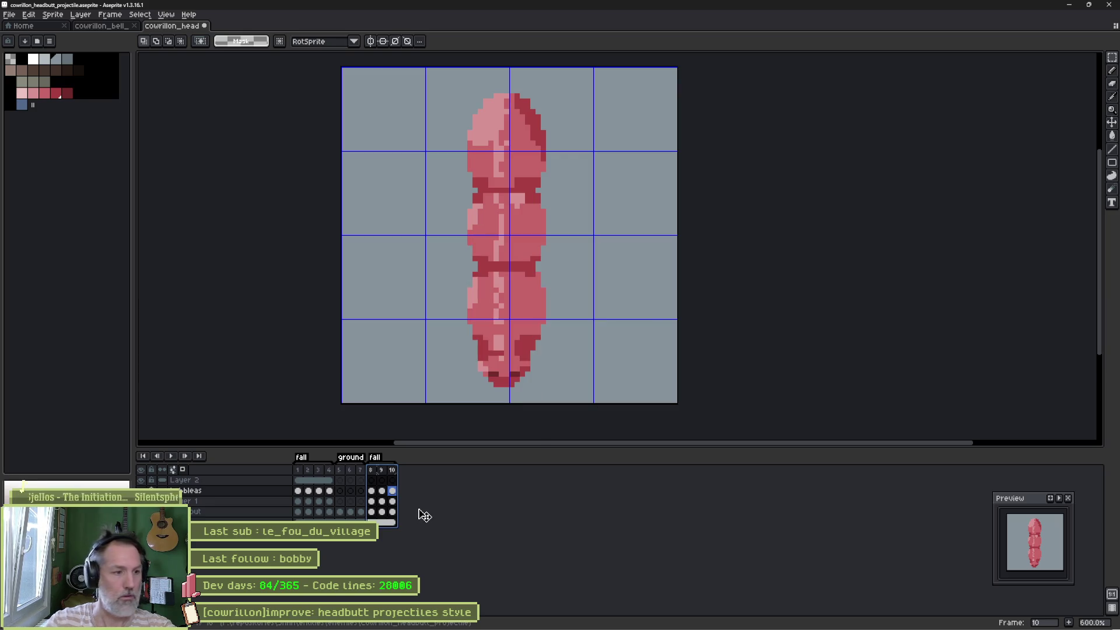
Rename the original frames 1–4 fall tag to 'fall_old'
double_click(301, 457)
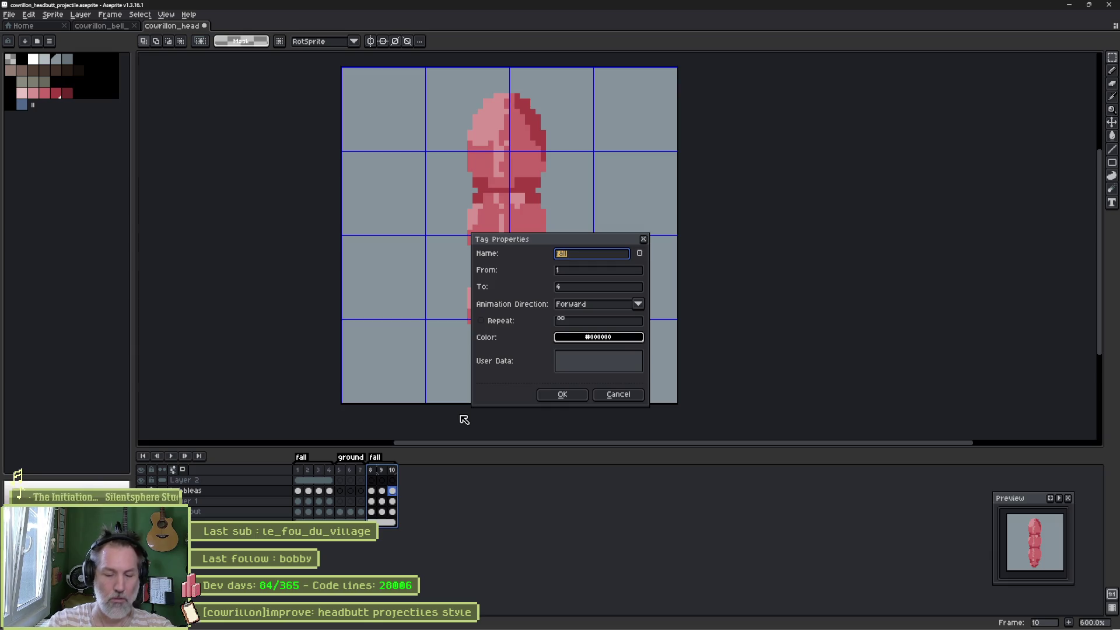
key("End")
type("_old")
key("Return")
Confirm the new fall tag's settings and review frames 8–10
double_click(376, 458)
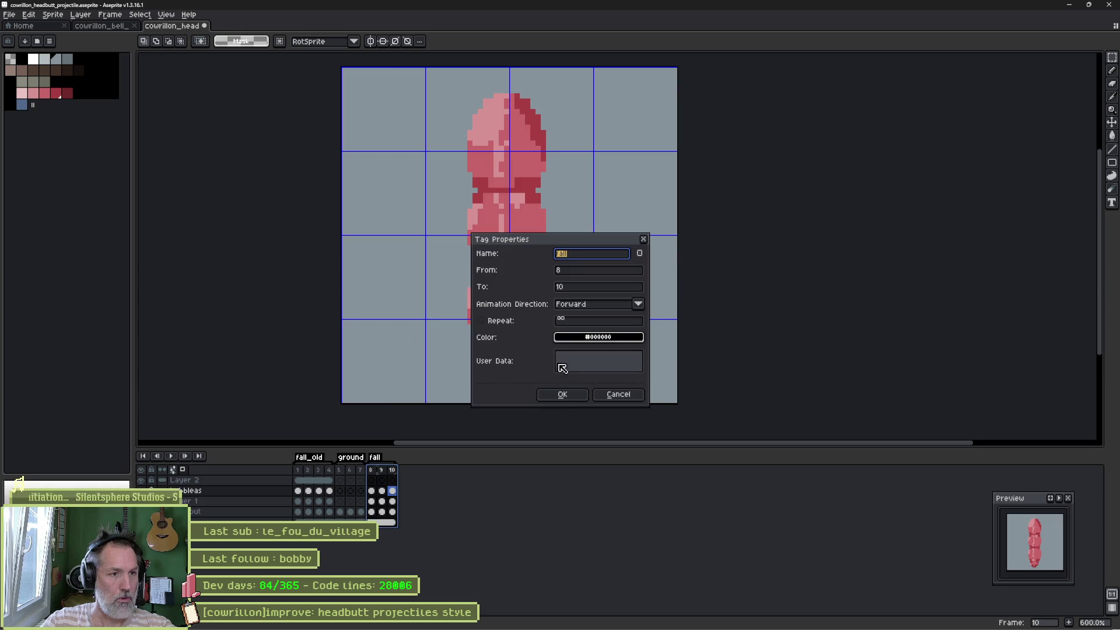
left_click(563, 394)
left_click(371, 470)
left_click_drag(383, 473, 393, 471)
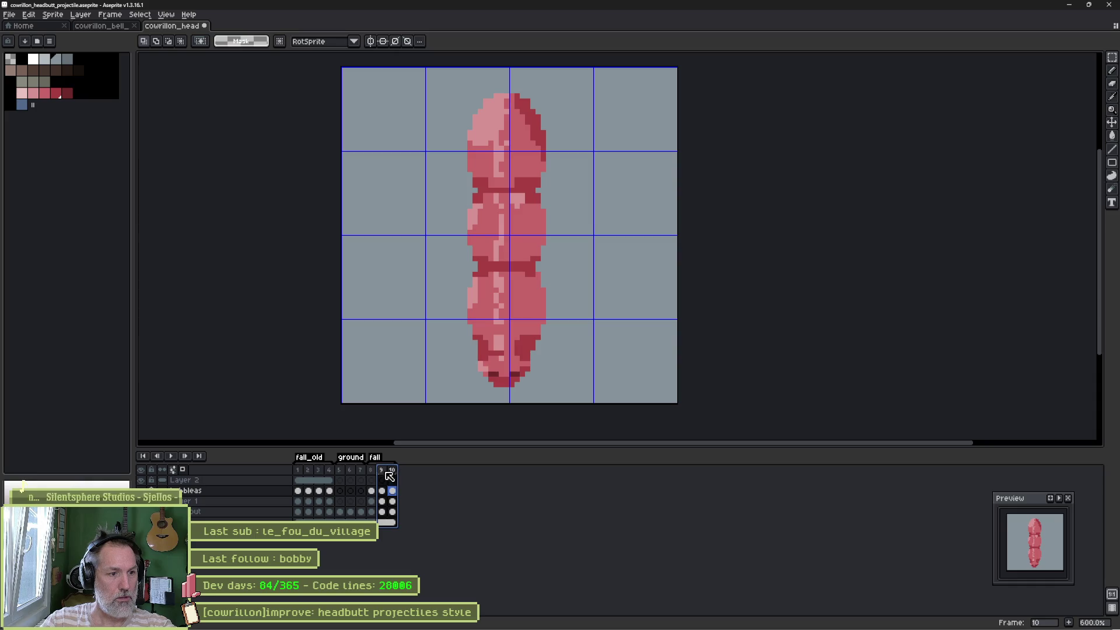
left_click(377, 470)
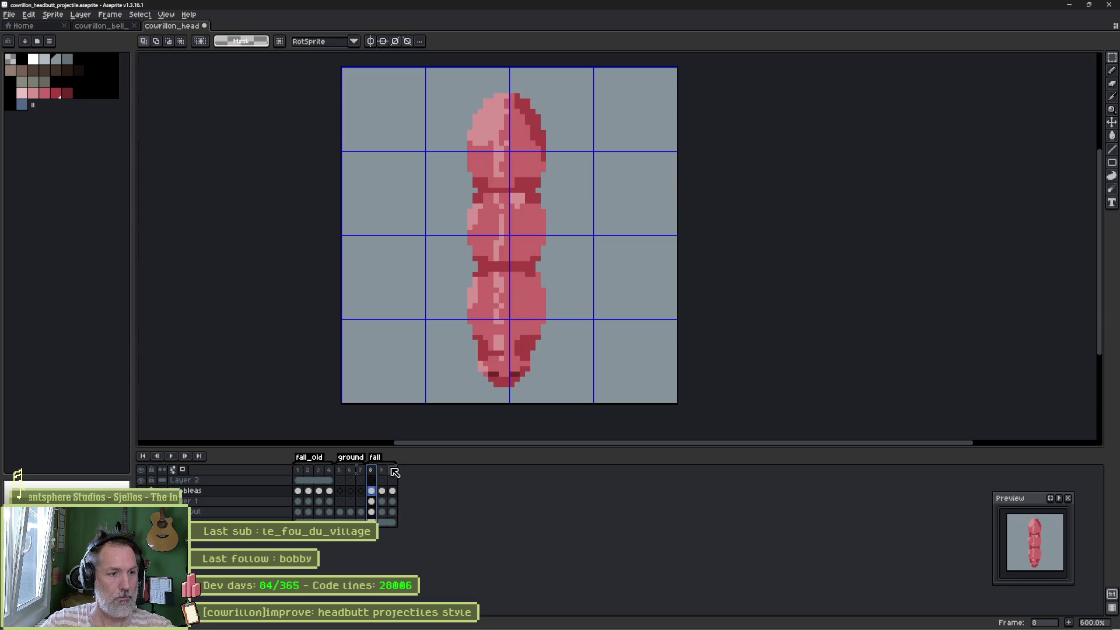
Select frame 10's bubble column and scale it narrower horizontally
left_click(393, 470)
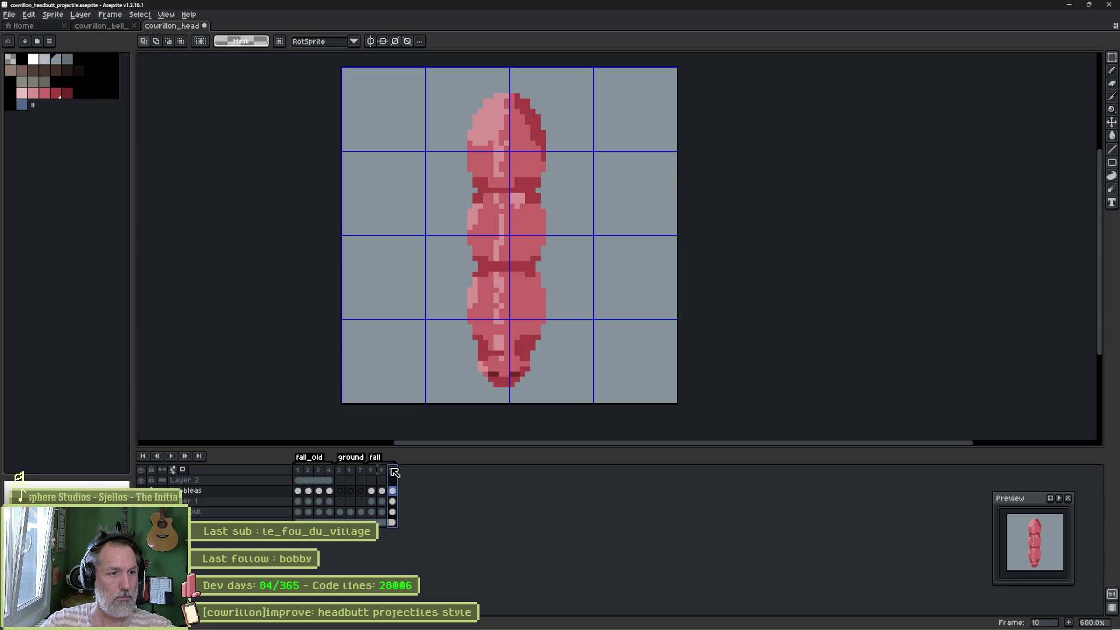
left_click_drag(449, 87, 568, 341)
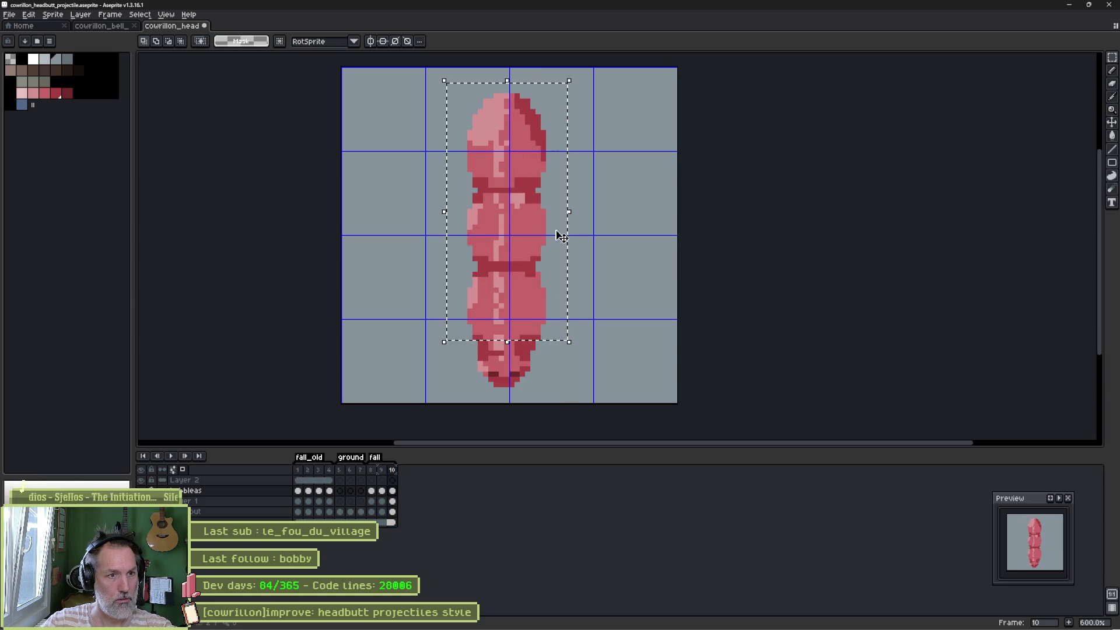
left_click(570, 213)
mouse_move(570, 212)
left_mouse_down()
mouse_move(530, 220)
mouse_move(550, 228)
left_mouse_up()
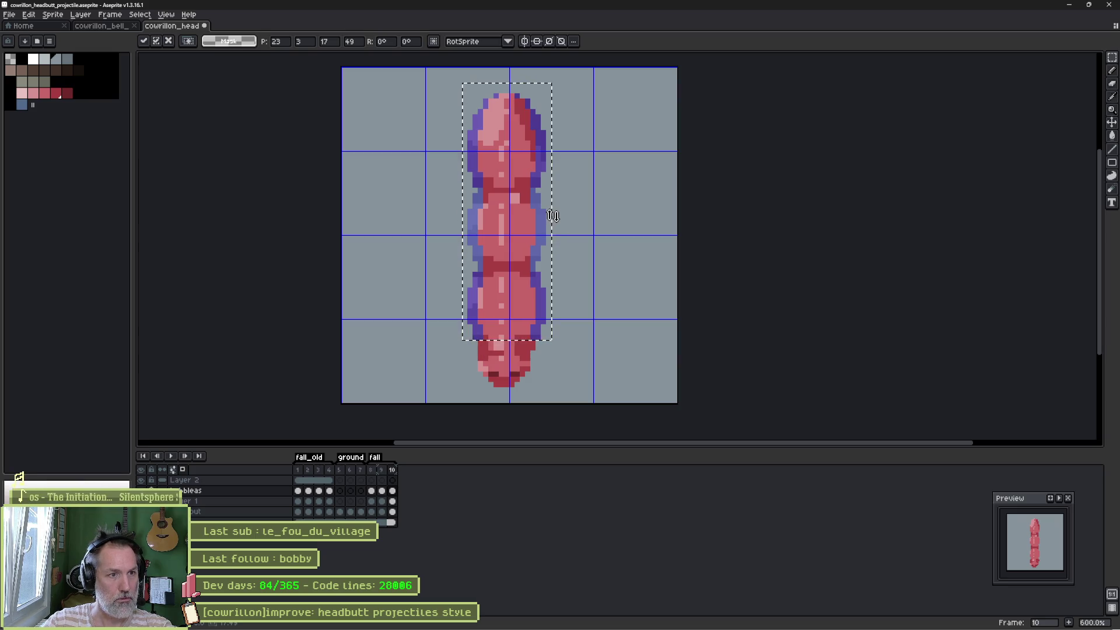
left_click(459, 302)
Copy frame 8's middle bubble segment and paste it into frame 10
left_click(384, 490)
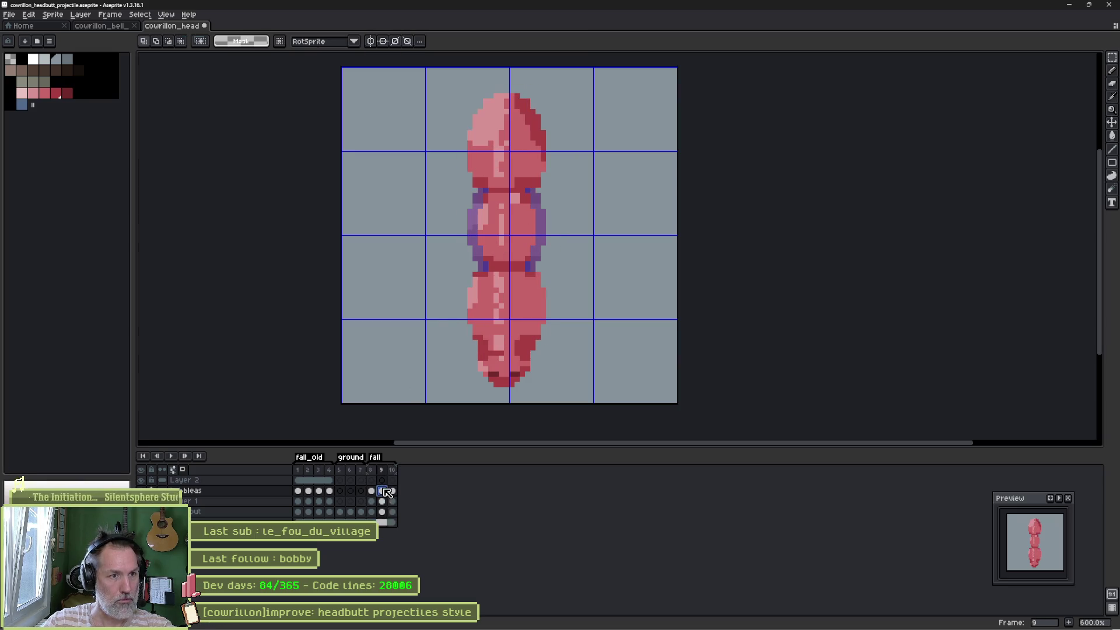
left_click(372, 491)
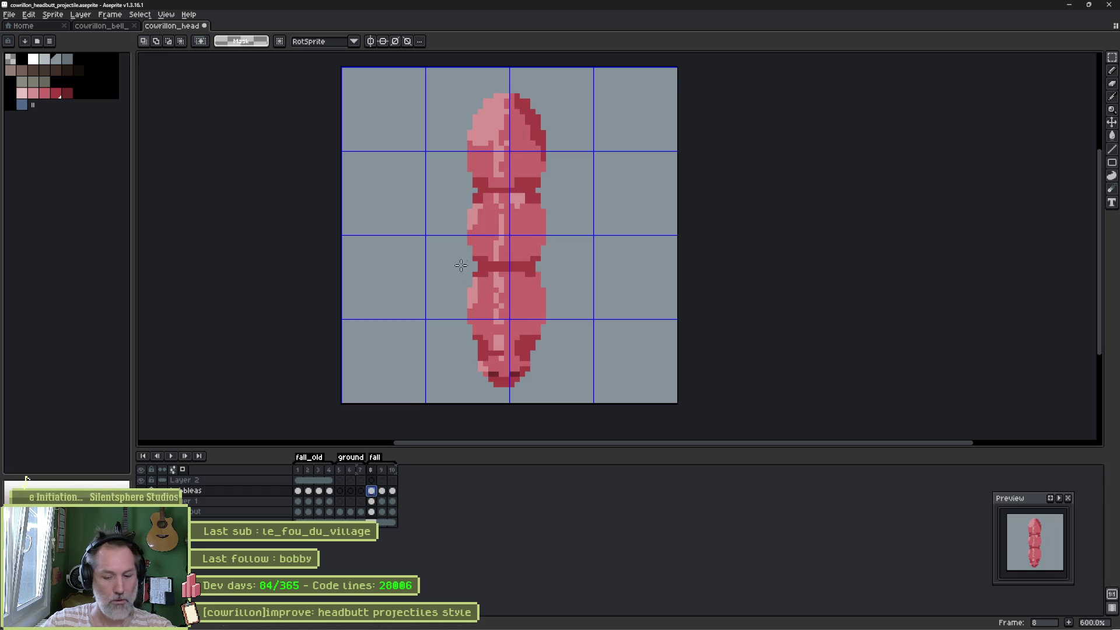
left_click_drag(453, 190, 552, 268)
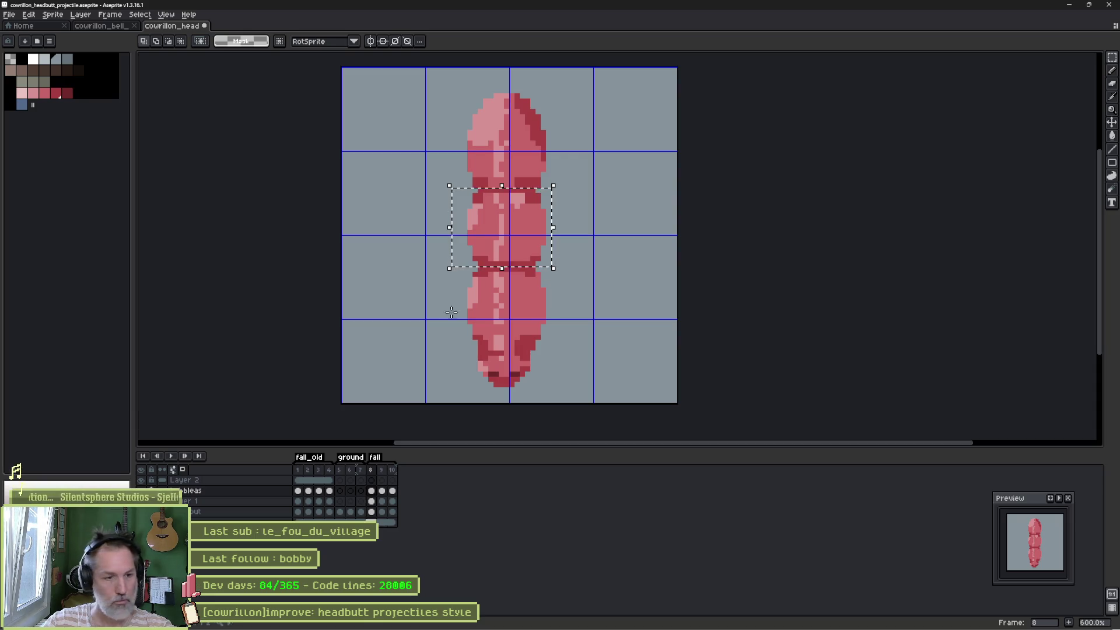
key("ctrl+d")
left_click(393, 500)
key("ctrl+v")
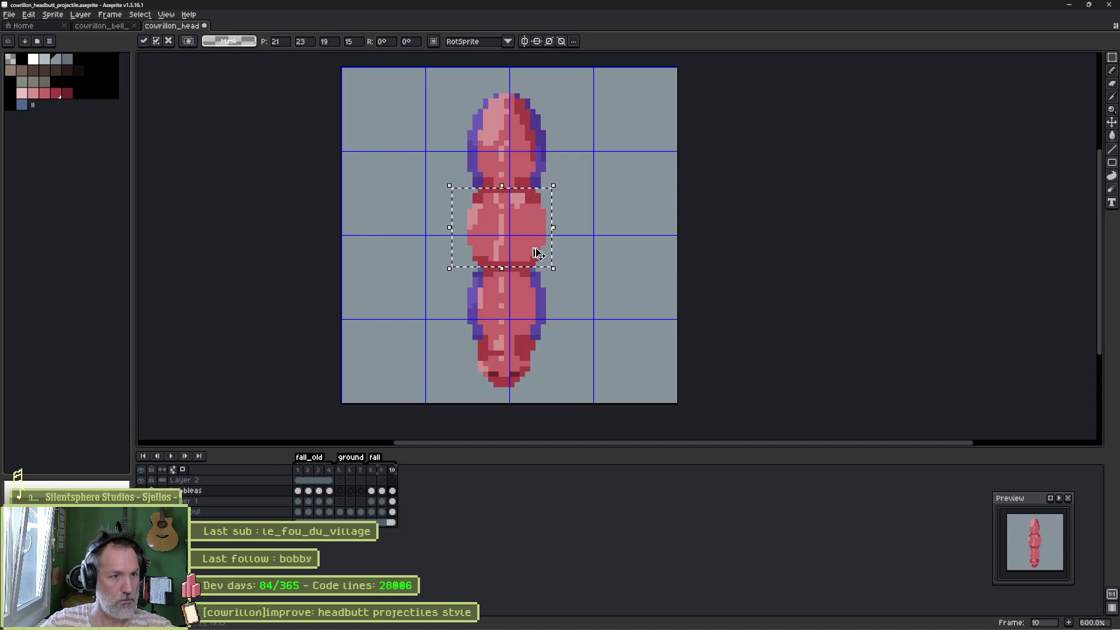
key("Return")
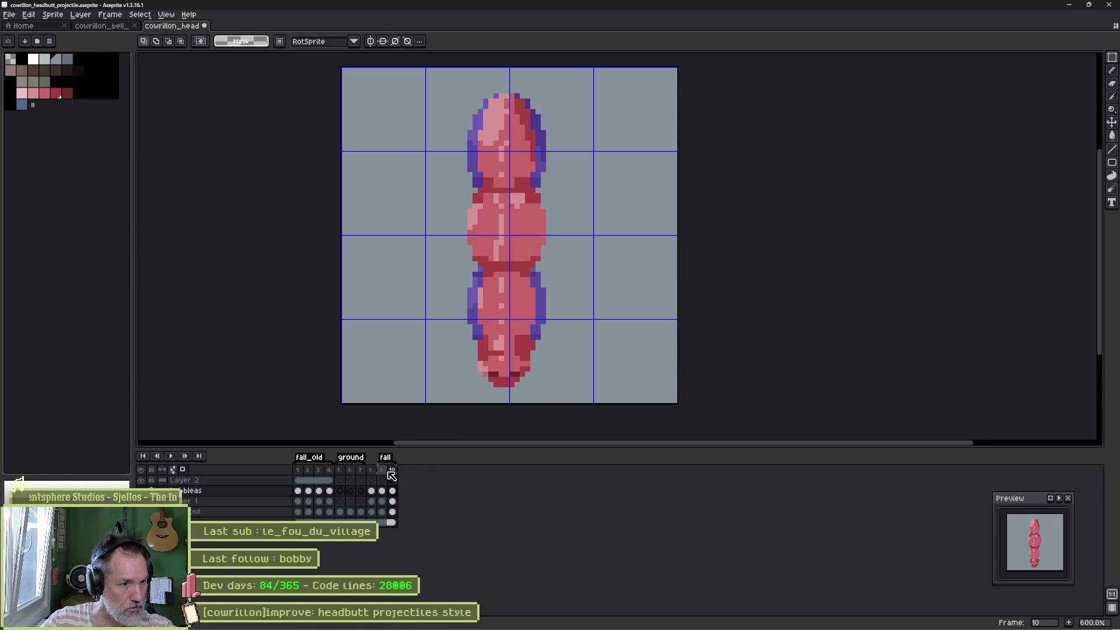
Move the fall tag's start to frame 9, play the loop, and save the sprite file
left_click_drag(371, 458, 382, 460)
key("Return")
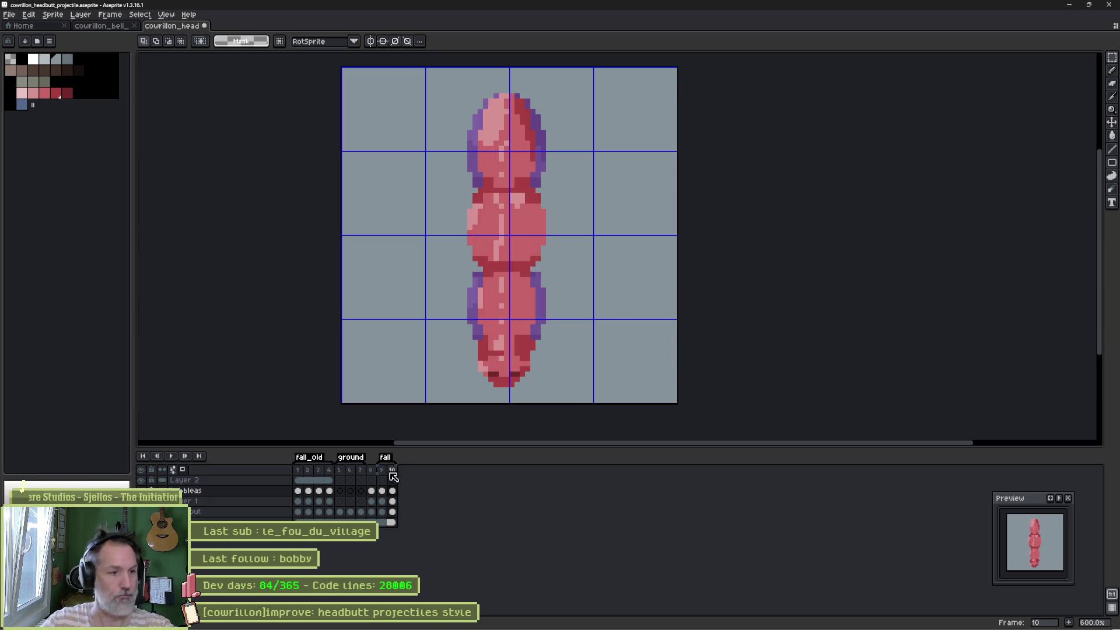
key("ctrl+s")
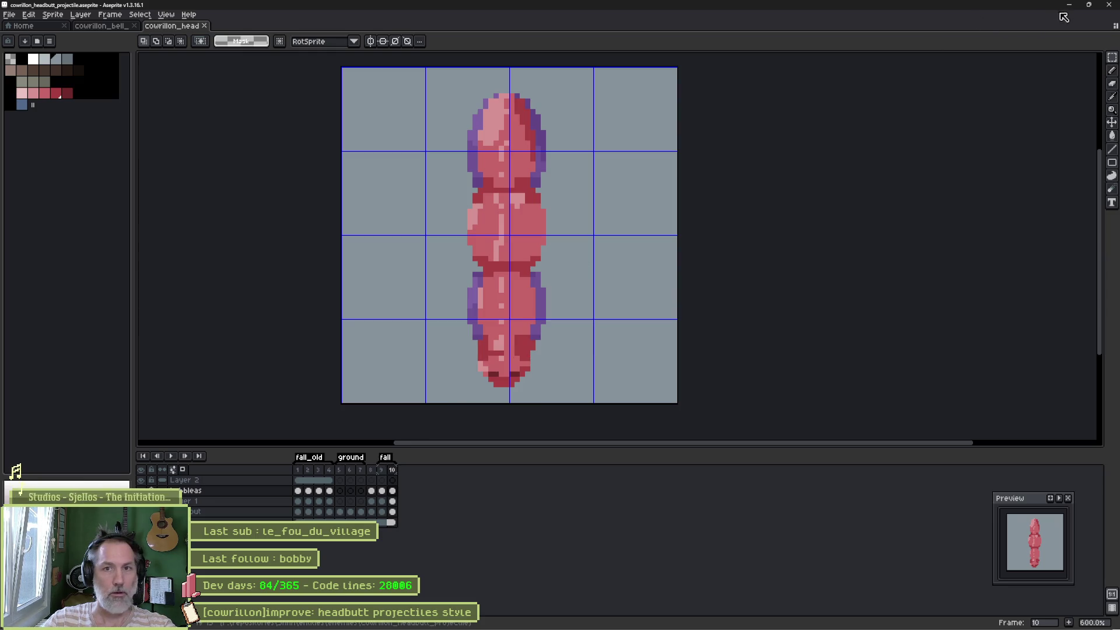
left_click(1069, 5)
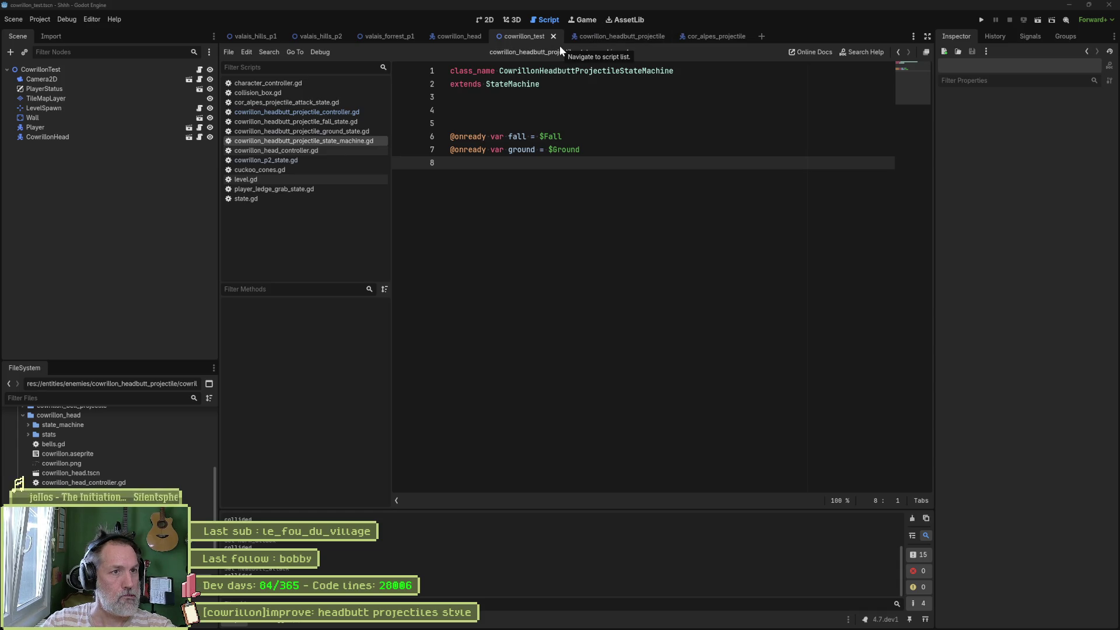
Close cor_alpes_projectile and reimport the headbutt projectile's Sprite2D with Only Visible Layers ticked
middle_click(711, 33)
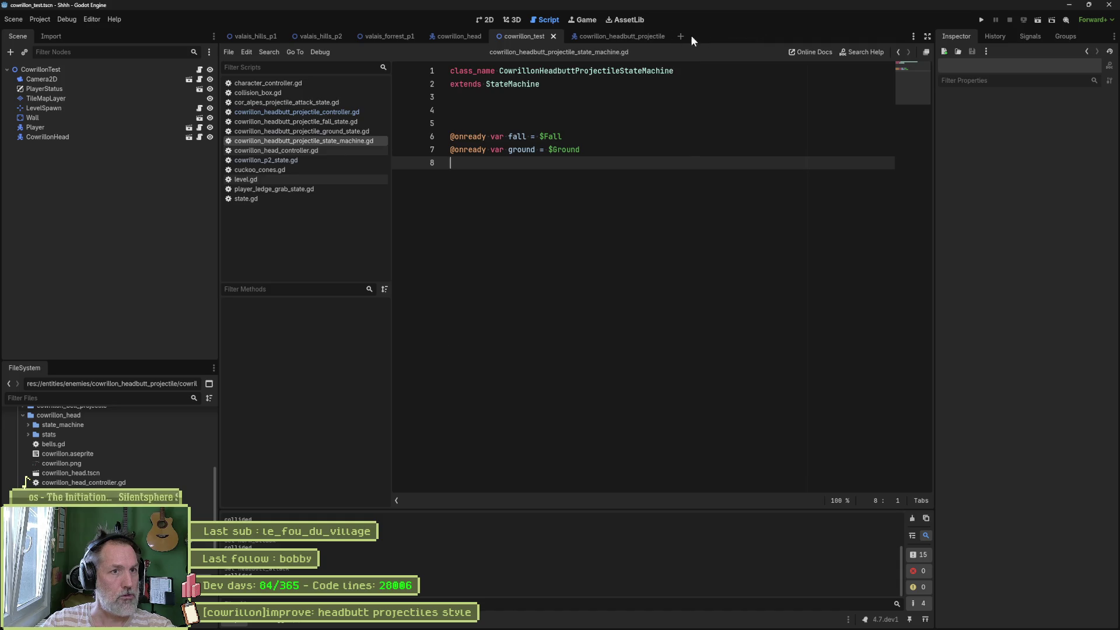
left_click(618, 37)
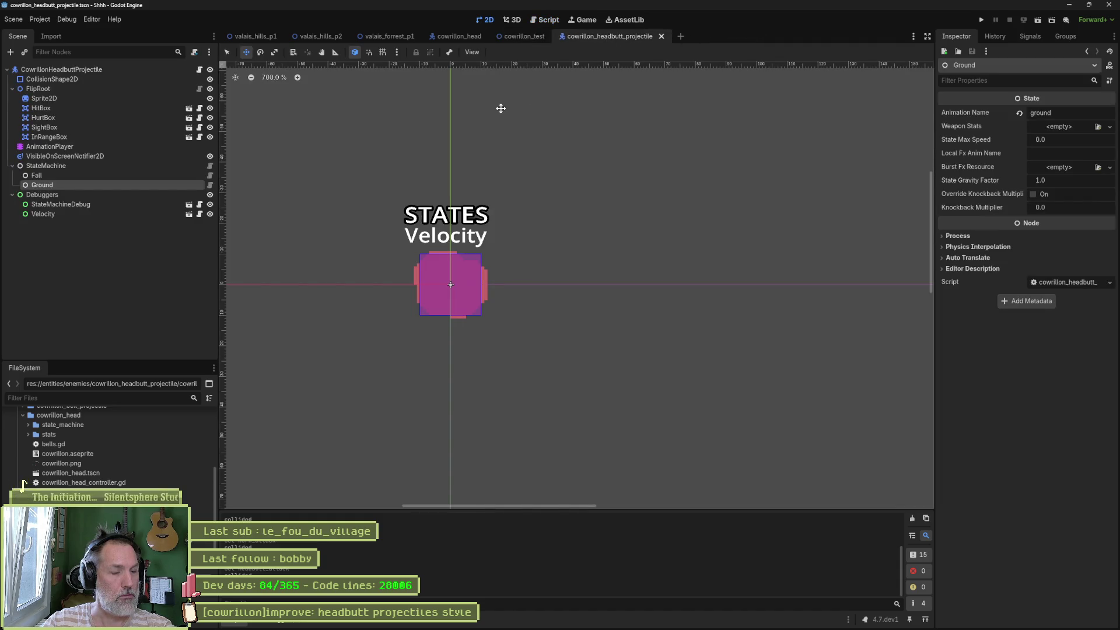
left_click(53, 98)
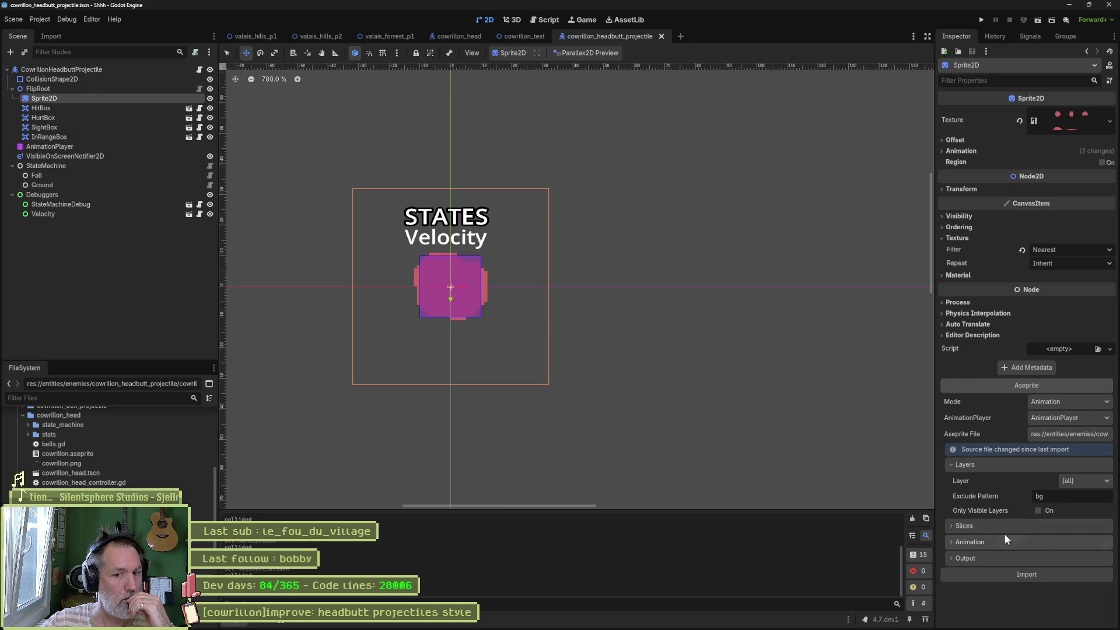
left_click(1038, 511)
left_click(1015, 606)
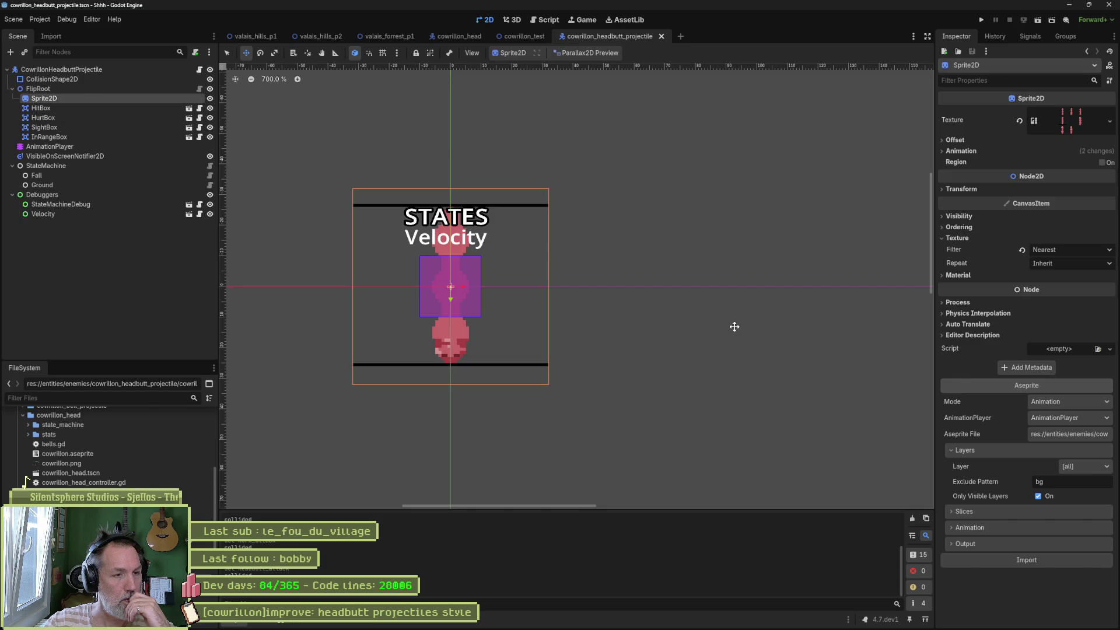
left_click(635, 620)
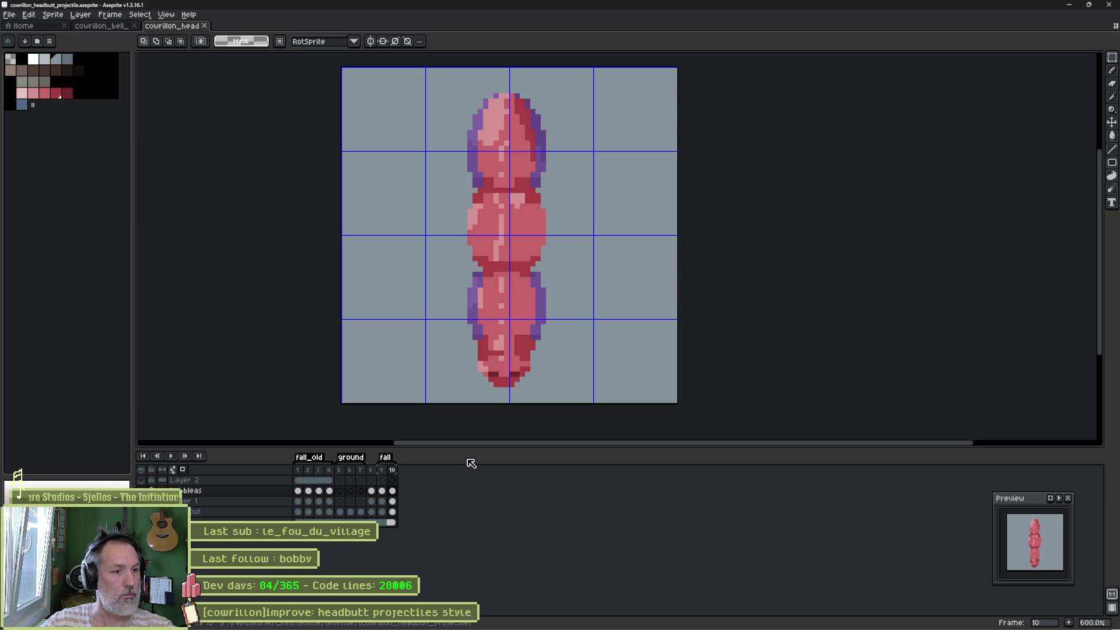
Check the fall_old tag's properties, delete it from its context menu, and return to Godot
double_click(320, 462)
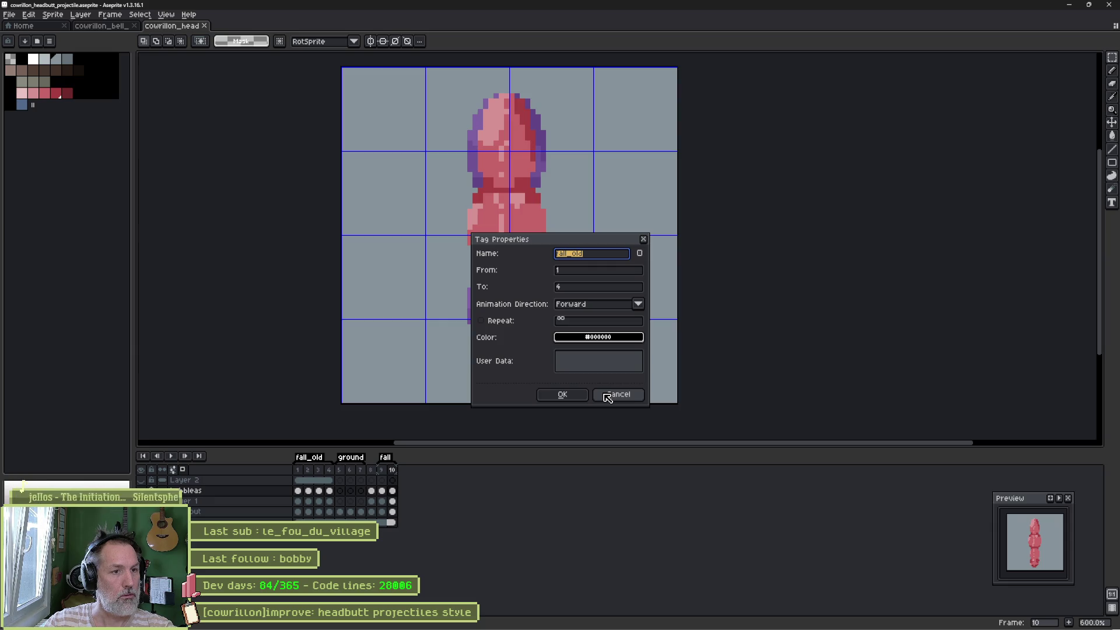
left_click(607, 396)
right_click(303, 458)
left_click(326, 474)
key("alt+Tab")
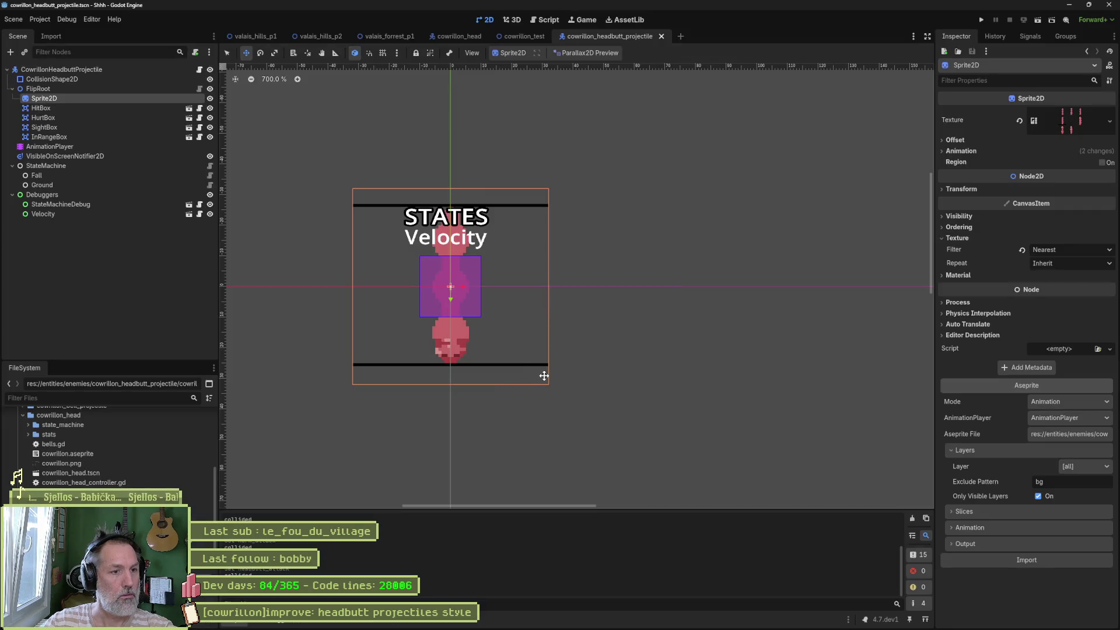
Reimport the updated projectile sprite and run the cowrillon_test scene with F6
left_click(1016, 561)
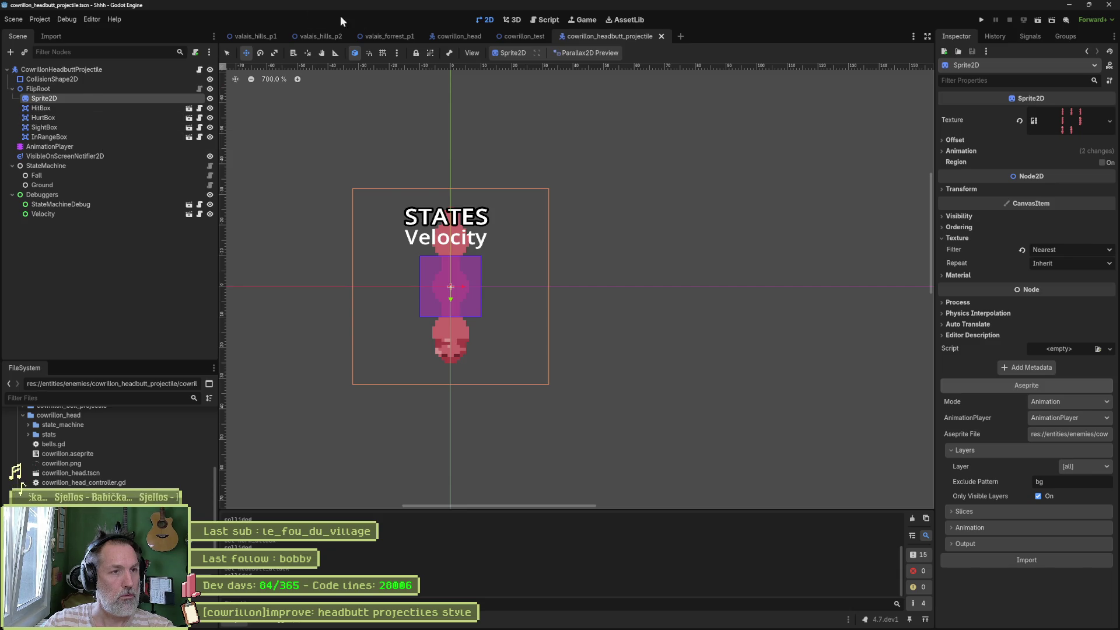
left_click(516, 36)
key("F6")
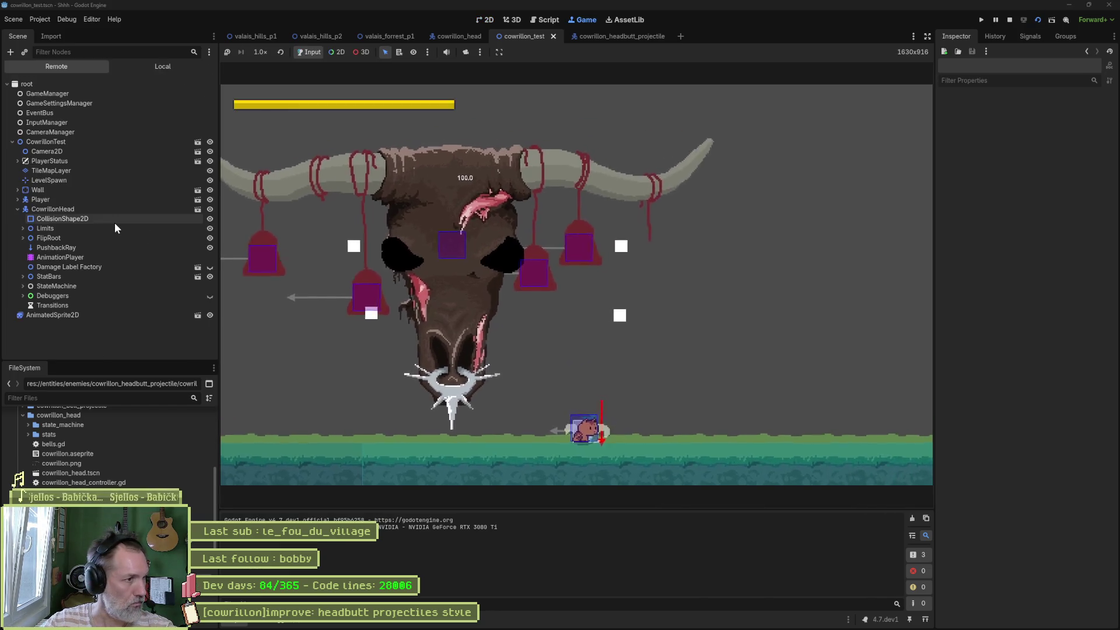
Inspect the CowrillonHead node in the running game, stop it, and switch to the Script workspace
left_click(53, 208)
scroll(991, 373, "down", 5)
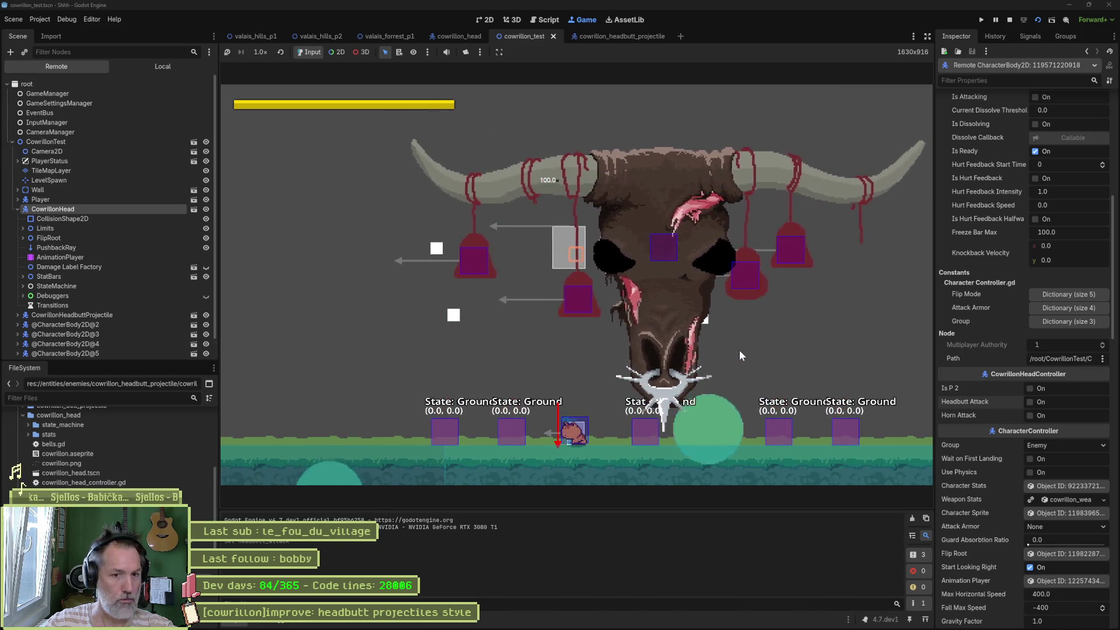
key("F8")
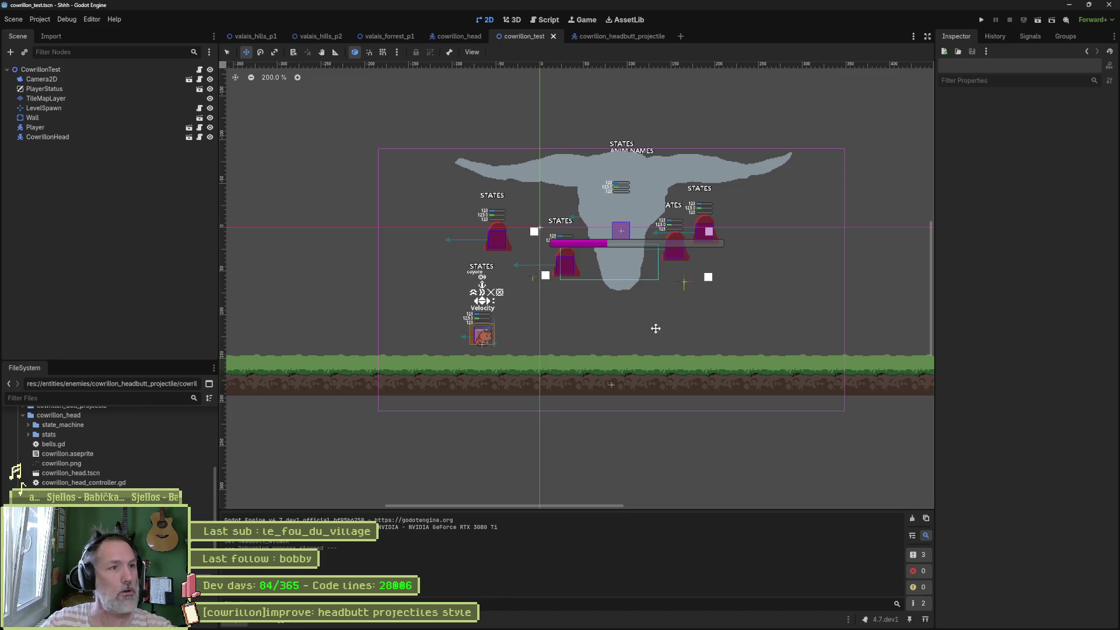
key("ctrl+F3")
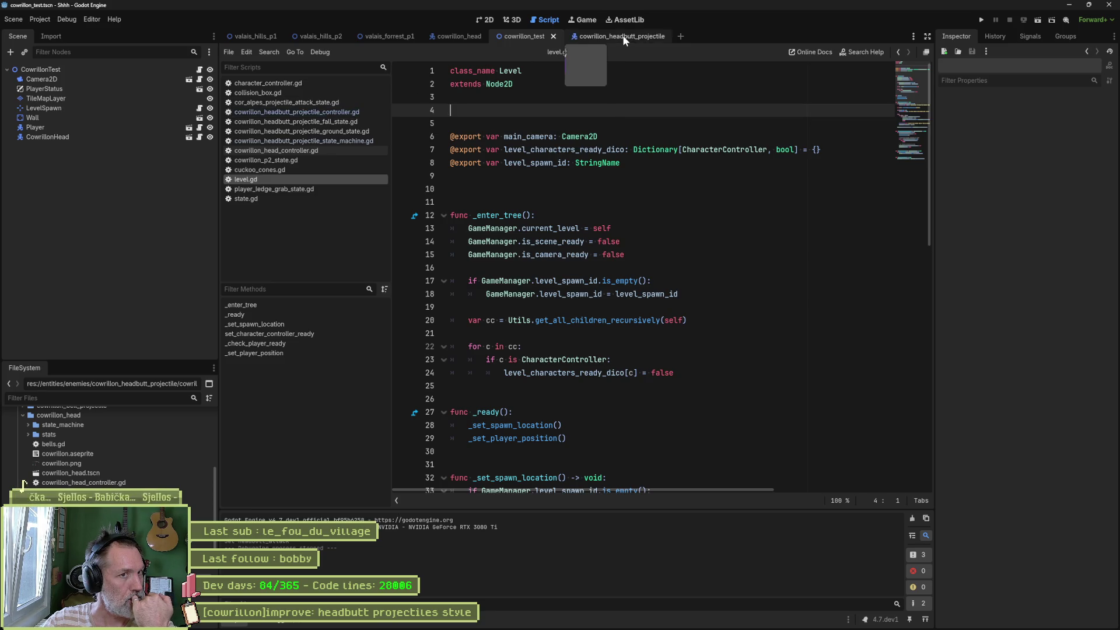
Open the Headbutt state node's script in the cowrillon_head scene
left_click(460, 35)
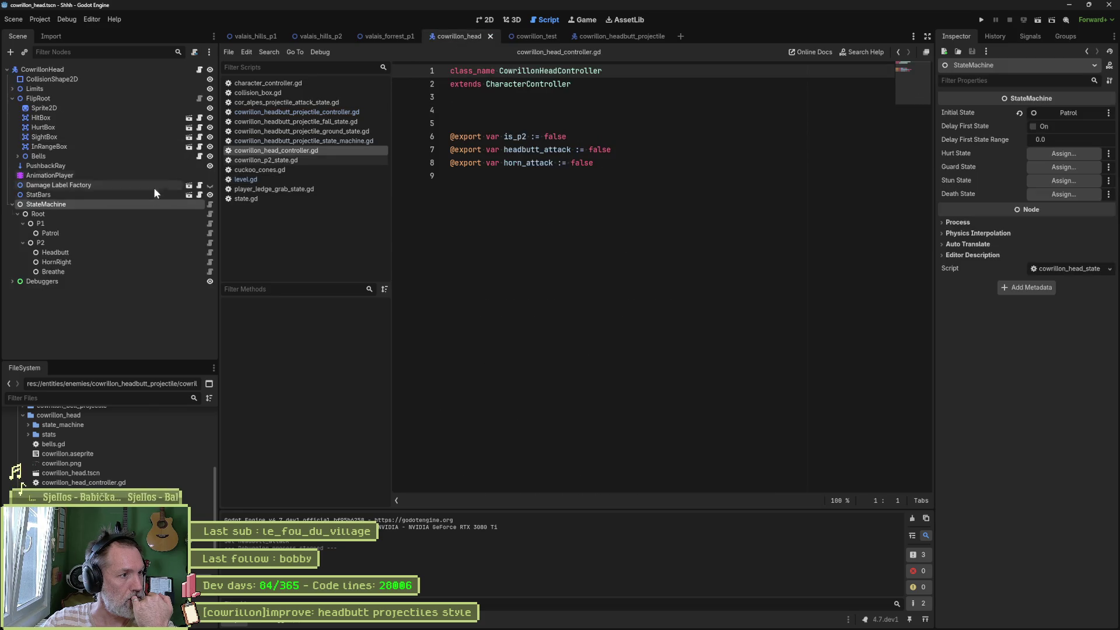
left_click(104, 253)
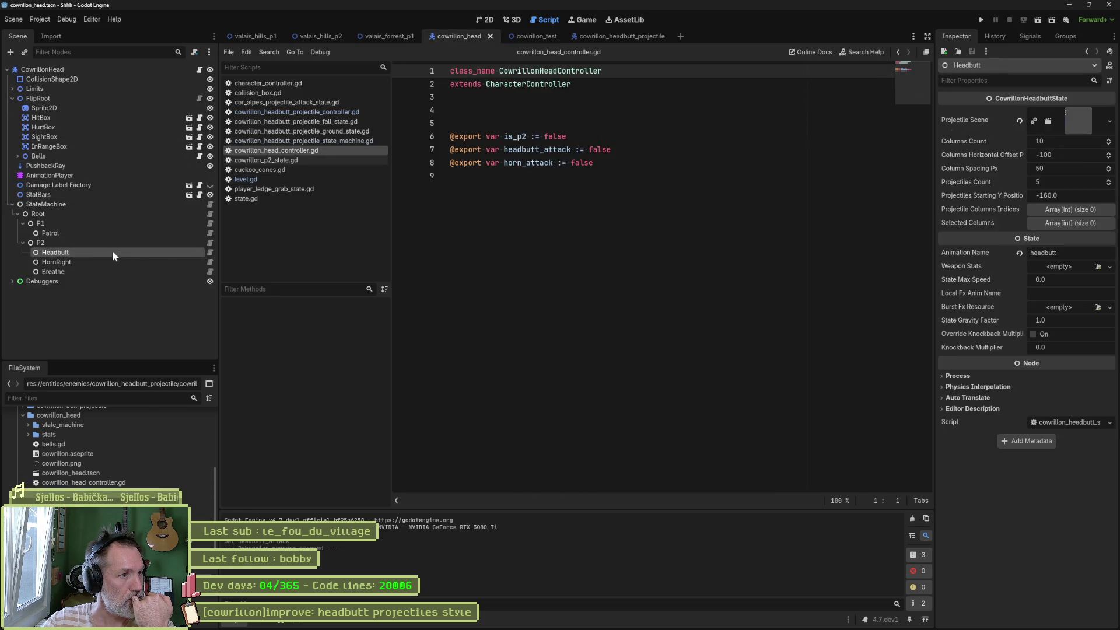
left_click(210, 253)
scroll(604, 290, "down", 3)
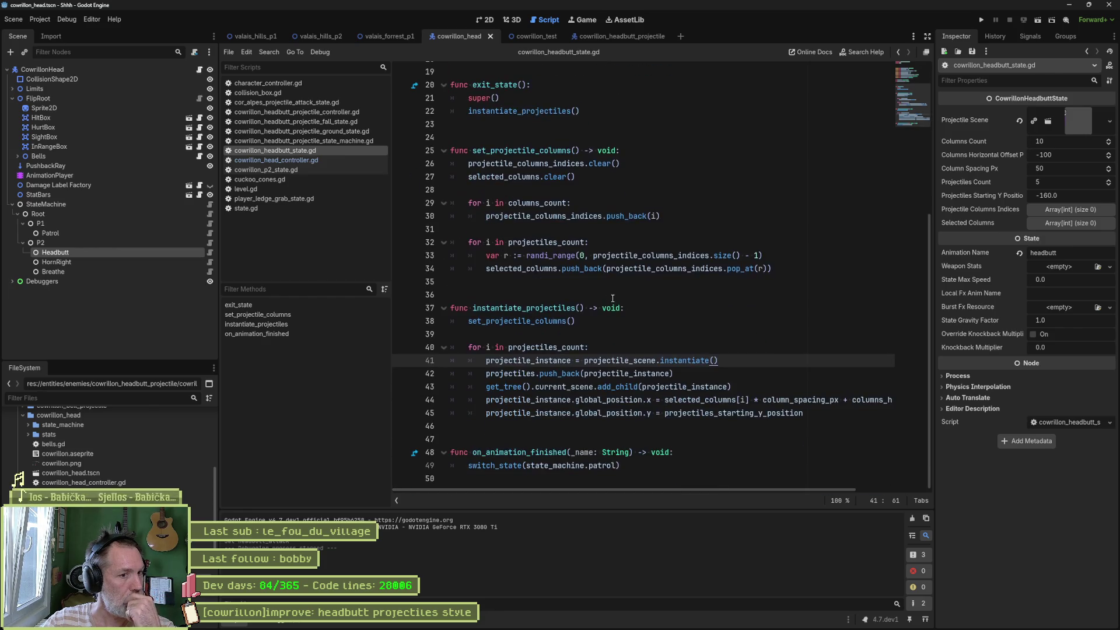
scroll(616, 201, "up", 6)
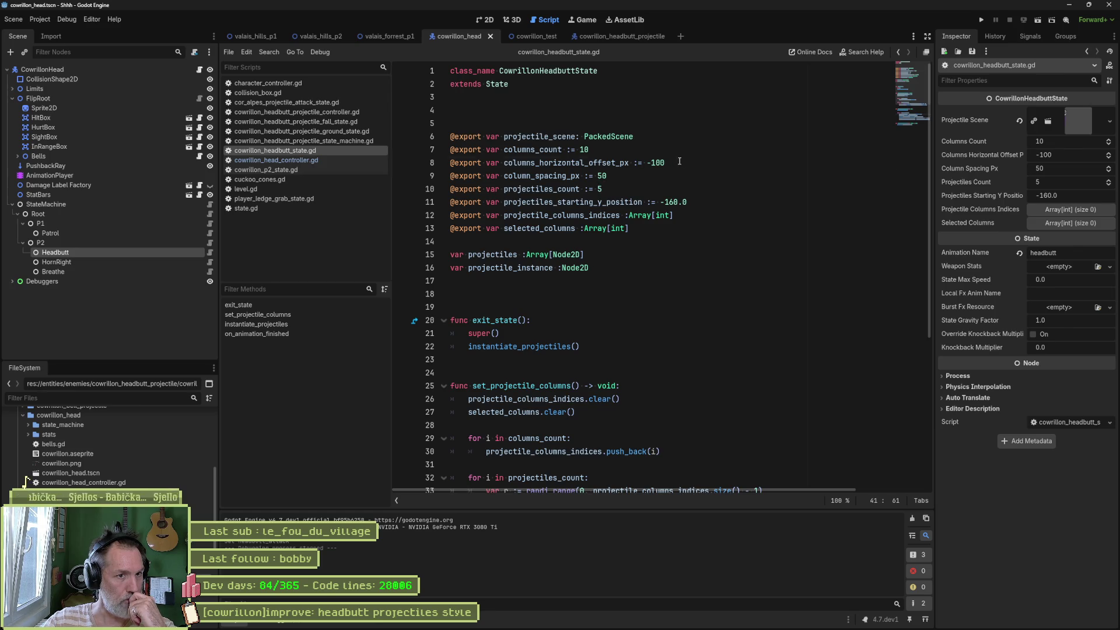
left_click(760, 166)
key("Return")
type("@export var")
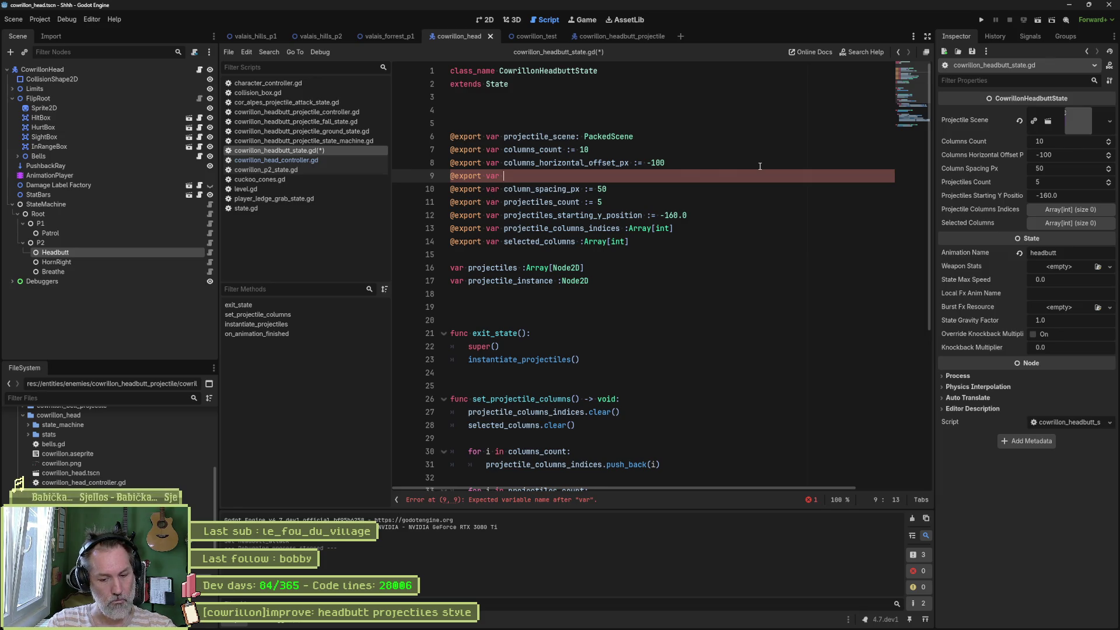
type("projectile_v")
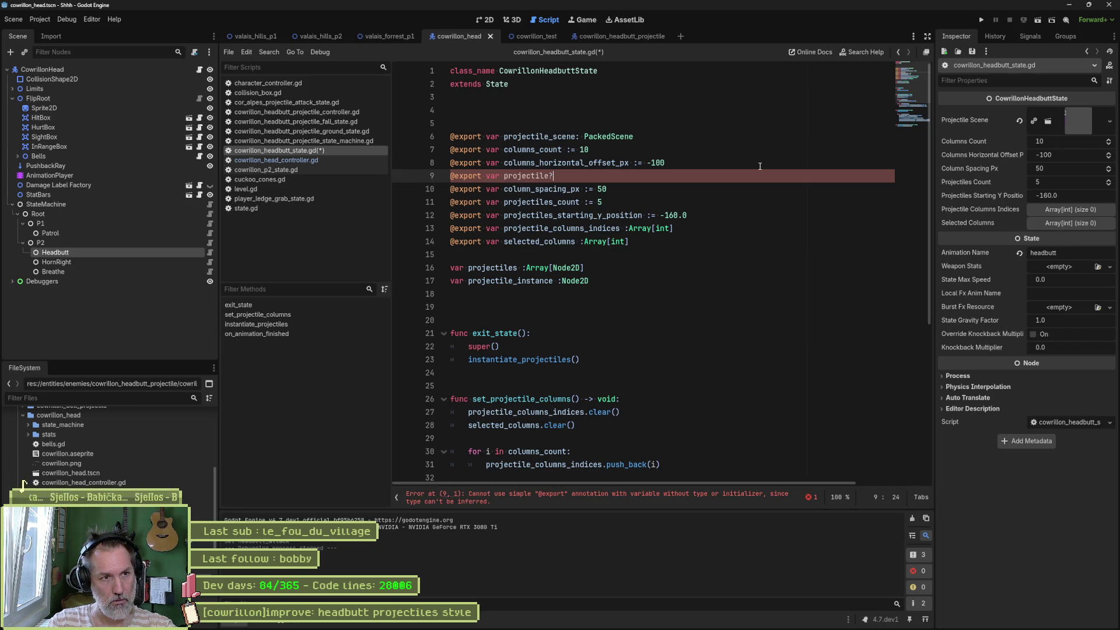
type("ertical_offset ")
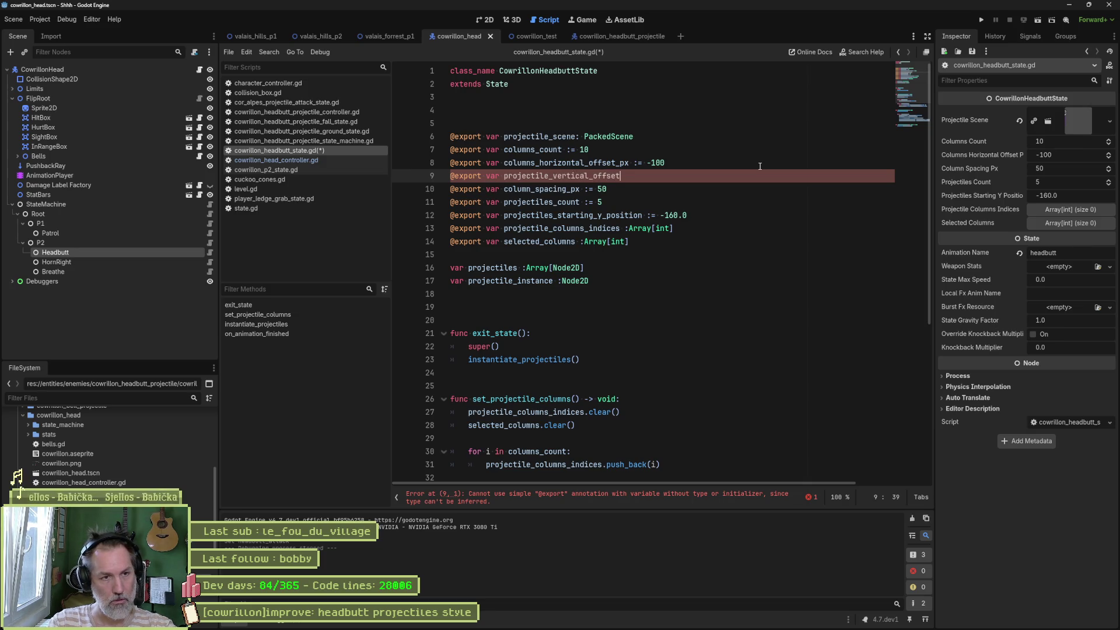
type(":=")
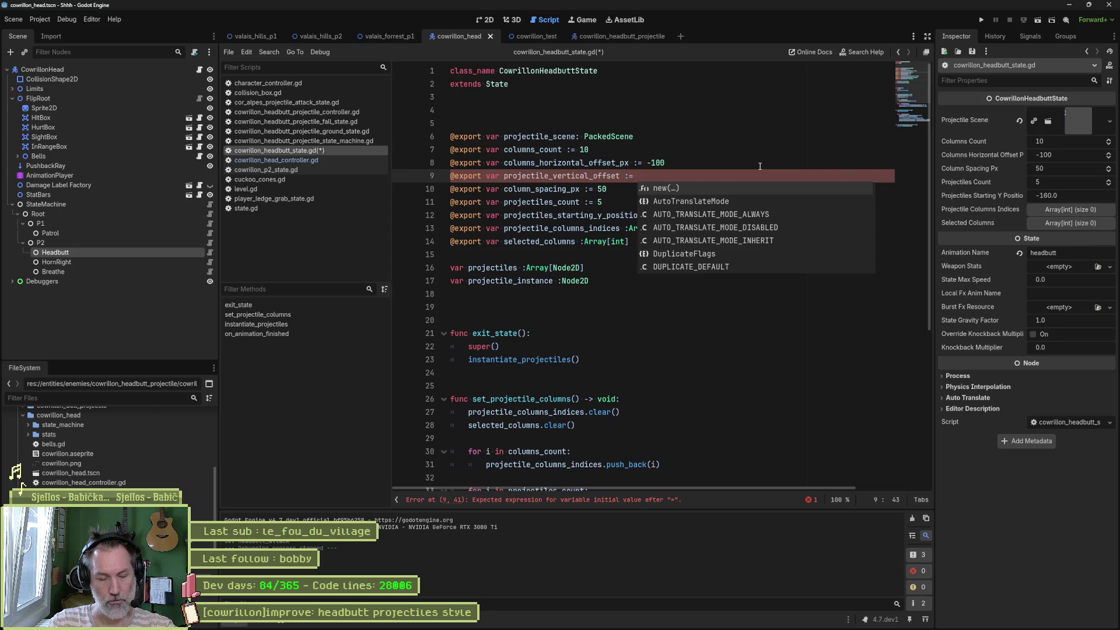
type("50")
key("Left")
type("_px")
left_click(727, 180)
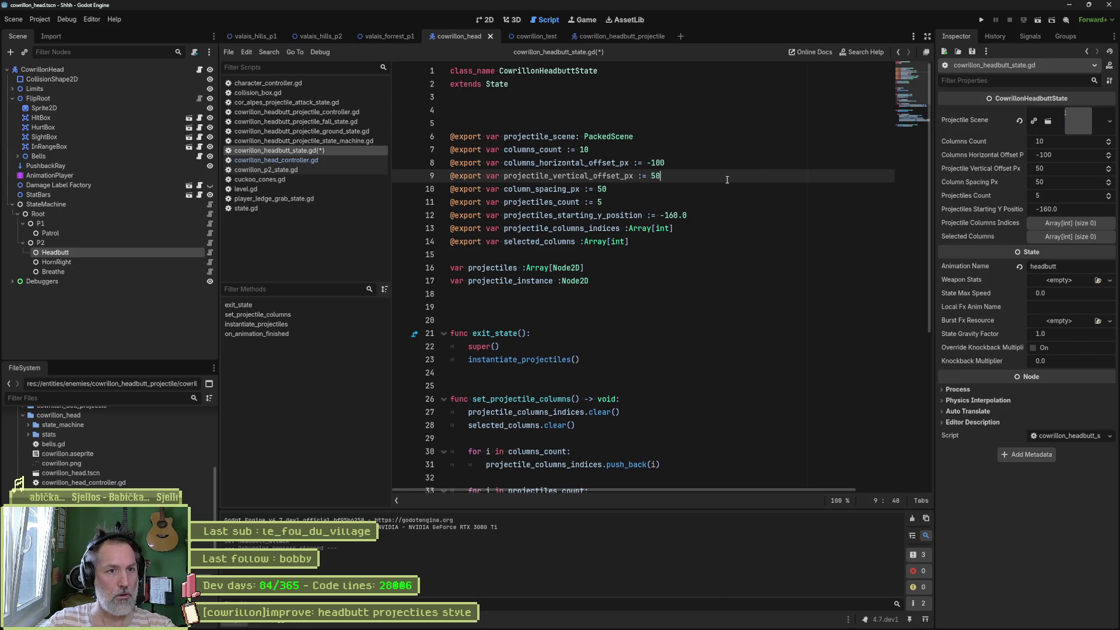
key("alt+Down")
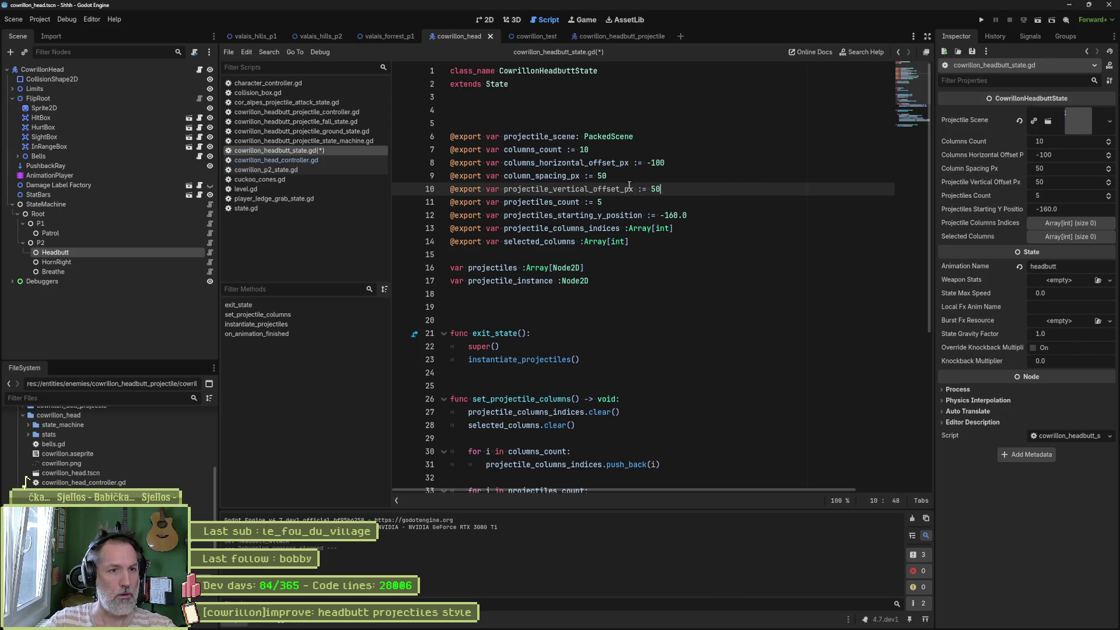
double_click(629, 186)
scroll(653, 301, "down", 5)
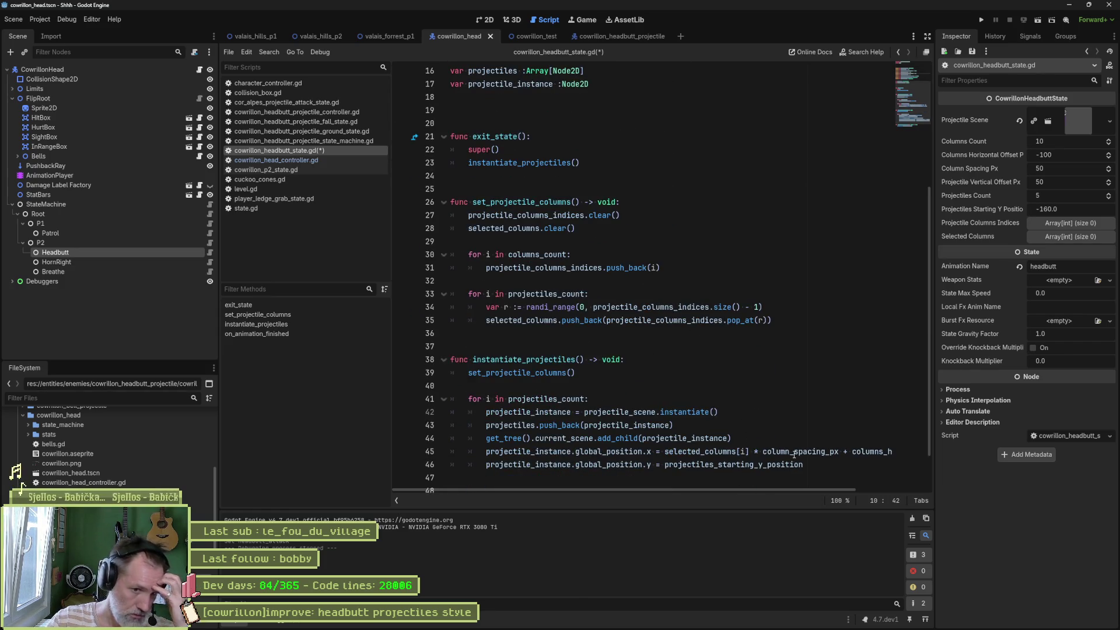
Insert 'var offset = randi_range(0, projectile_vertical_offset_px)' in the projectile spawn loop
left_click(502, 465)
key("ctrl+shift+Return")
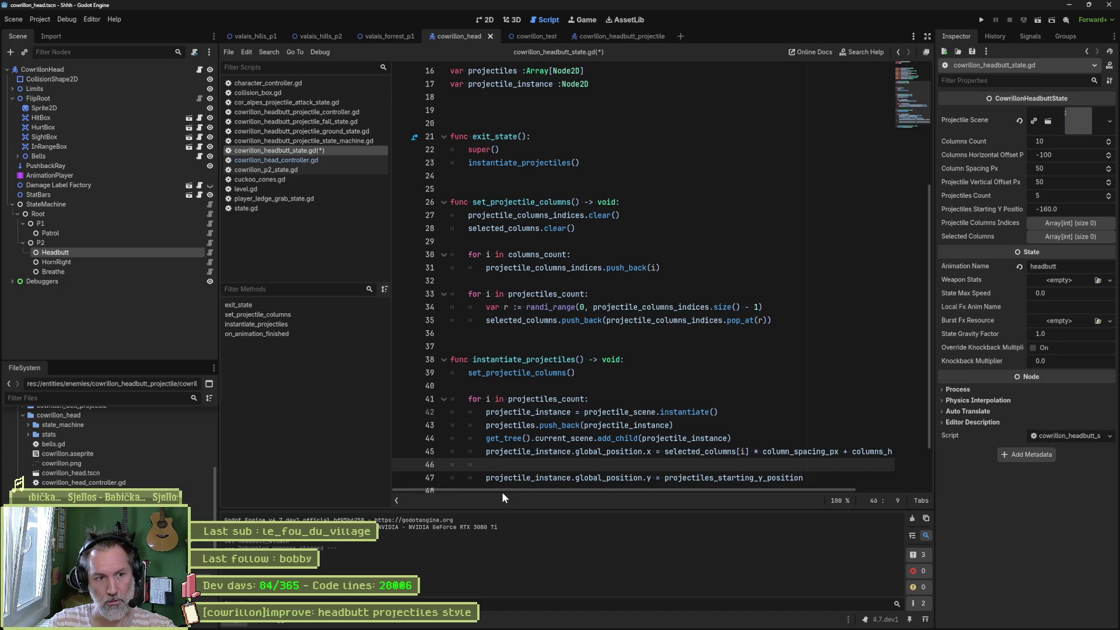
type("var offset")
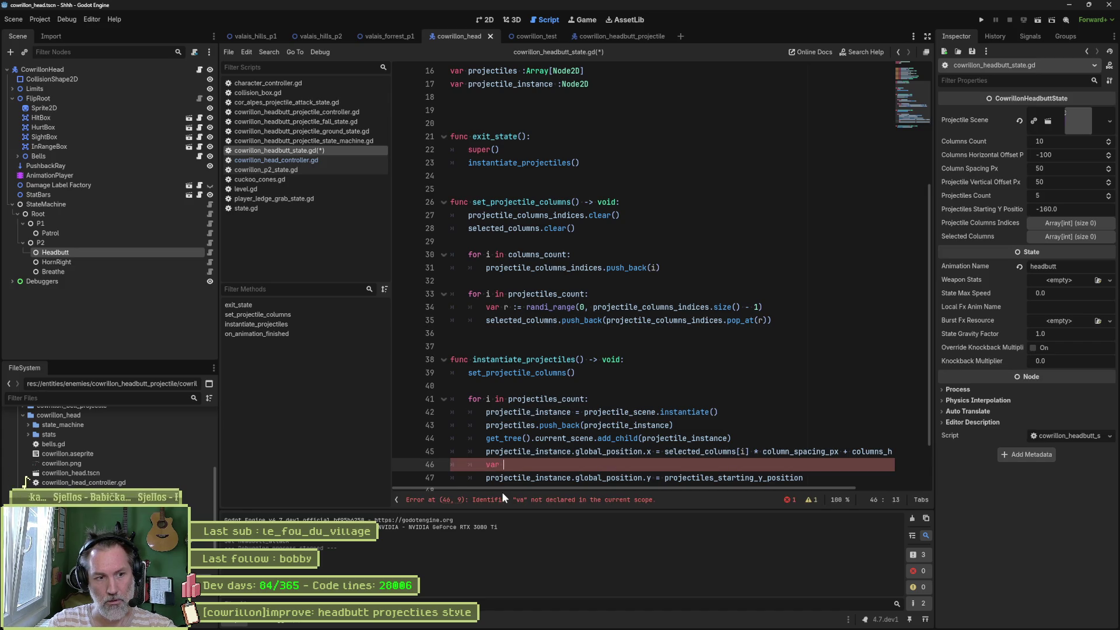
type(" = rand")
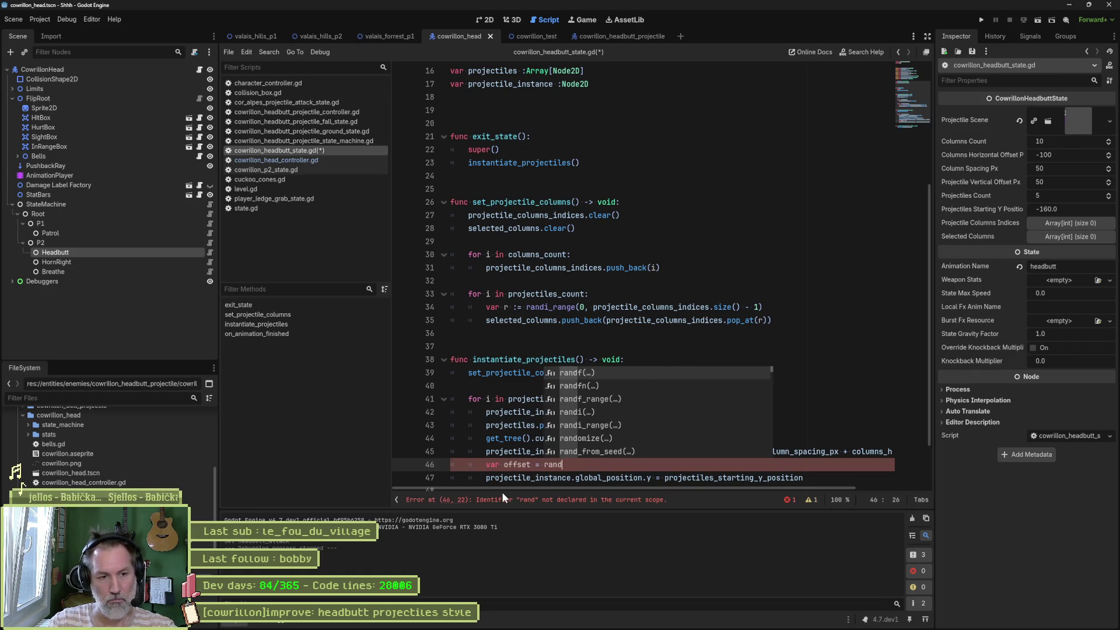
key("Down")
key("Down")
key("Down")
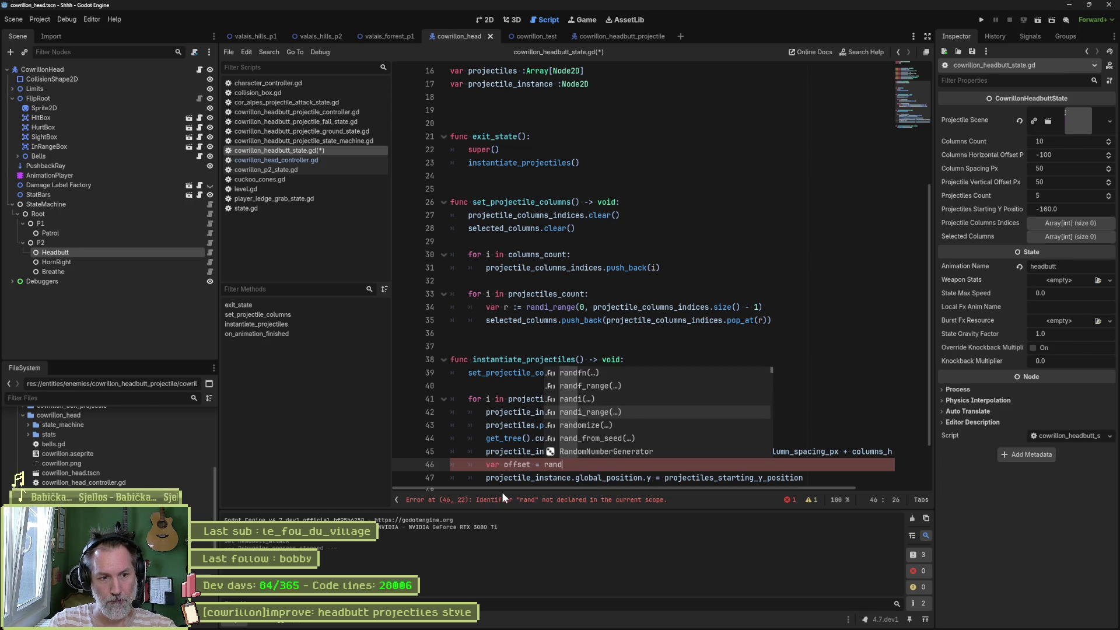
key("Return")
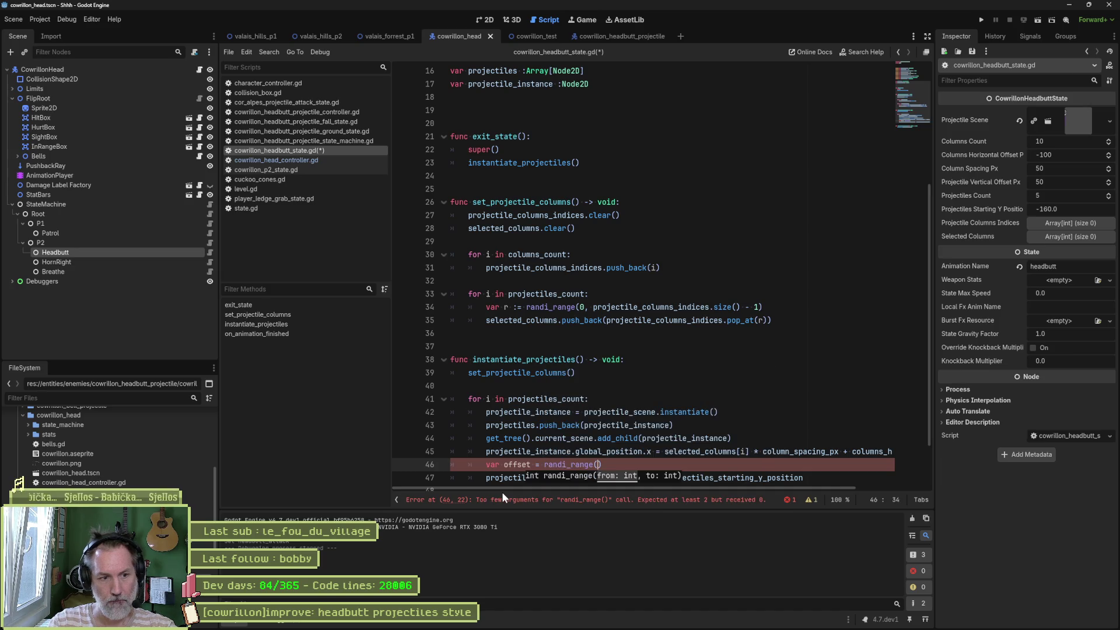
type("0, projectile_vertical_offset_px")
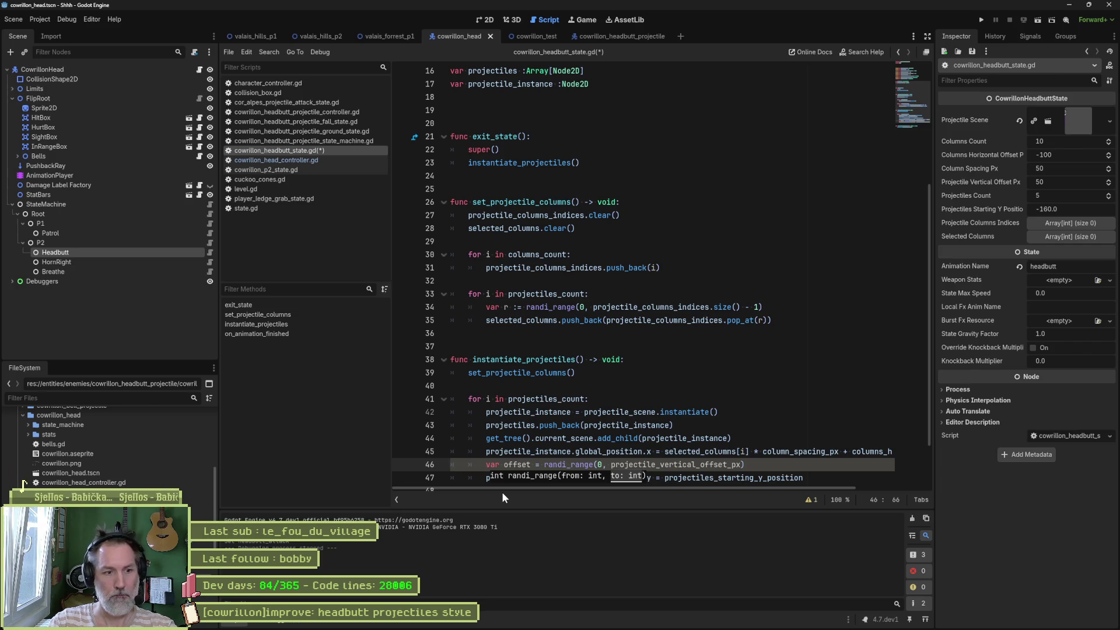
Append '+ offset' to the y position, save the script, and run cowrillon_test with F6
scroll(584, 437, "down", 2)
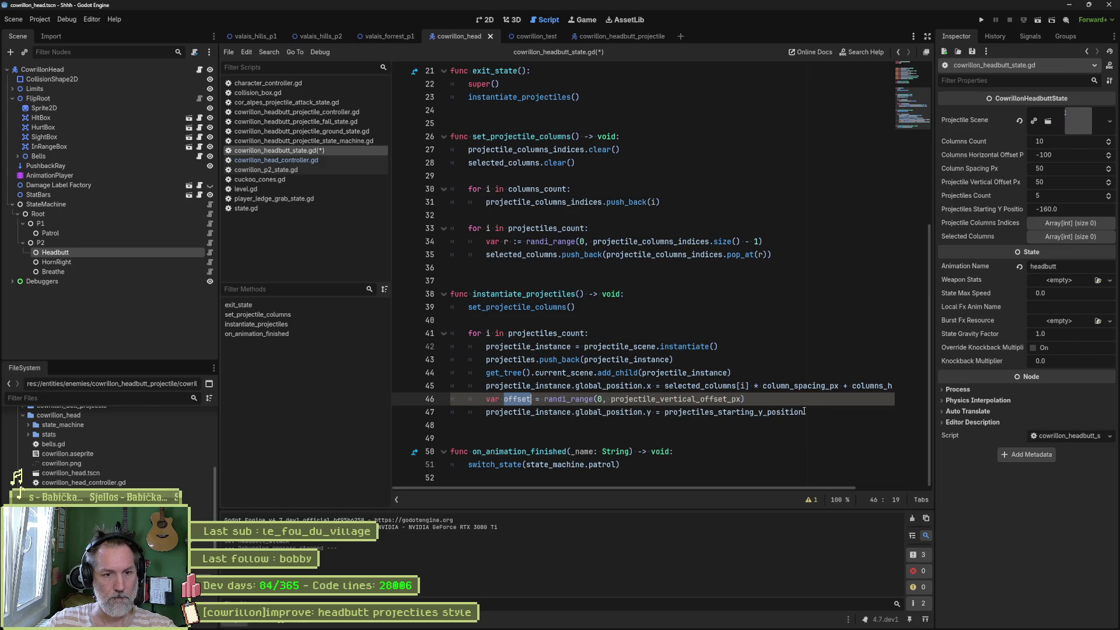
left_click(804, 413)
type("+ offset")
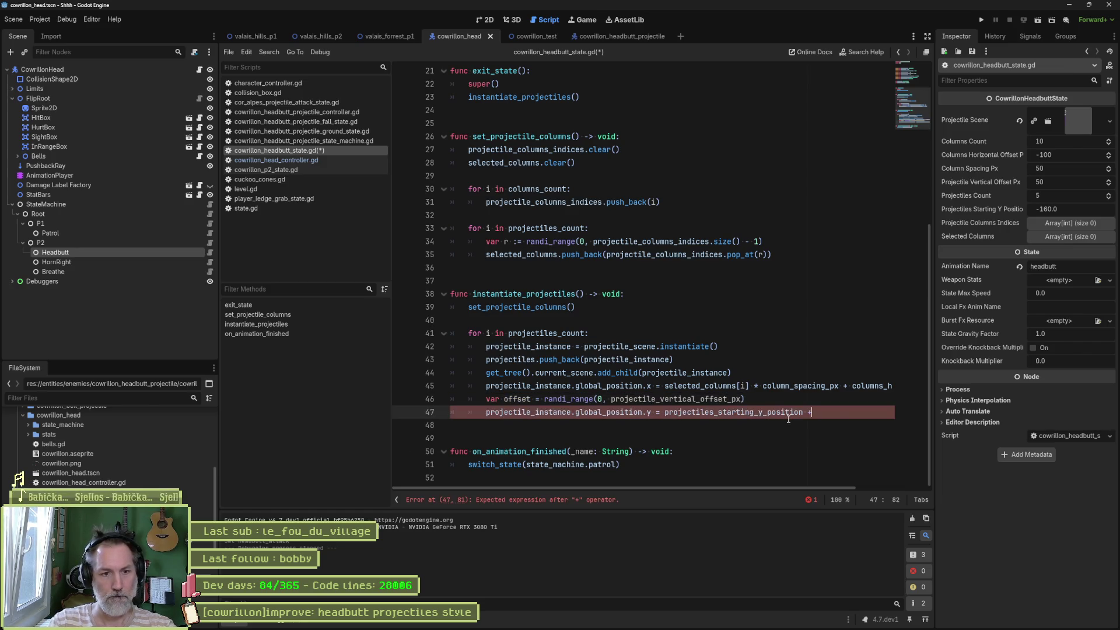
key("ctrl+s")
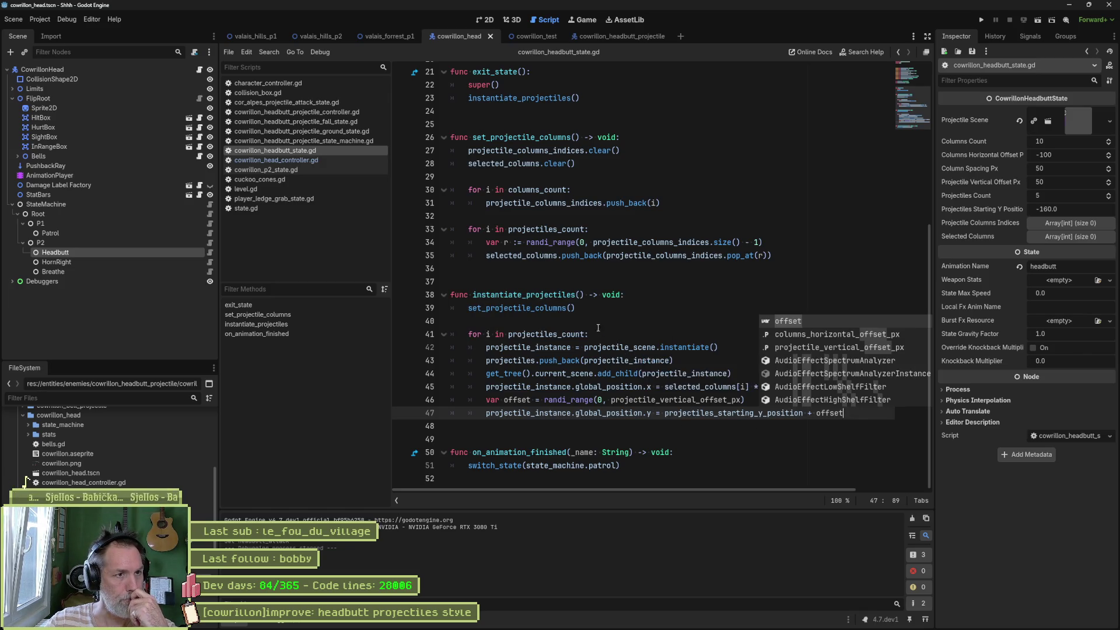
left_click(544, 37)
key("F6")
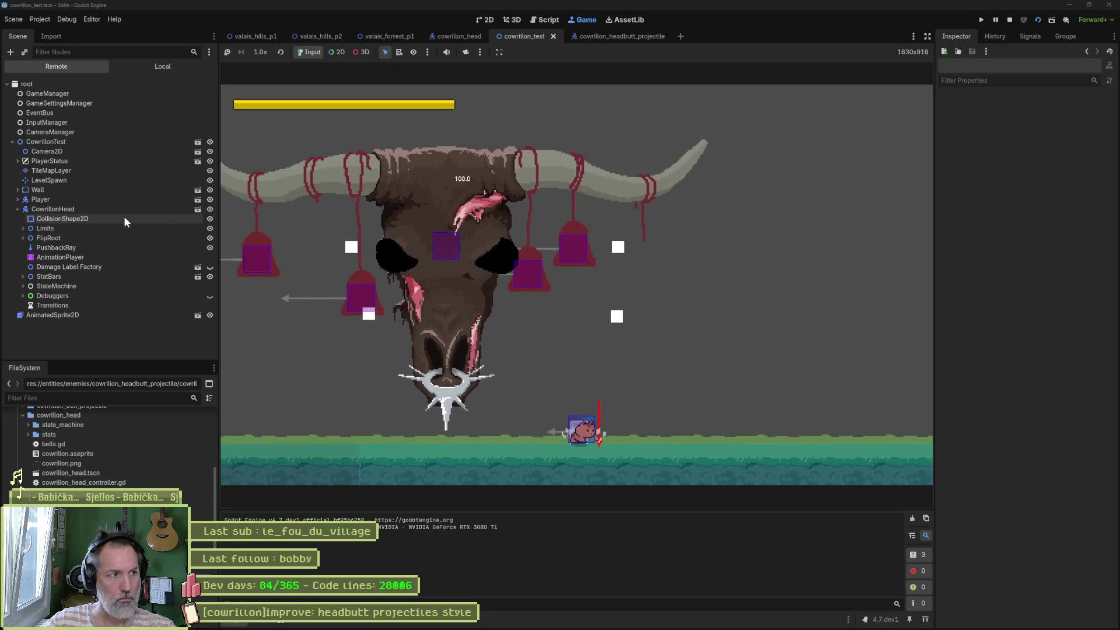
Inspect the running CowrillonHead's live properties in the Remote tree, then stop the game with F8
left_click(95, 211)
scroll(970, 355, "down", 3)
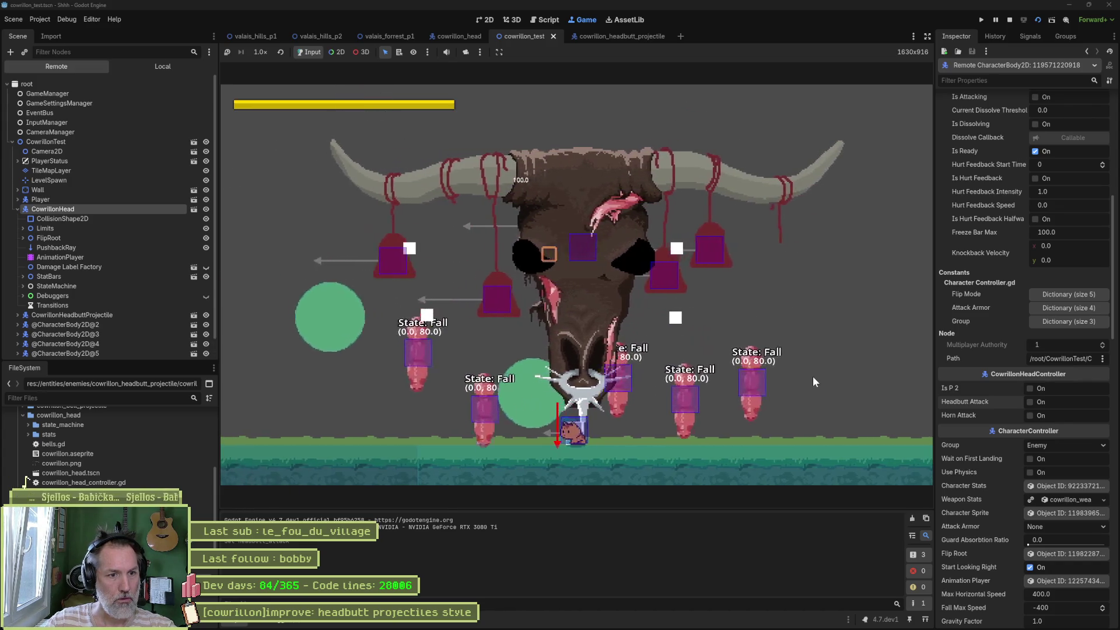
key("F8")
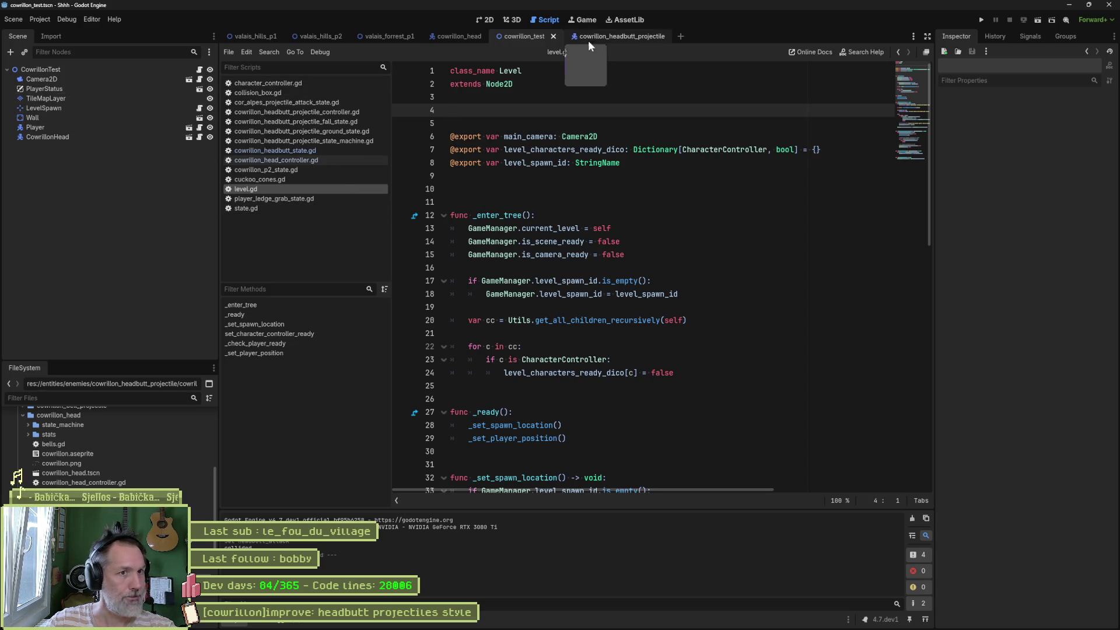
Set the cowrillon_head's Projectile Vertical Offset Px to 20 in the Inspector
left_click(466, 36)
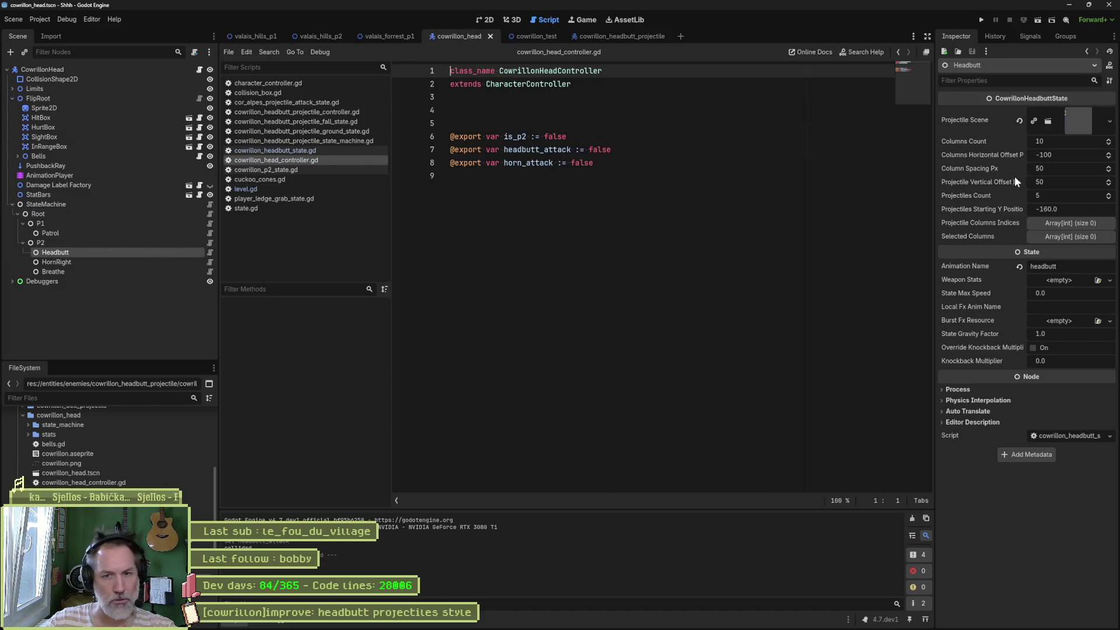
left_click(1062, 180)
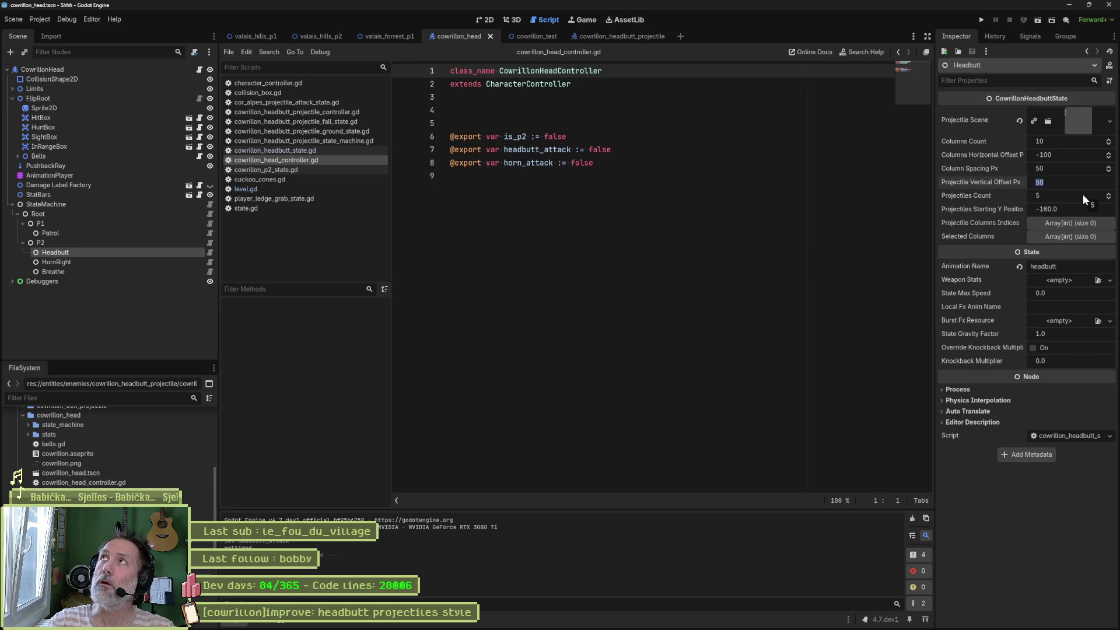
type("20")
key("Return")
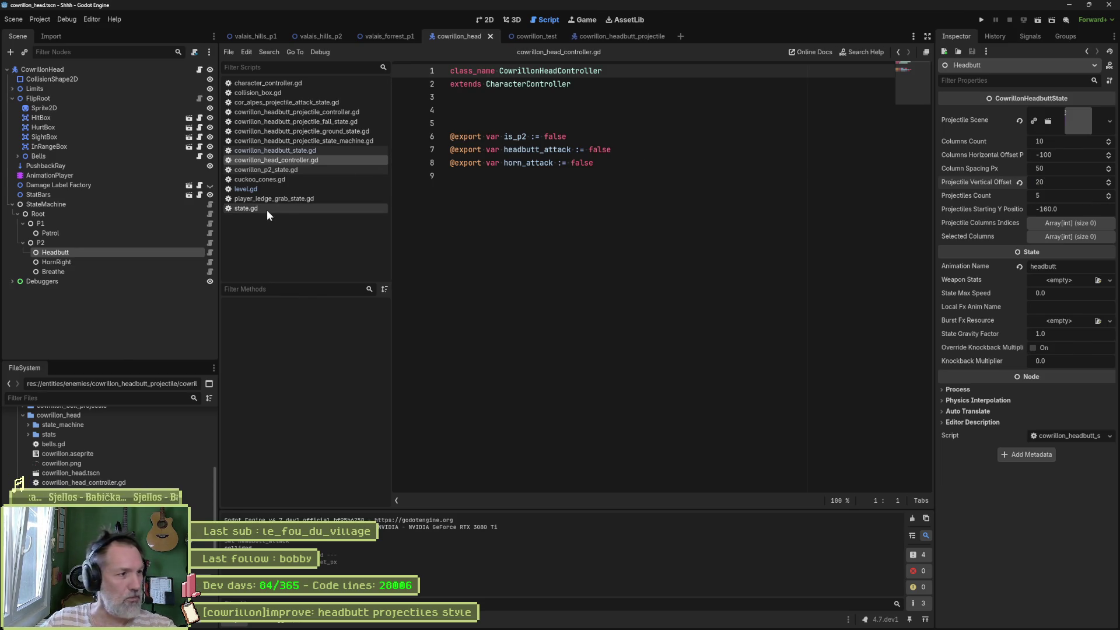
Change the headbutt state script's projectile_vertical_offset_px default from 50 to 20
left_click(210, 252)
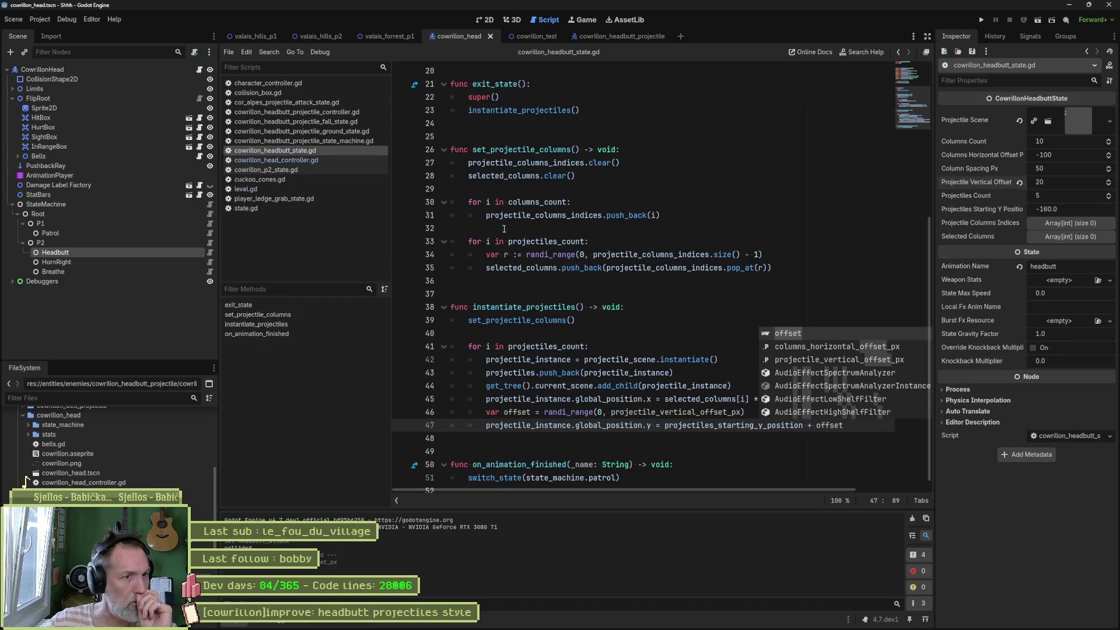
scroll(504, 229, "up", 5)
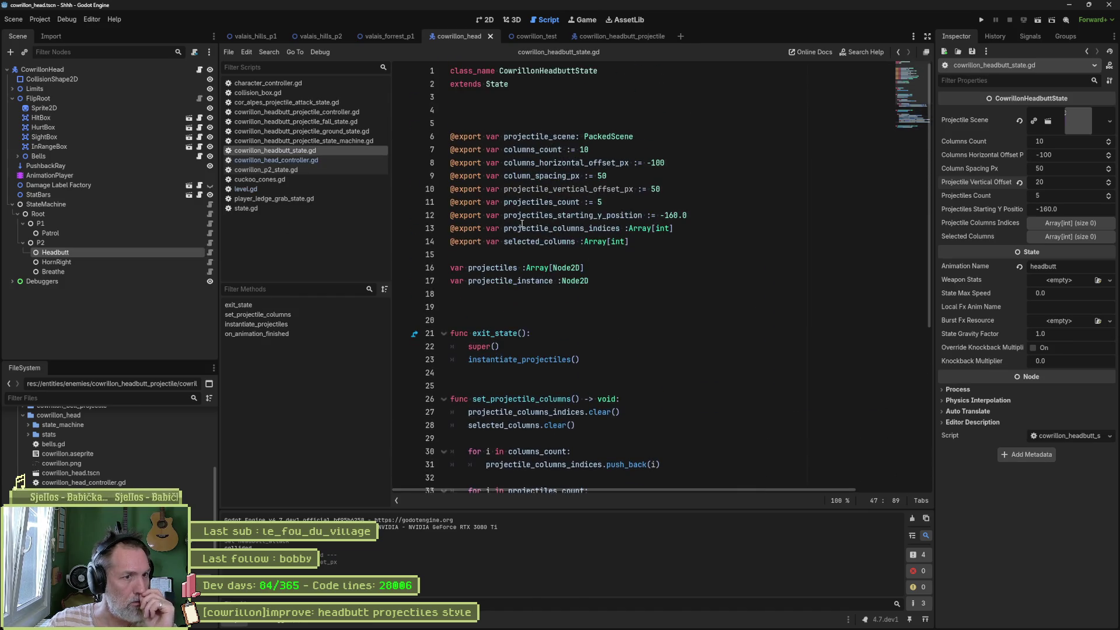
left_click(659, 190)
type(".0")
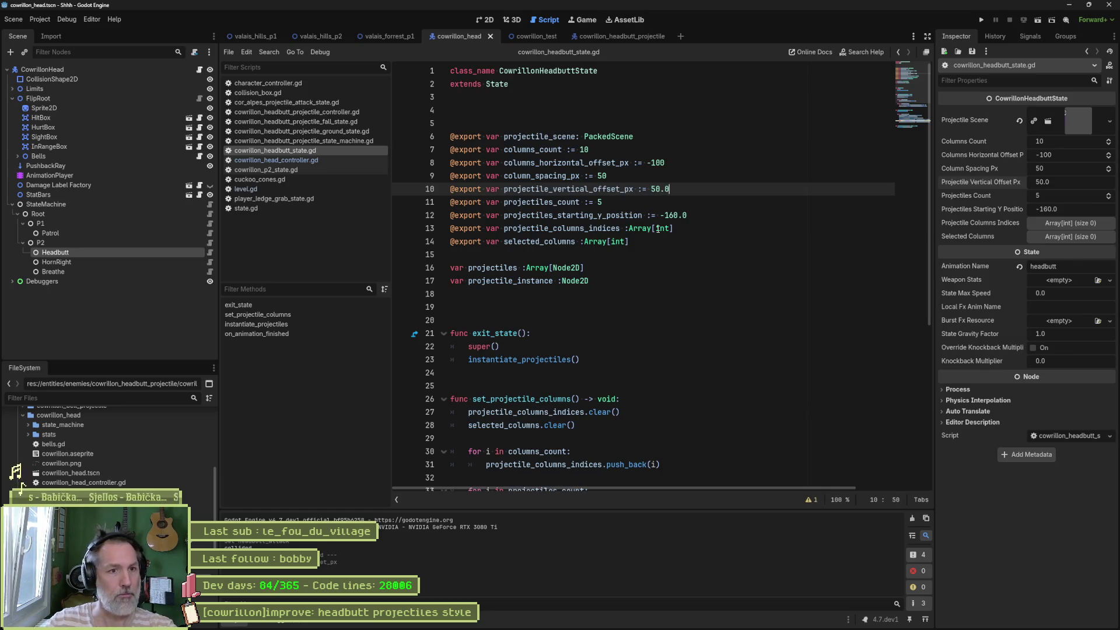
key("BackSpace")
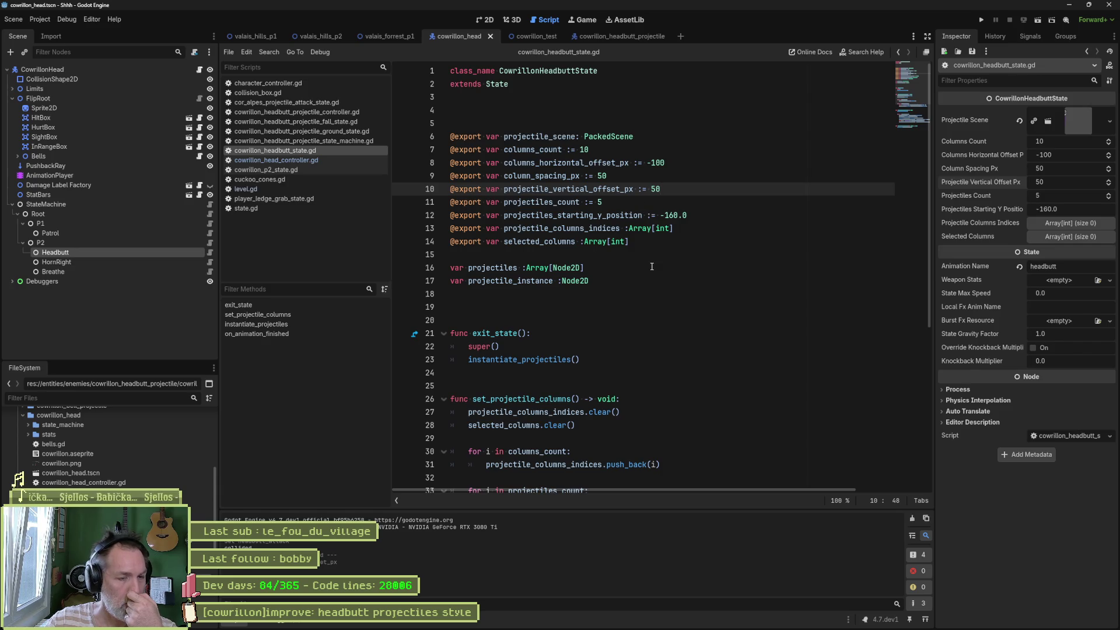
key("Left")
key("BackSpace")
type("2")
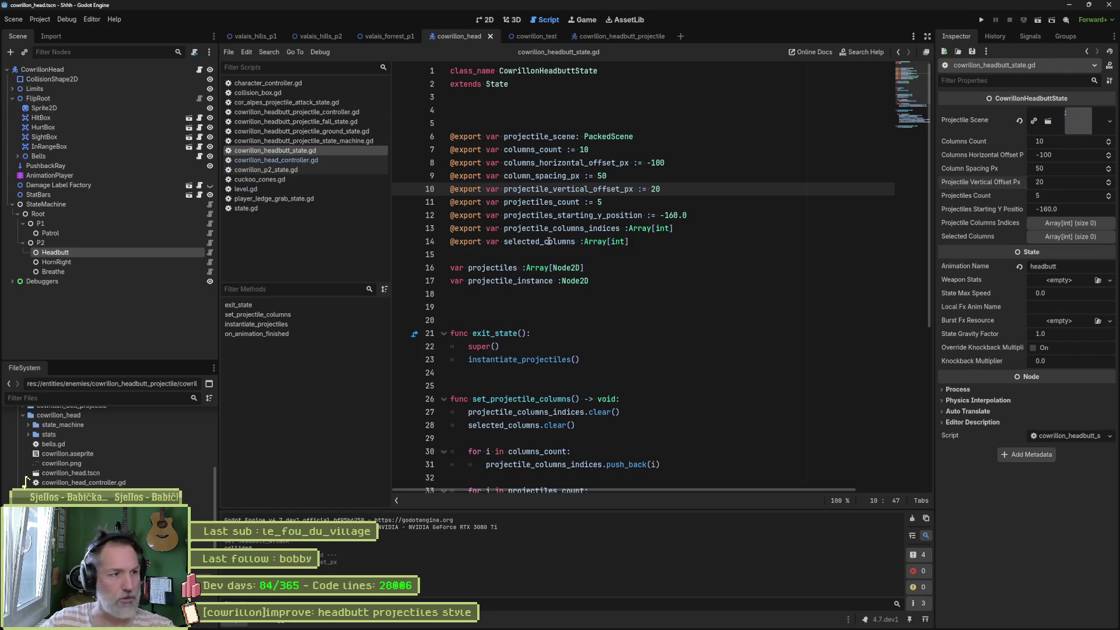
left_click(533, 37)
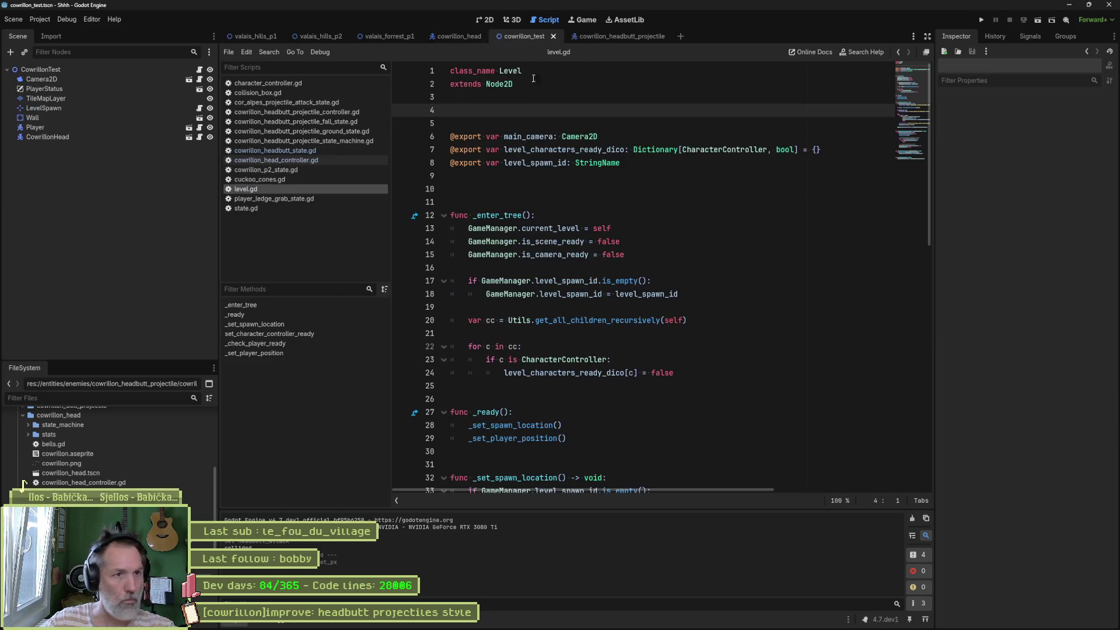
Run the cowrillon_test scene with F6, inspect the player and CowrillonHead, then stop and go to Aseprite
key("F6")
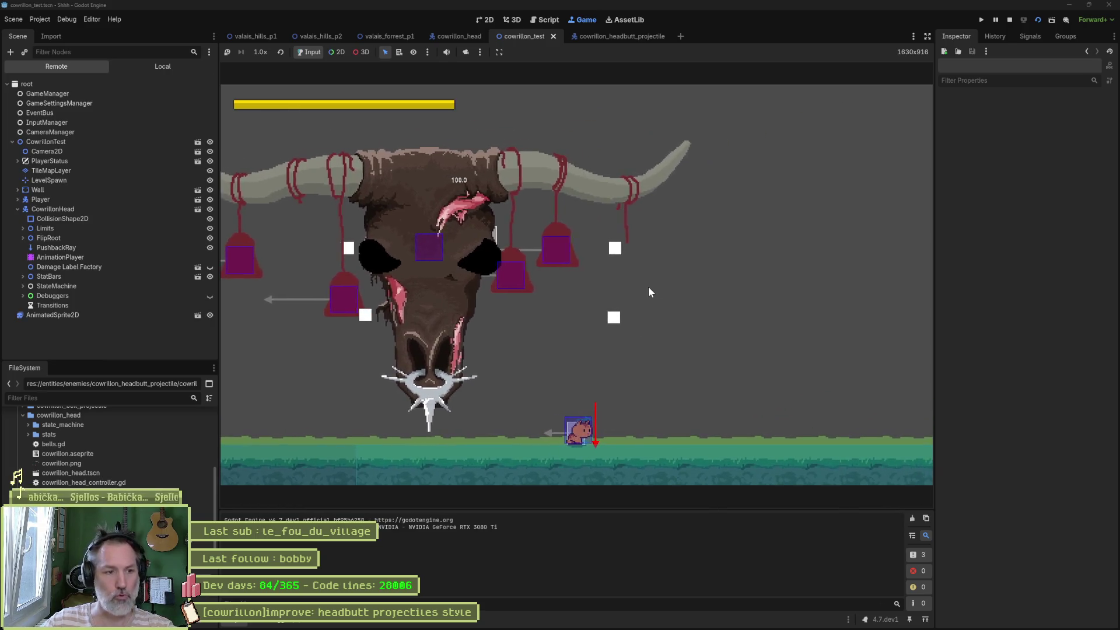
left_click(95, 202)
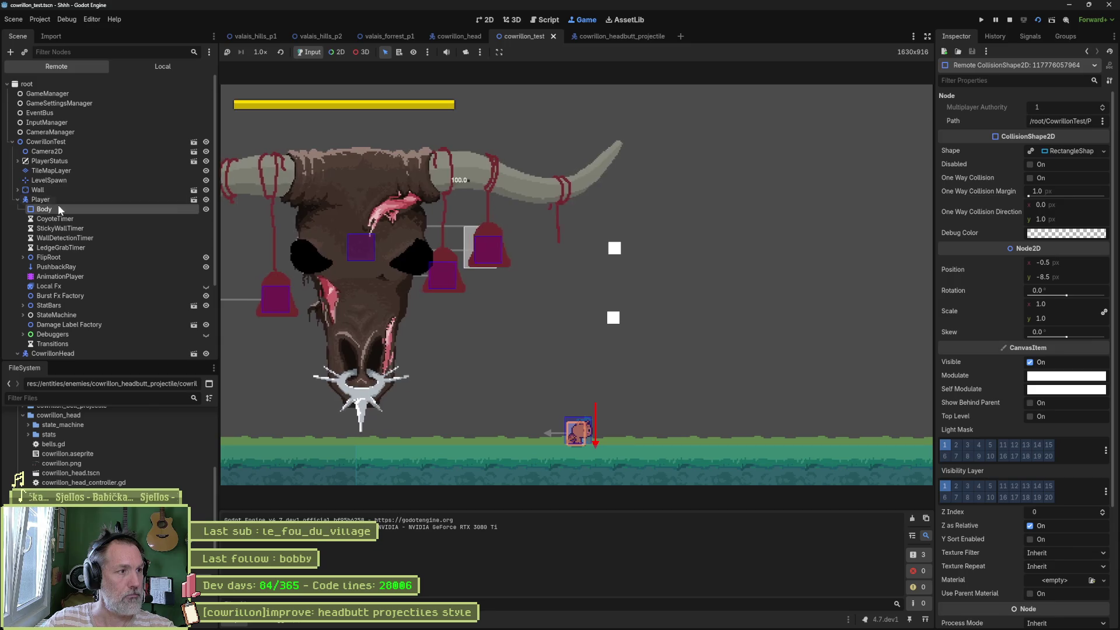
left_click(68, 209)
scroll(1087, 329, "down", 5)
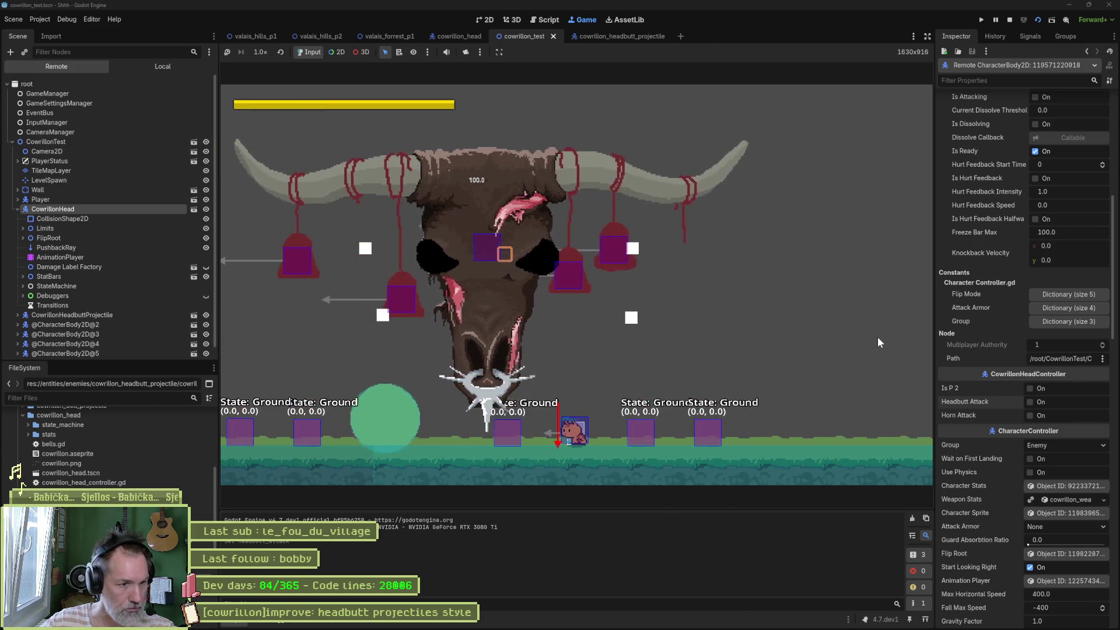
key("F8")
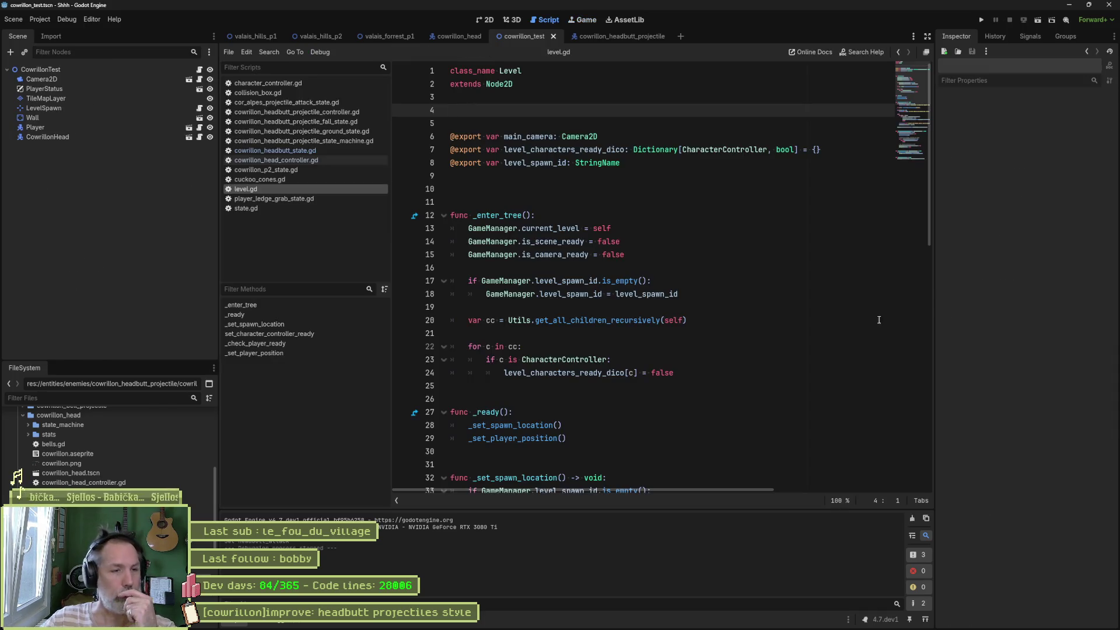
left_click(637, 619)
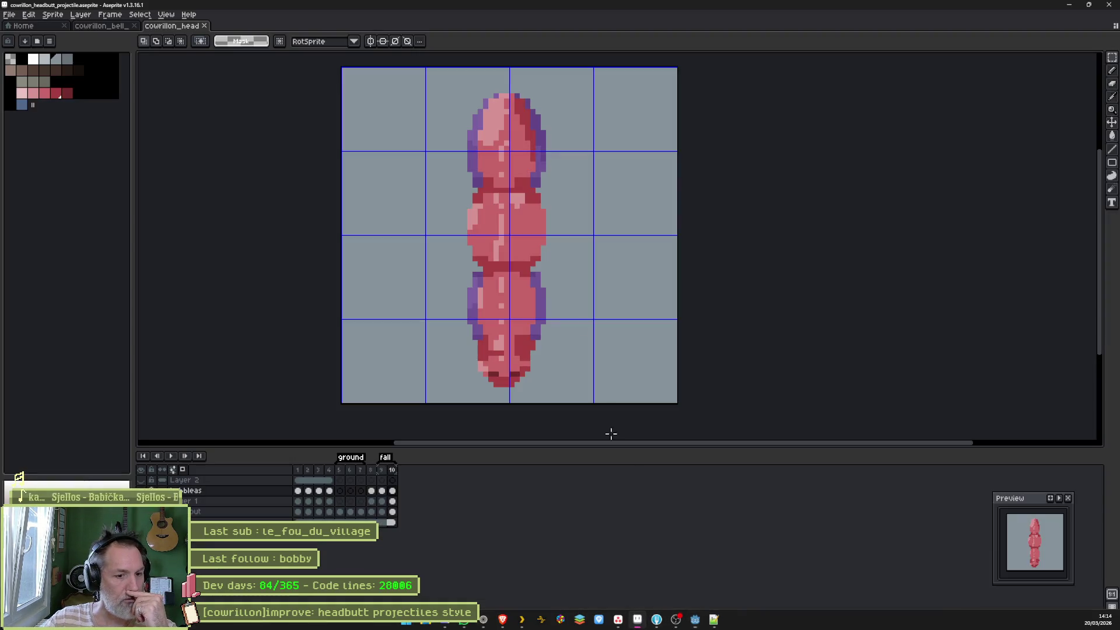
Copy frame 8's elongated projectile sprite and paste it into the empty frame 5 cel
left_click(352, 470)
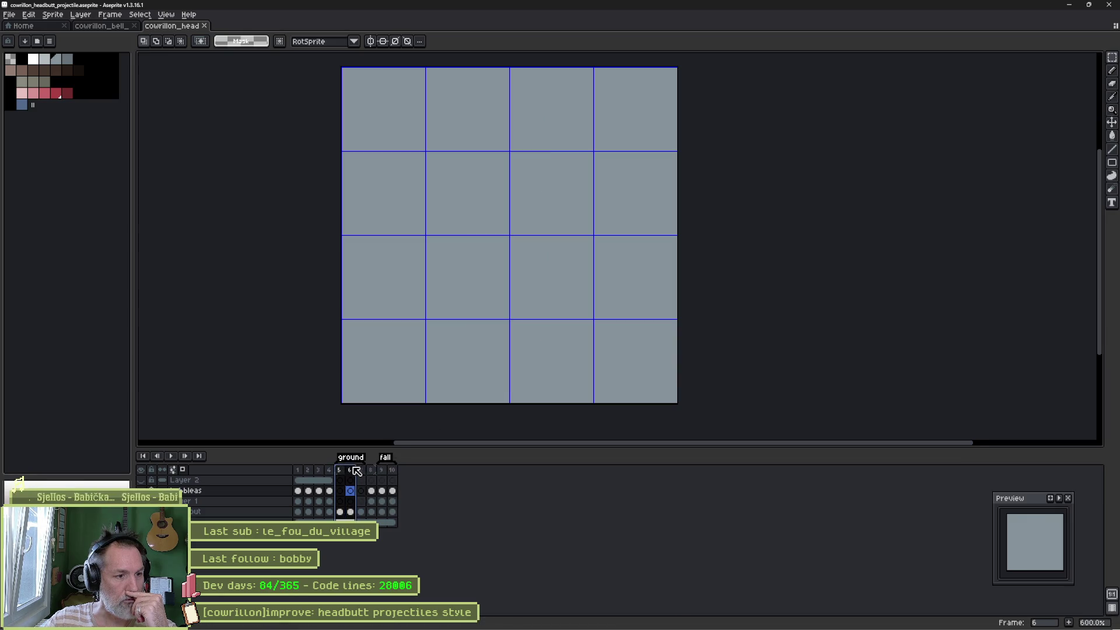
left_click(372, 492)
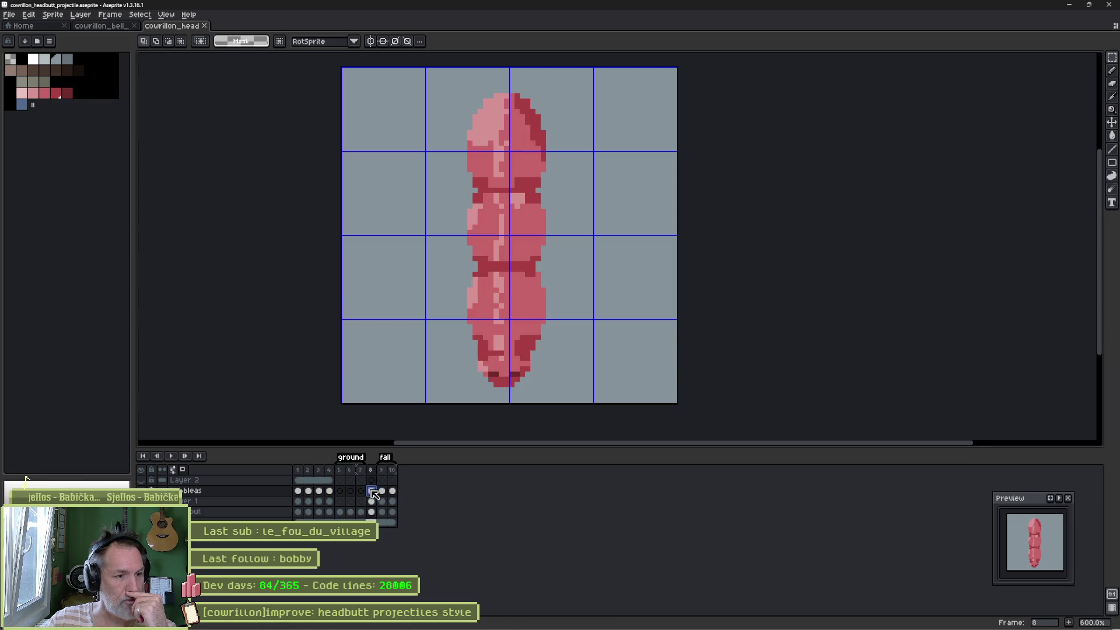
left_click(342, 491)
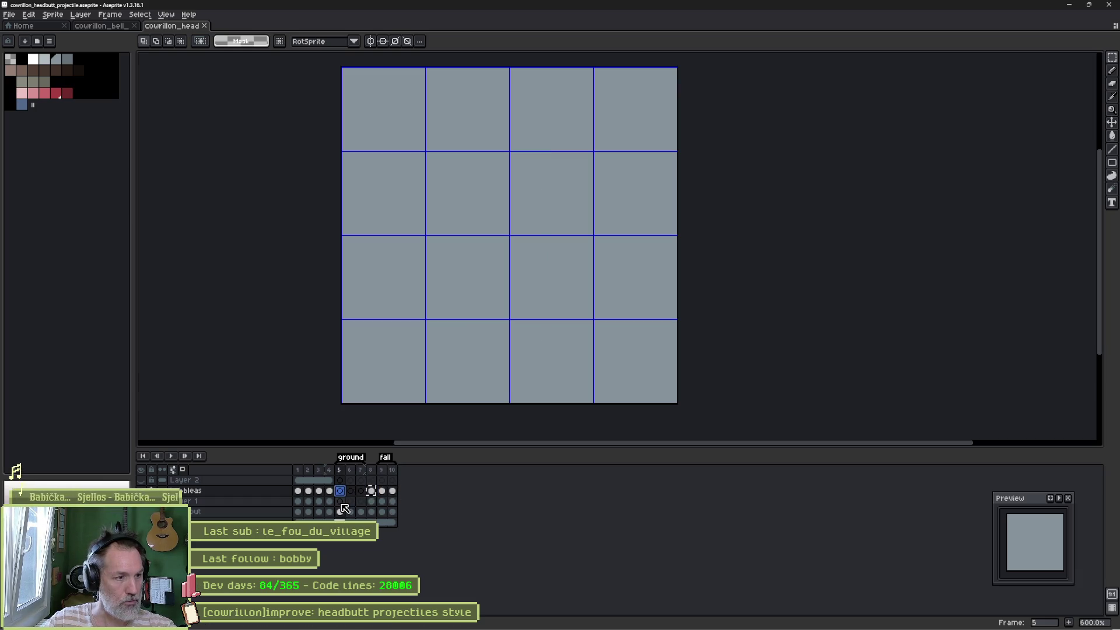
key("ctrl+v")
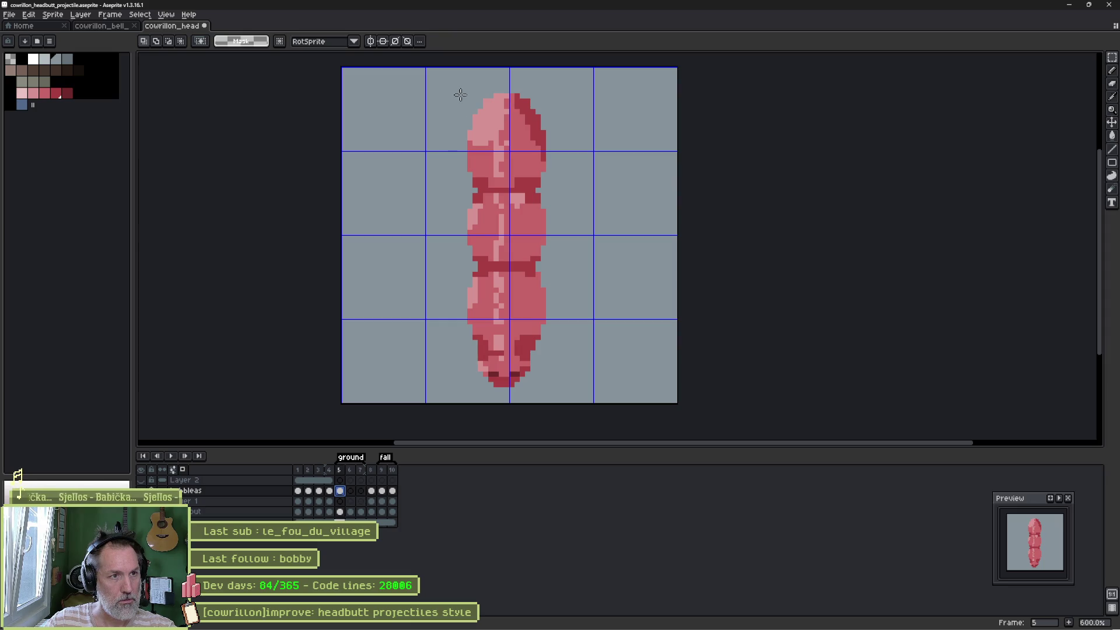
Shorten the frame 5 sprite and stretch its middle section wider on both sides
mouse_move(451, 352)
left_mouse_down()
mouse_move(517, 125)
mouse_move(569, 85)
mouse_move(513, 102)
mouse_move(517, 149)
left_mouse_up()
left_click(512, 90)
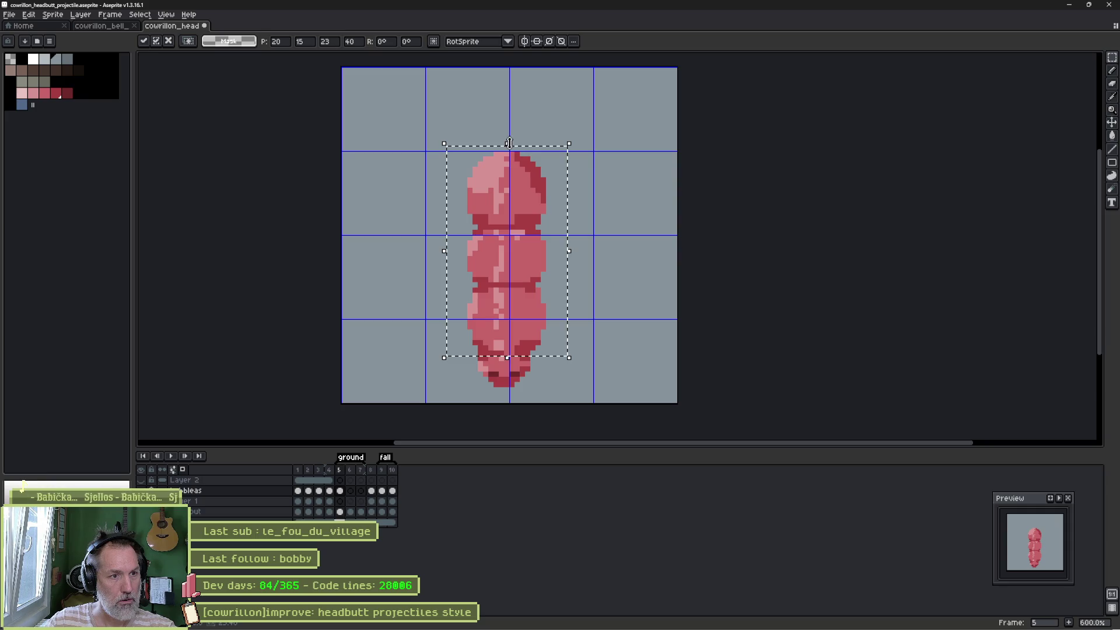
key("ctrl+d")
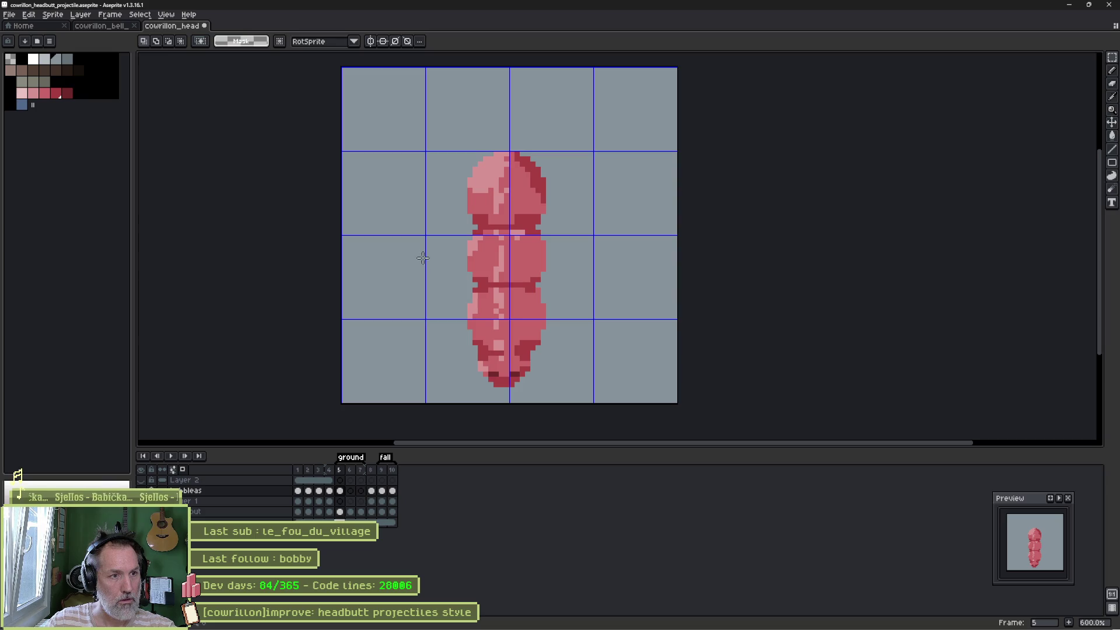
mouse_move(425, 259)
left_mouse_down()
mouse_move(587, 325)
mouse_move(585, 352)
left_mouse_up()
left_click_drag(583, 304, 665, 301)
key("Return")
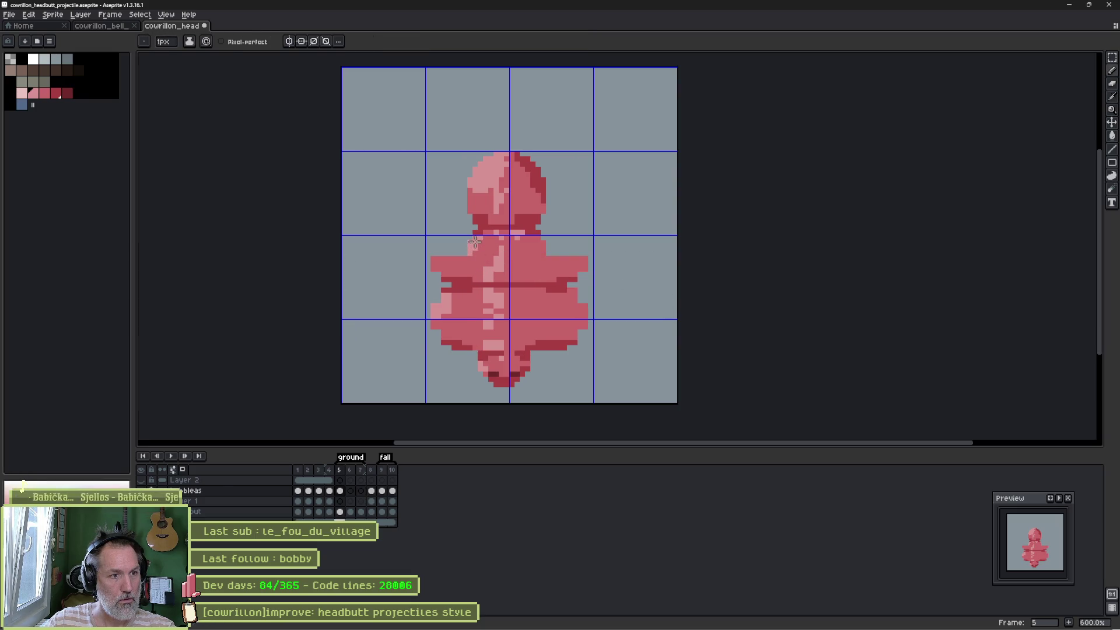
Touch up the splayed left side and add a light-pink highlight down the centre
mouse_move(471, 247)
left_mouse_down()
mouse_move(445, 251)
mouse_move(464, 252)
left_mouse_up()
left_click(461, 261, "alt")
left_click(536, 240, "alt")
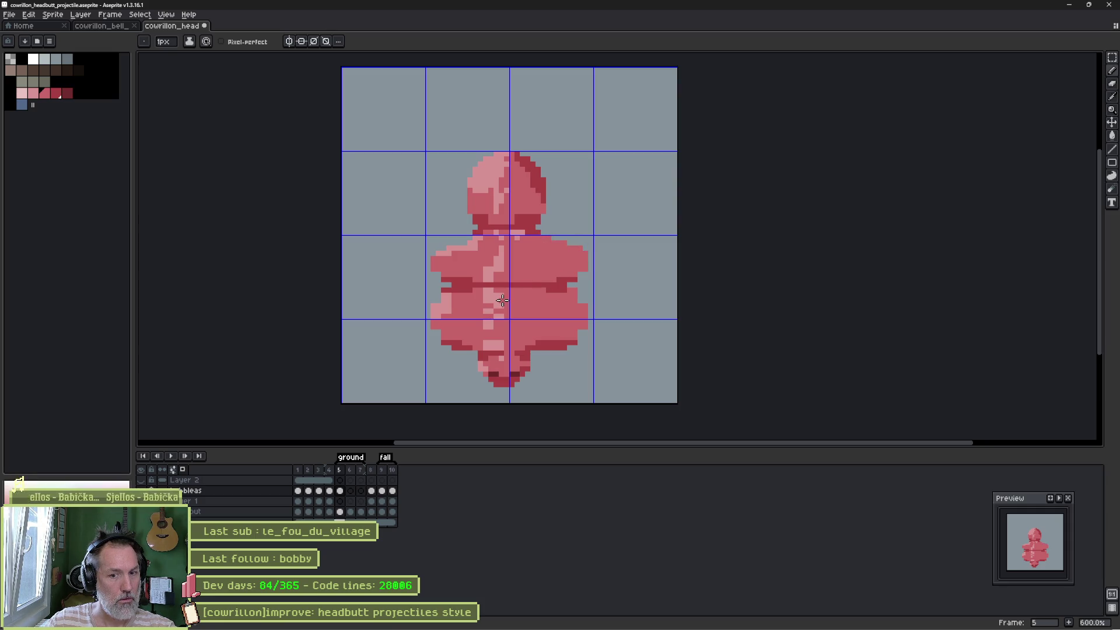
left_click_drag(498, 300, 494, 284)
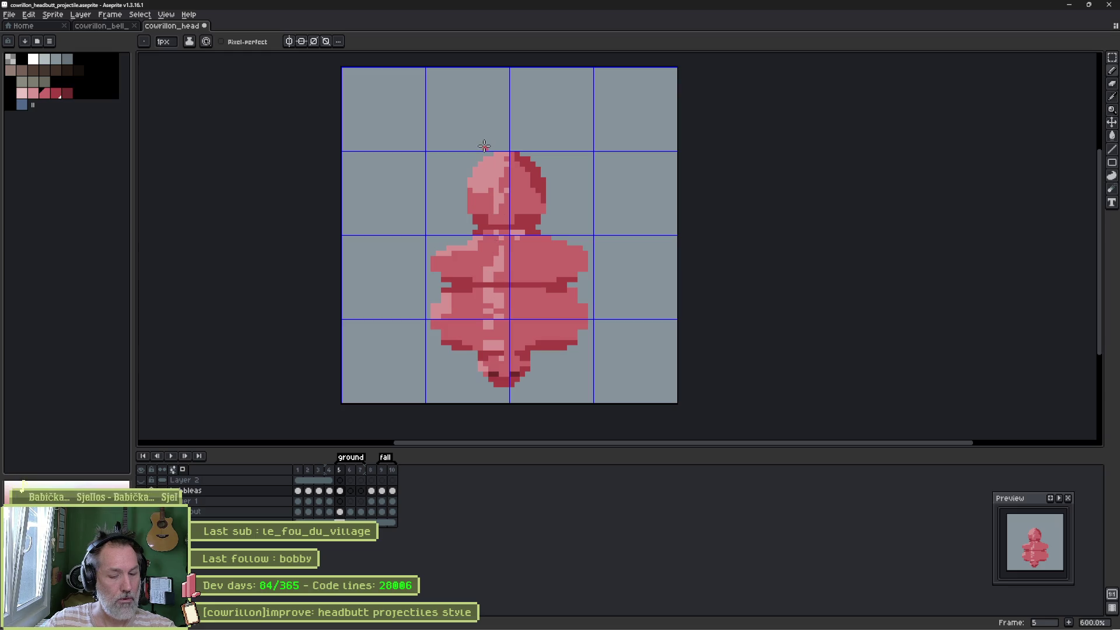
Squash the top blob to a shorter height and compare against neighbouring frames
key("m")
left_click_drag(442, 132, 578, 198)
mouse_move(517, 173)
left_mouse_down()
mouse_move(516, 184)
mouse_move(521, 176)
left_mouse_up()
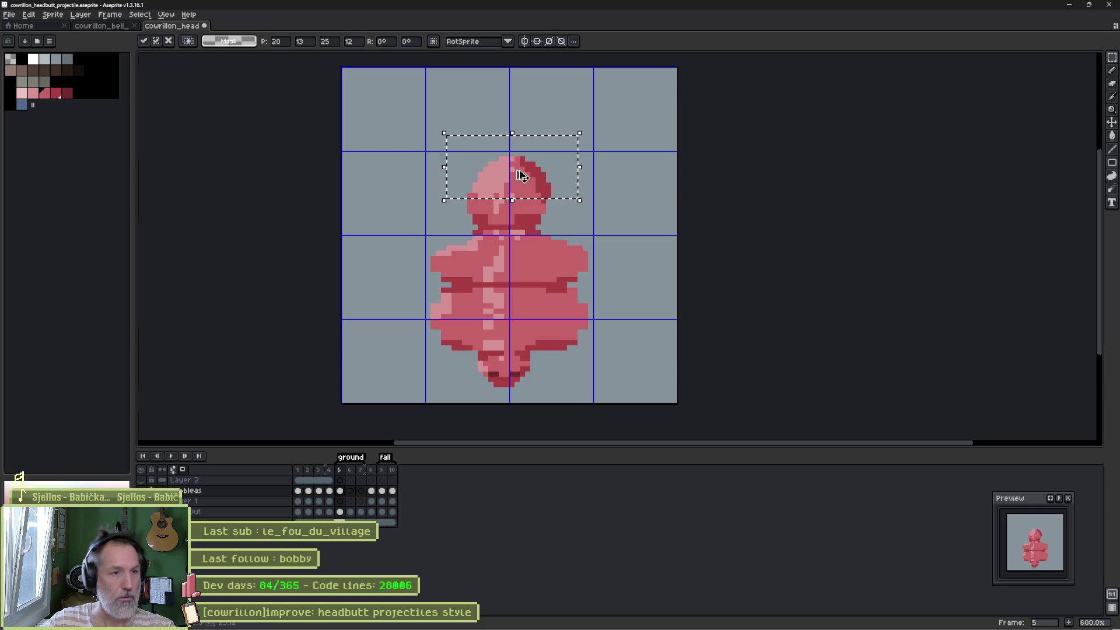
key("ctrl+z")
key("ctrl+d")
key("u")
mouse_move(426, 131)
left_mouse_down()
mouse_move(550, 200)
mouse_move(572, 228)
left_mouse_up()
left_click(506, 136)
left_click_drag(506, 138, 511, 167)
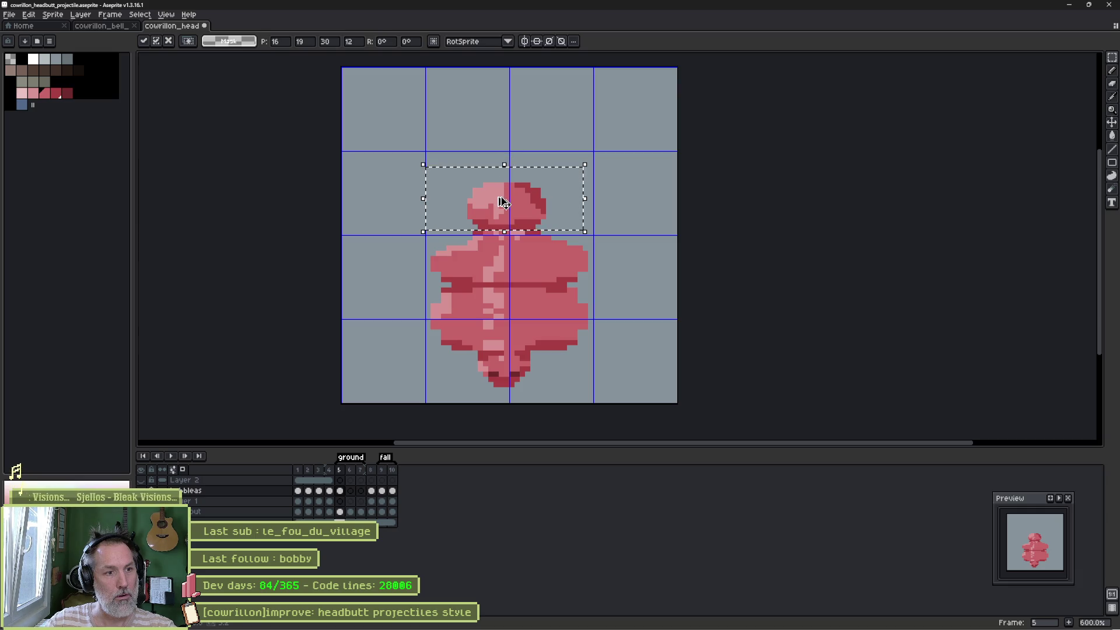
key("ctrl+d")
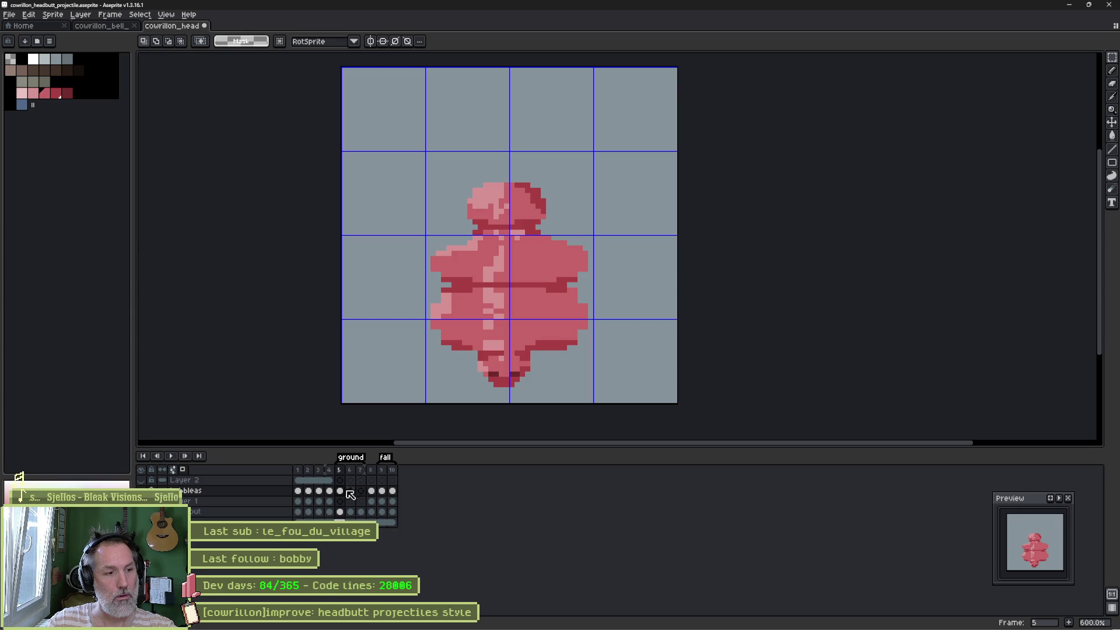
left_click(373, 492)
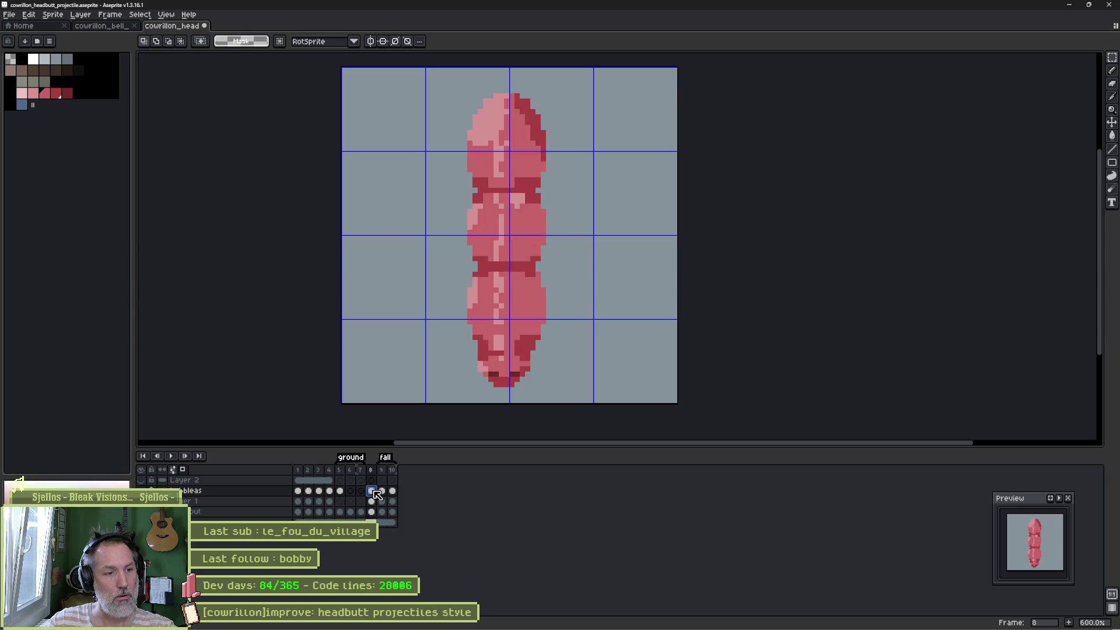
left_click(360, 492)
left_click(351, 492)
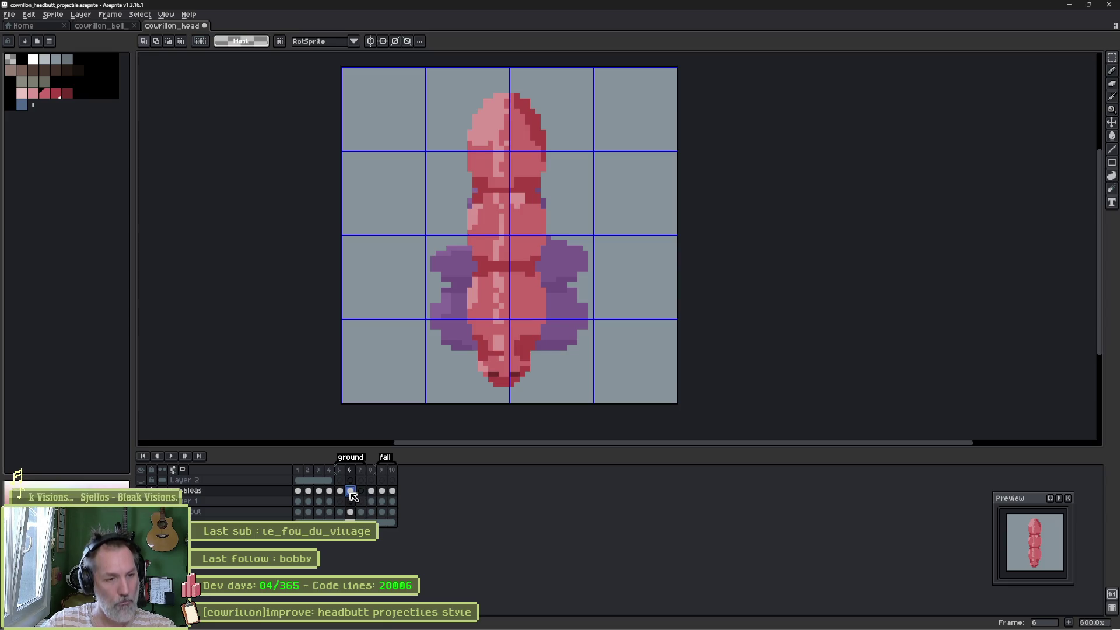
Flip between frames 5, 6 and 7 with onion skin, ending on frame 7
left_click(342, 492)
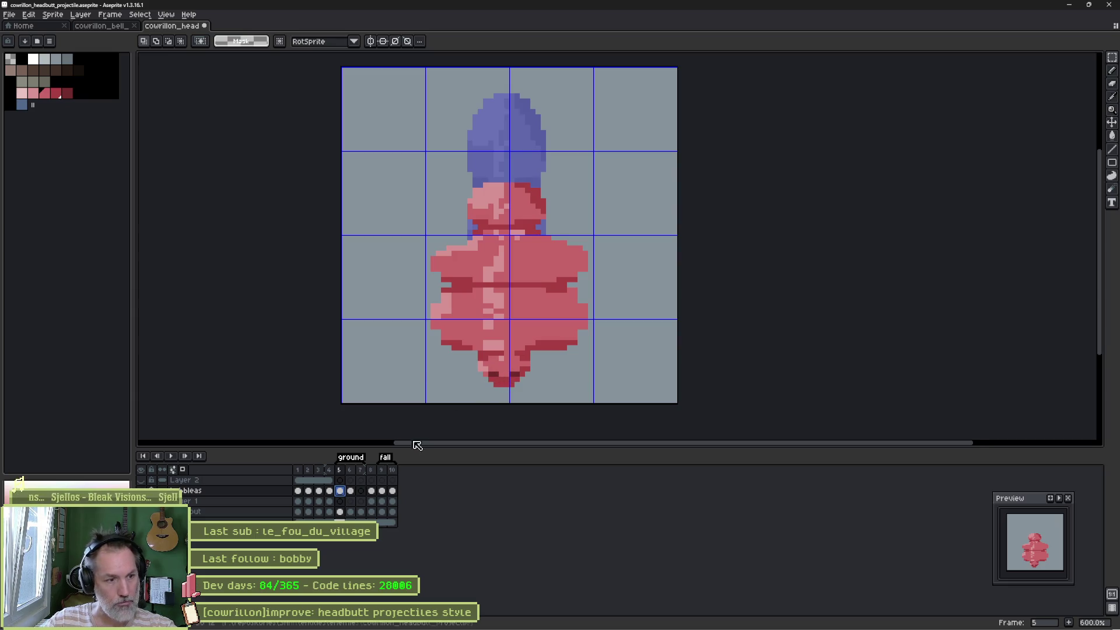
left_click(353, 491)
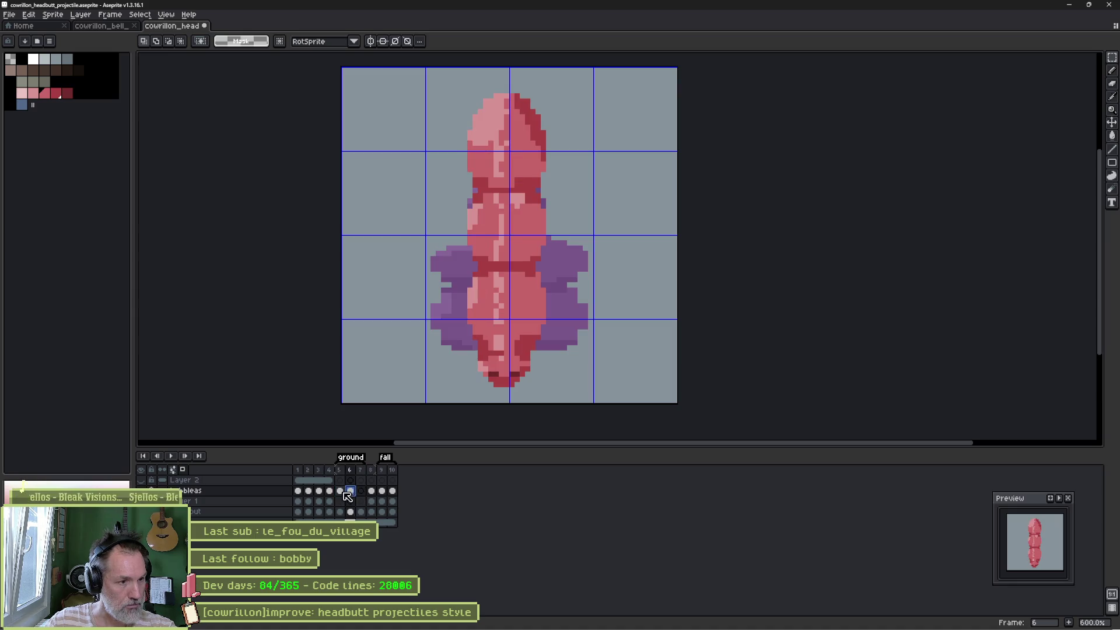
left_click(343, 492)
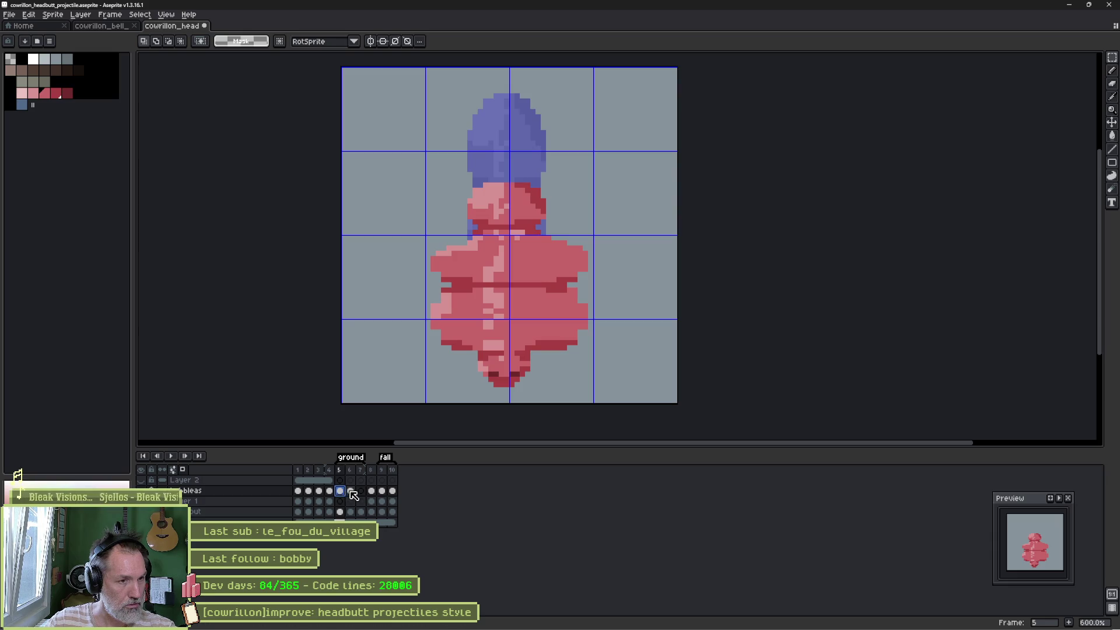
left_click(352, 491)
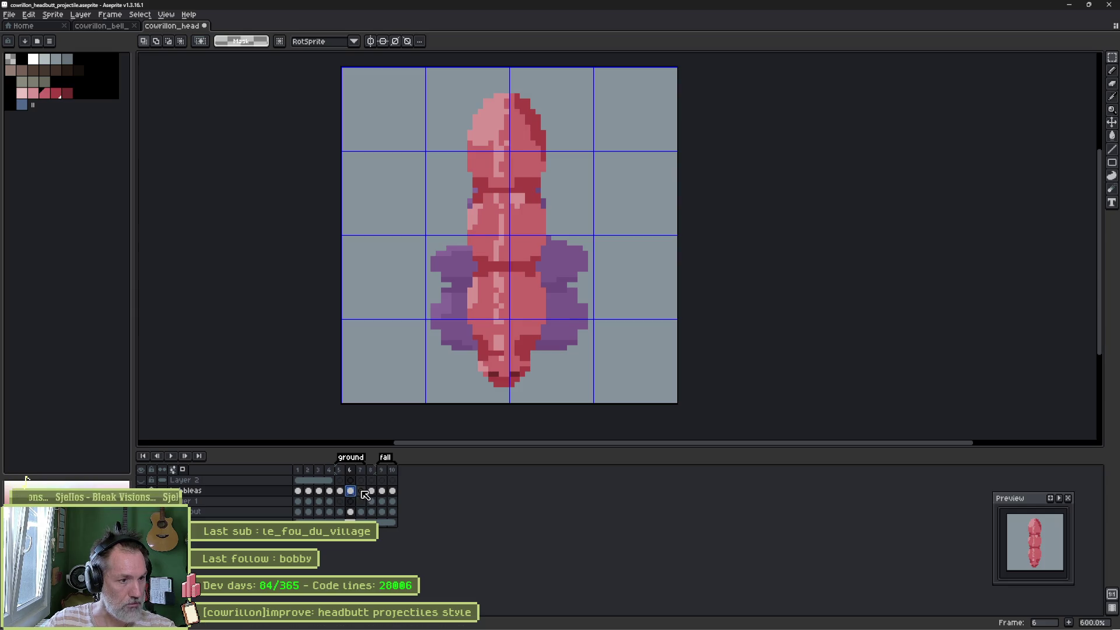
left_click(361, 491)
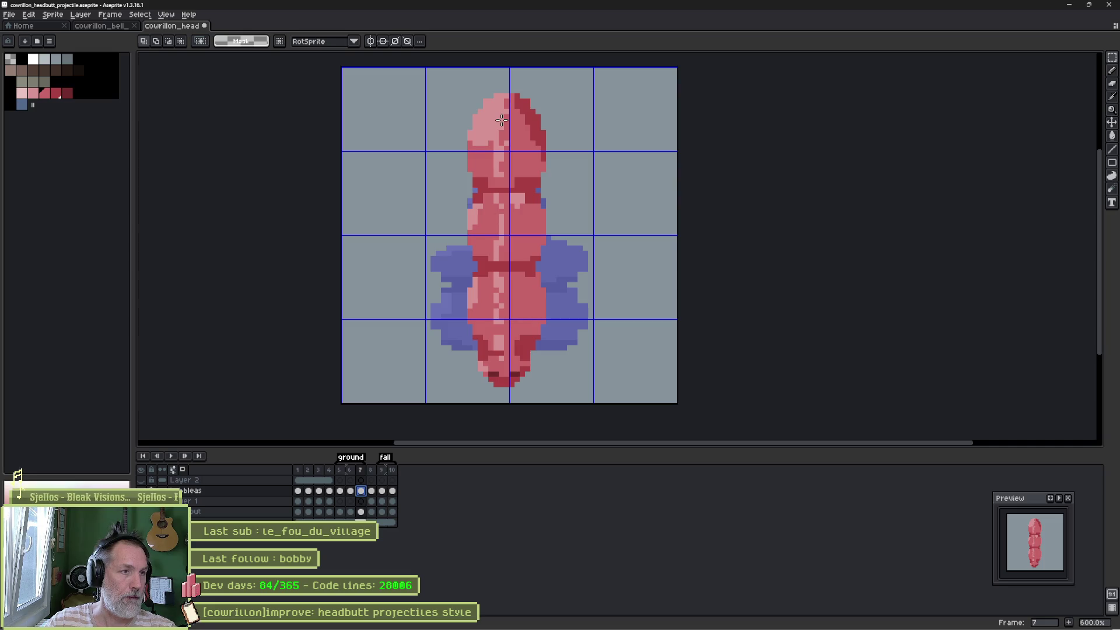
Ask Gemini 'y-a du puppet tool dans aseprite' and read that Aseprite lacks one
mouse_move(530, 625)
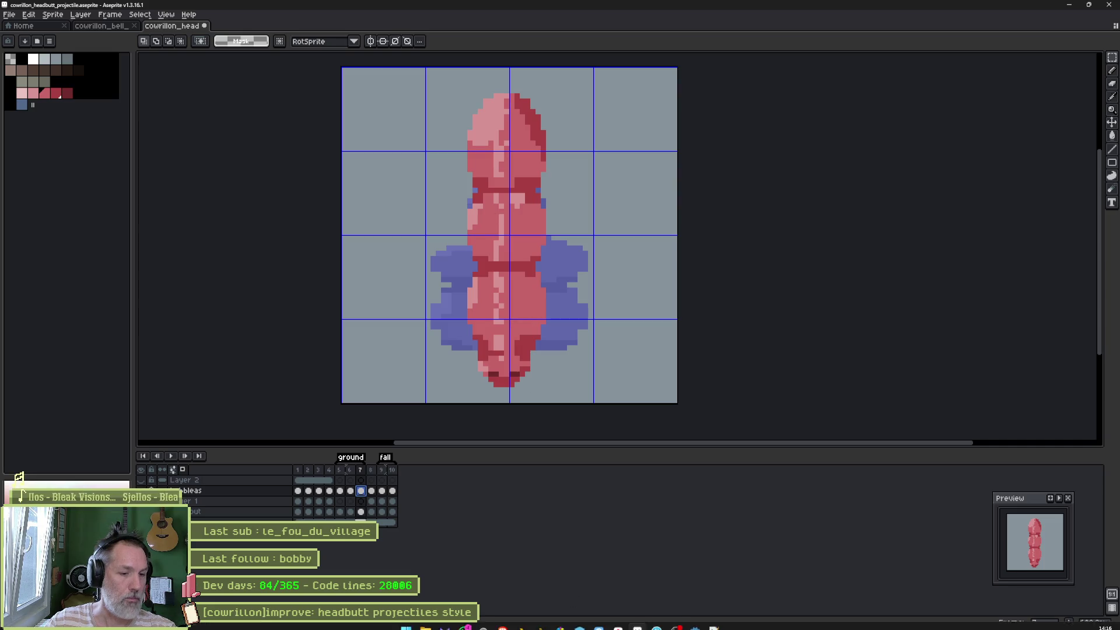
left_click(484, 622)
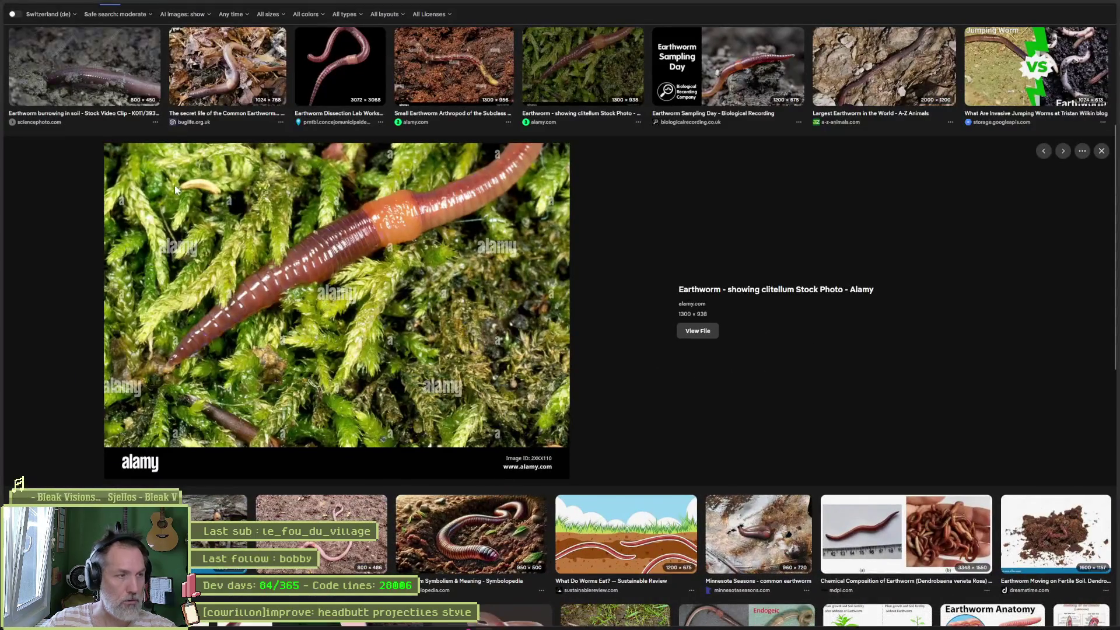
left_click(6, 61)
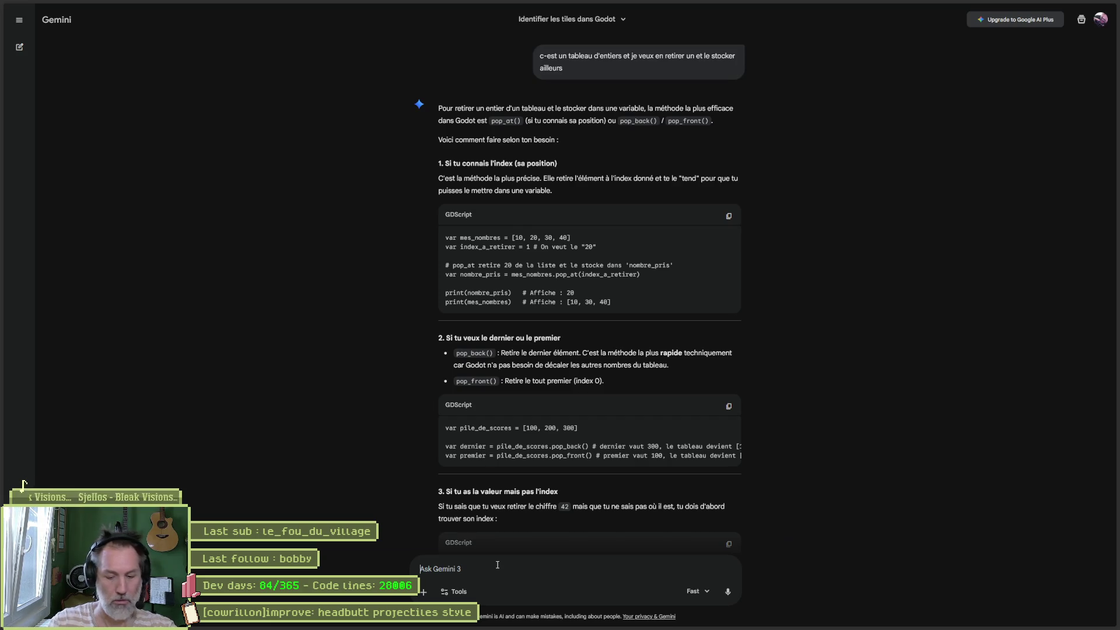
type("z")
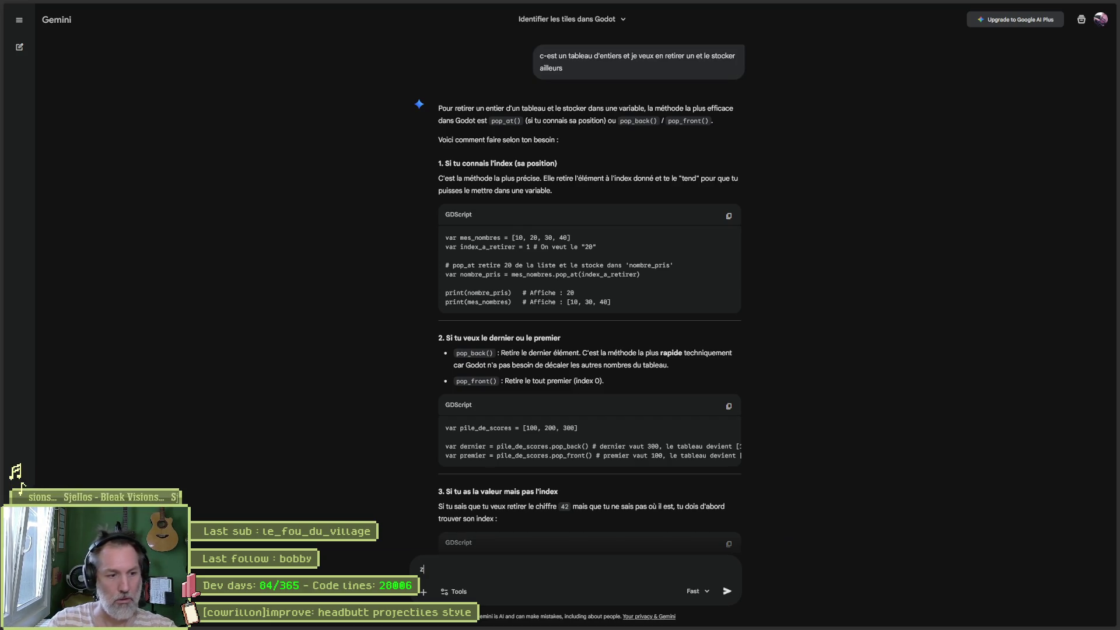
key("BackSpace")
type("y-a du puppet tool dans aseprite")
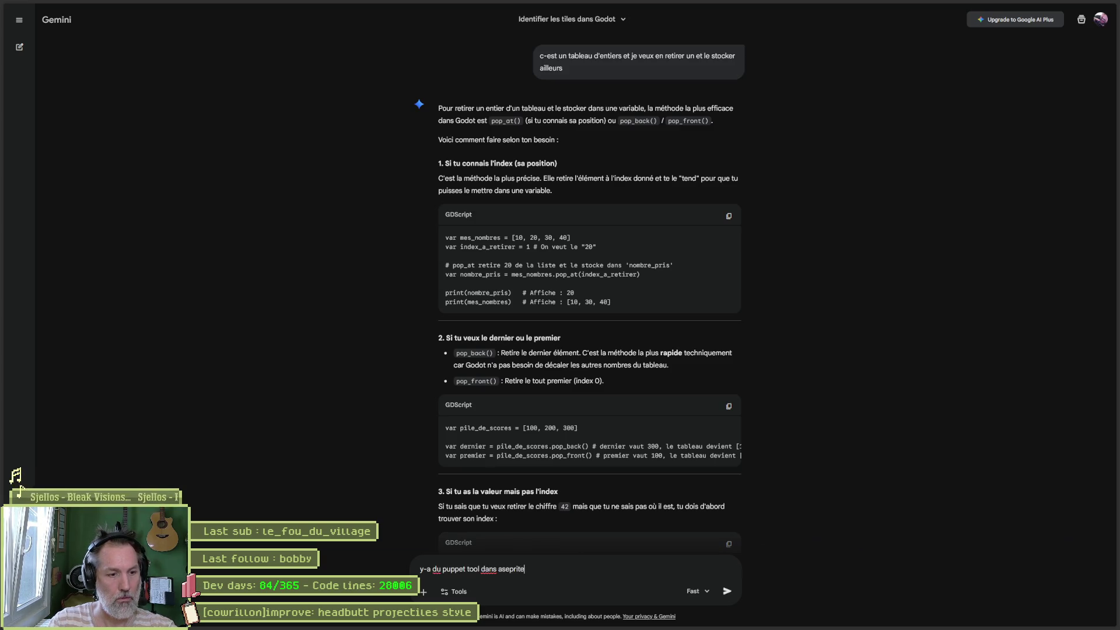
key("Return")
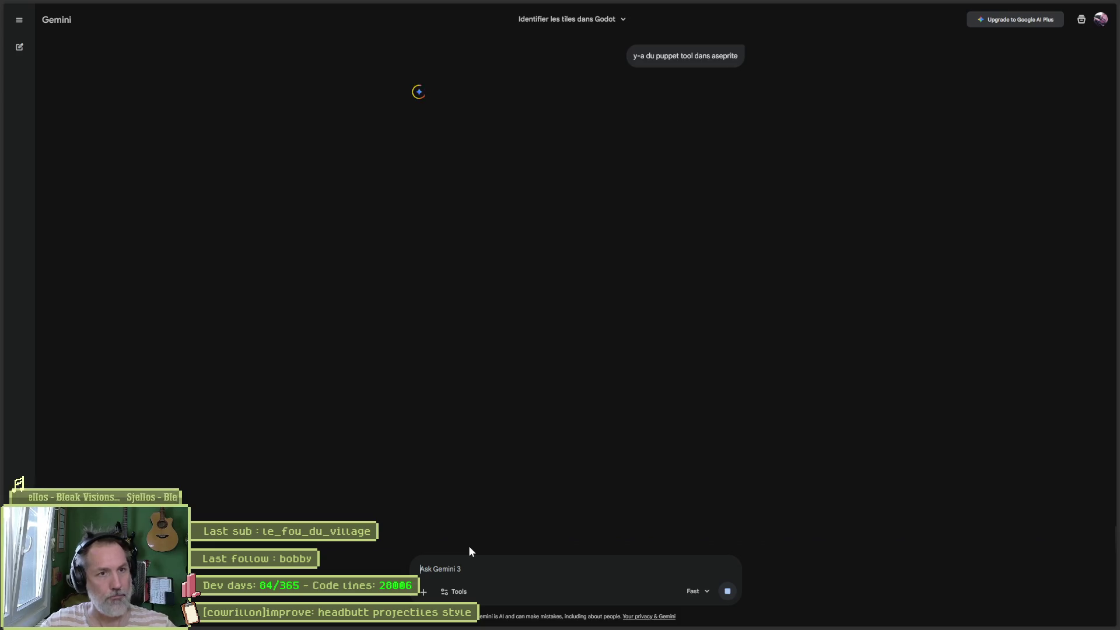
mouse_move(1071, 6)
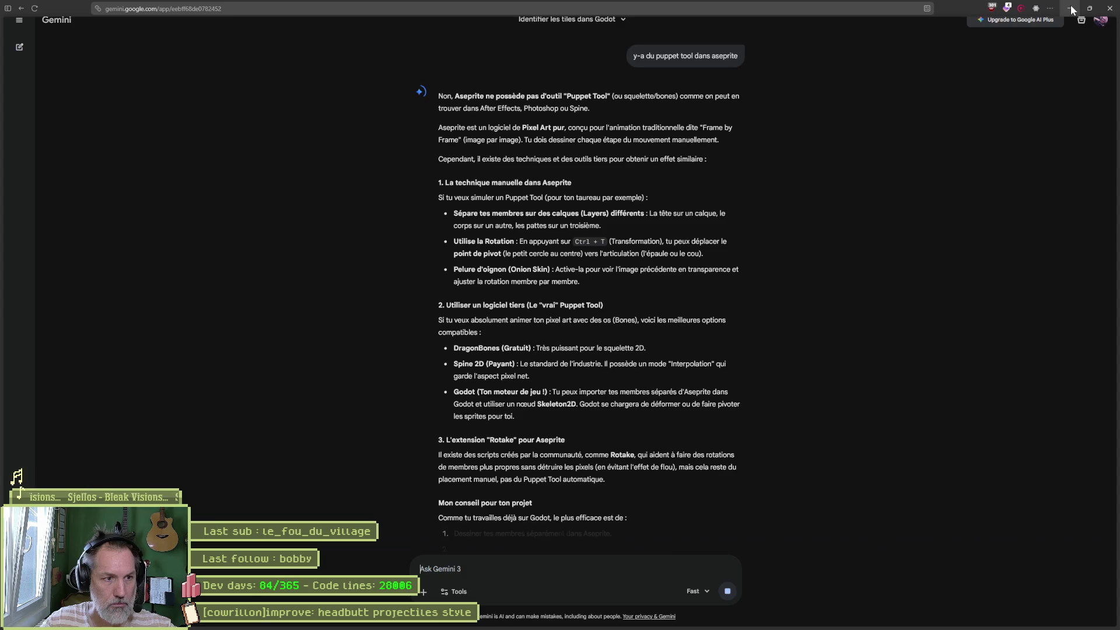
left_click(1069, 6)
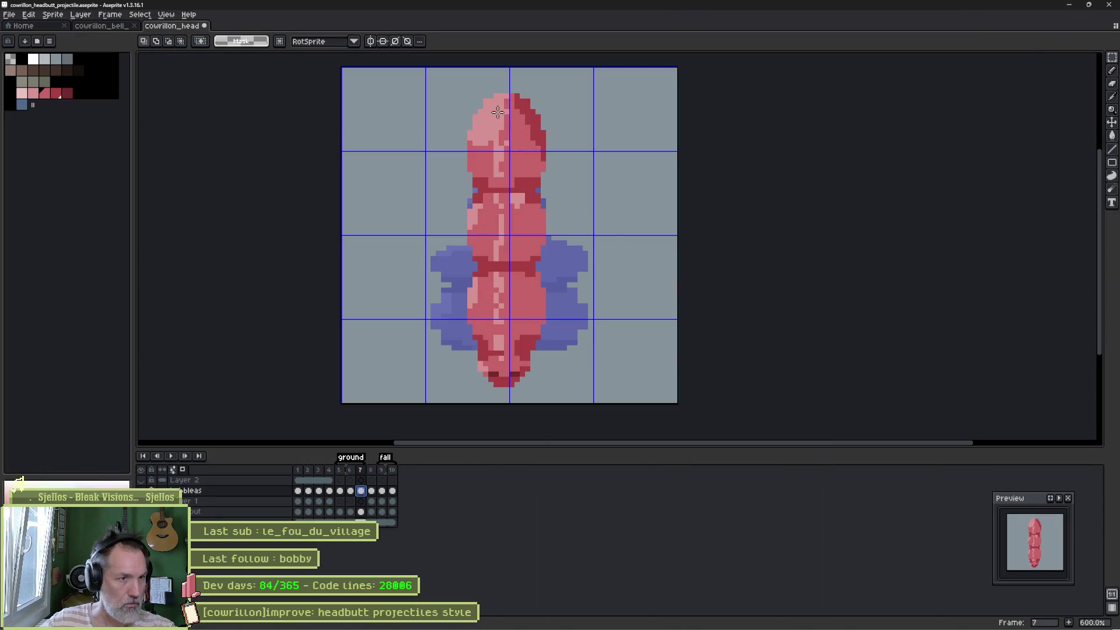
Rotate frame 7's head bubble about −26.8° and move it up and right
mouse_move(451, 92)
left_mouse_down()
mouse_move(602, 222)
mouse_move(599, 190)
left_mouse_up()
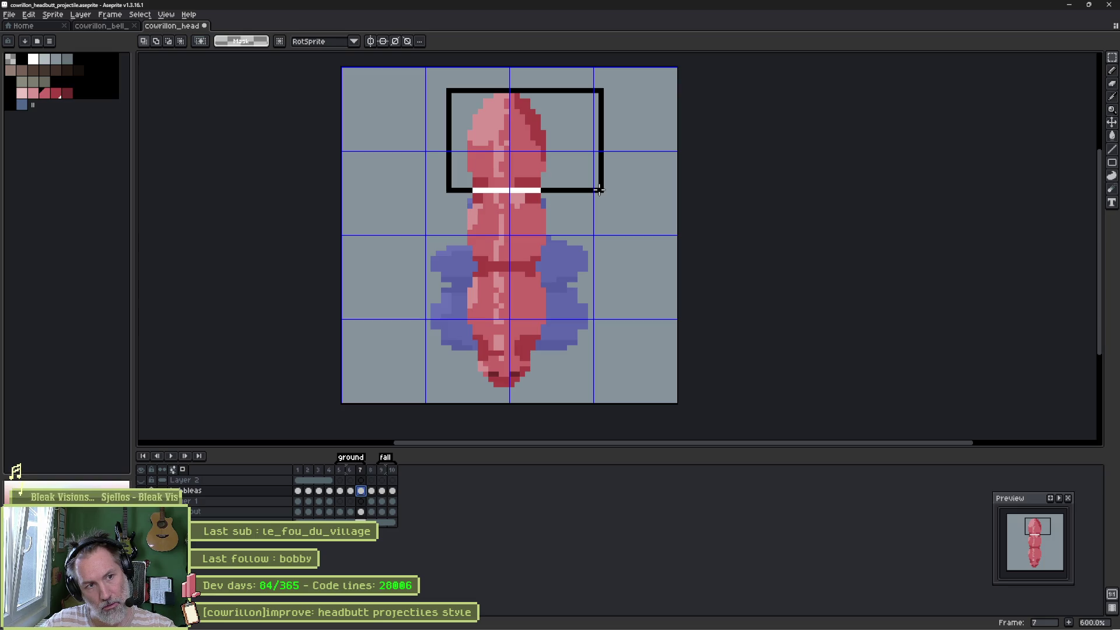
left_click_drag(600, 189, 568, 191)
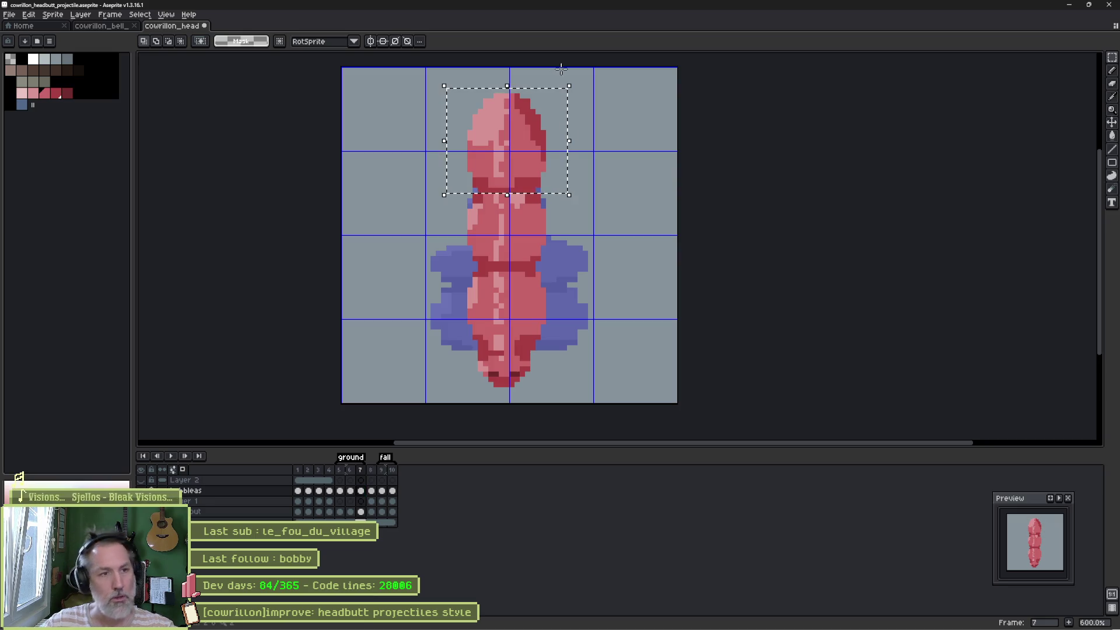
left_click_drag(582, 88, 593, 117)
mouse_move(548, 153)
left_mouse_down()
mouse_move(507, 178)
mouse_move(563, 135)
mouse_move(554, 133)
left_mouse_up()
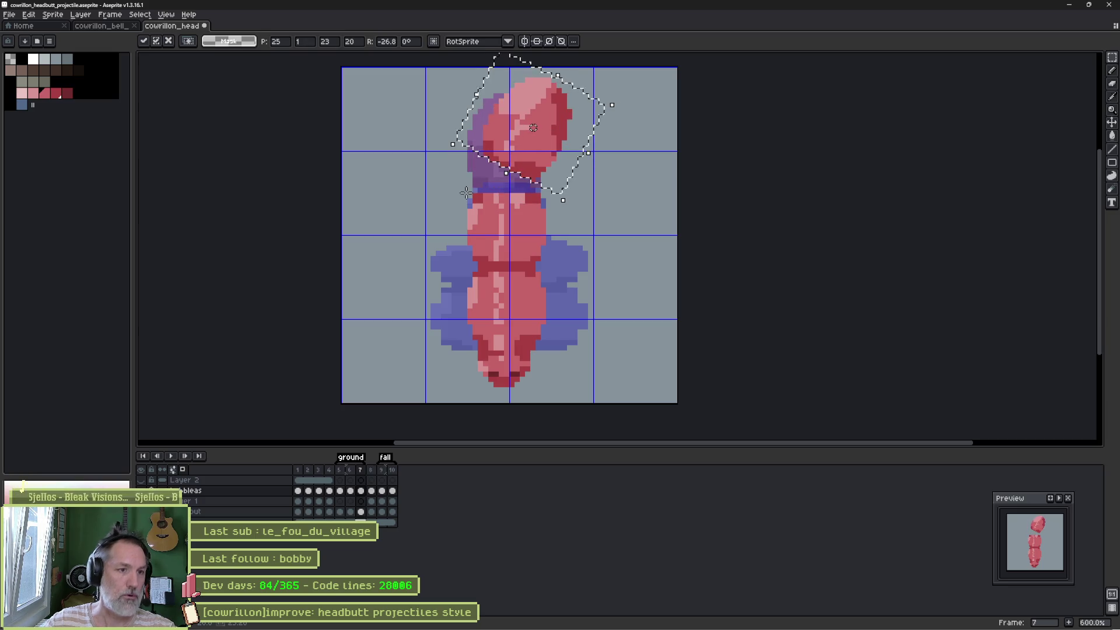
left_click(496, 213)
Tilt the lower-body segment to about −20.5° to bend the projectile
left_click_drag(495, 213, 569, 266)
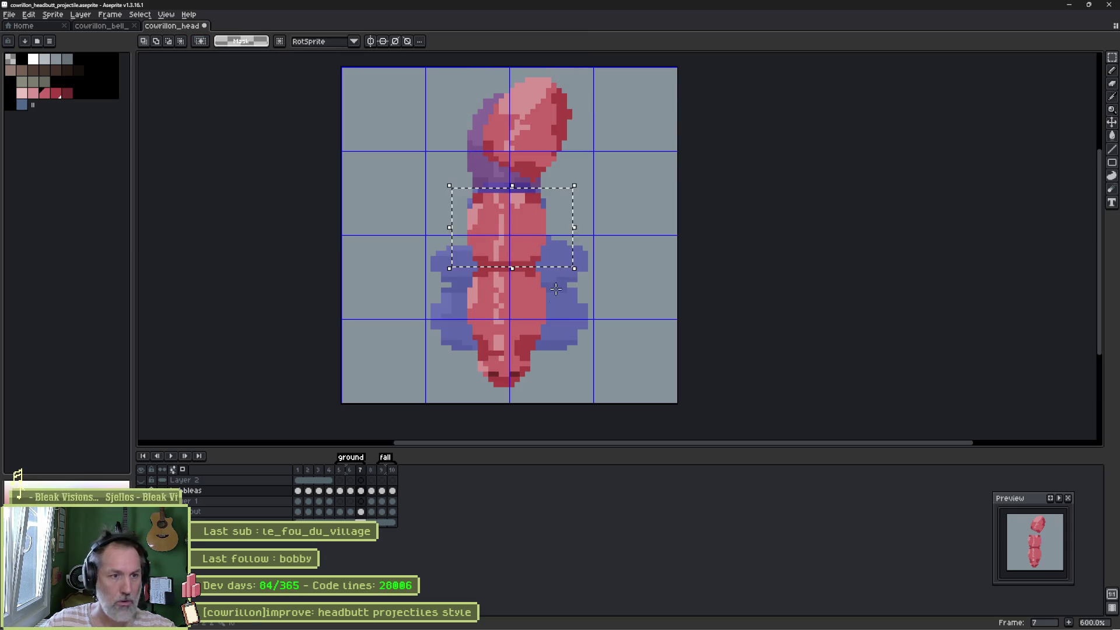
mouse_move(537, 325)
left_mouse_down()
mouse_move(449, 288)
mouse_move(434, 265)
left_mouse_up()
key("ctrl+t")
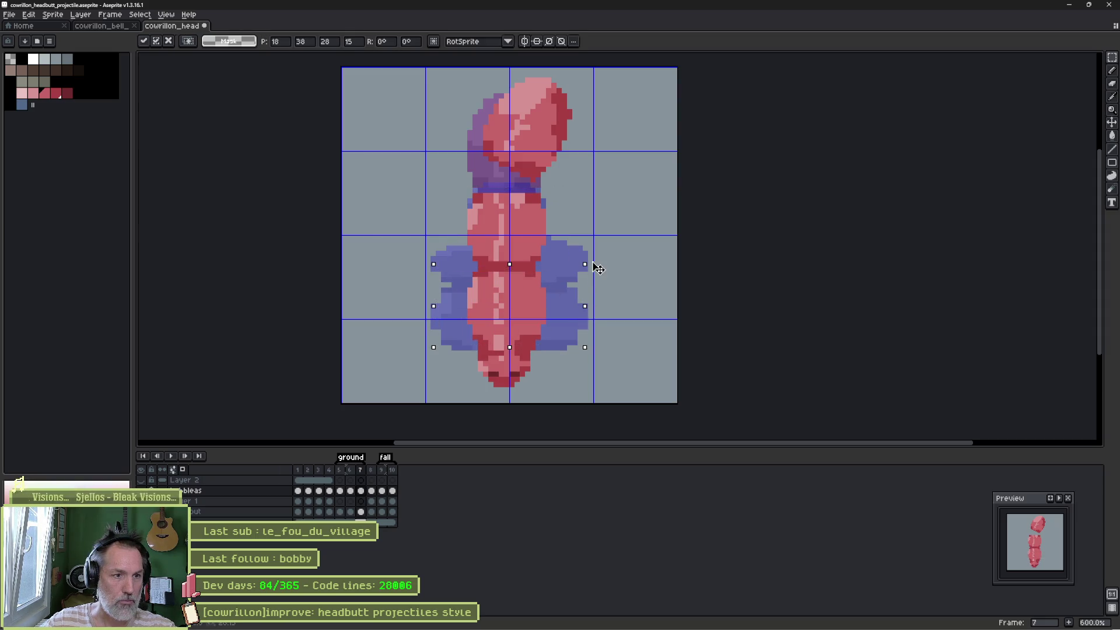
left_click_drag(593, 261, 613, 296)
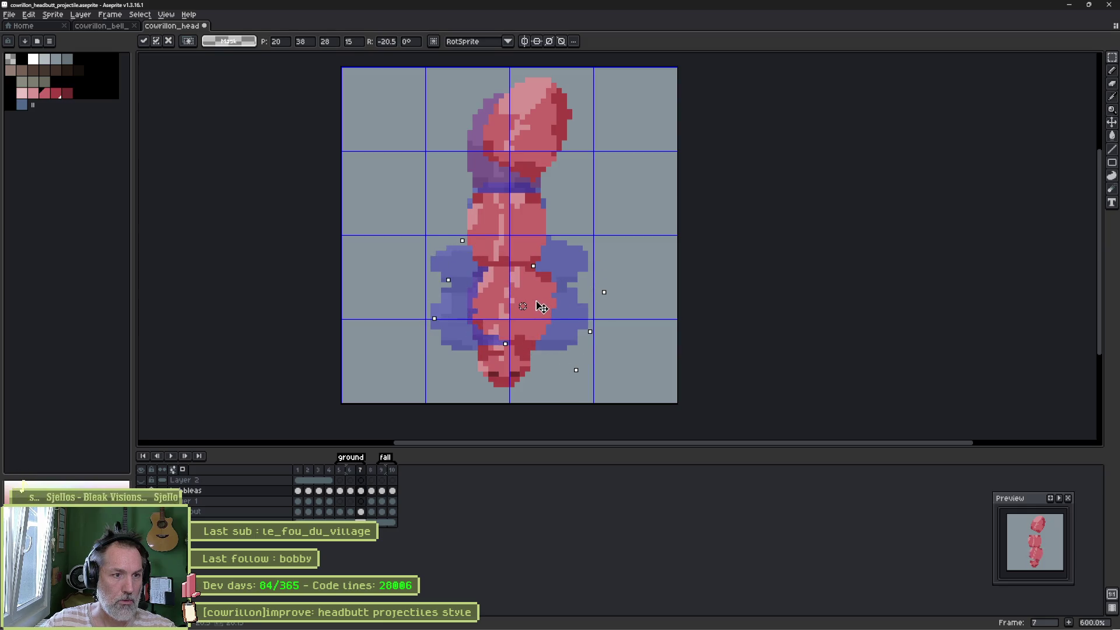
key("Return")
mouse_move(452, 188)
left_mouse_down()
mouse_move(563, 263)
mouse_move(560, 242)
left_mouse_up()
left_click(387, 494)
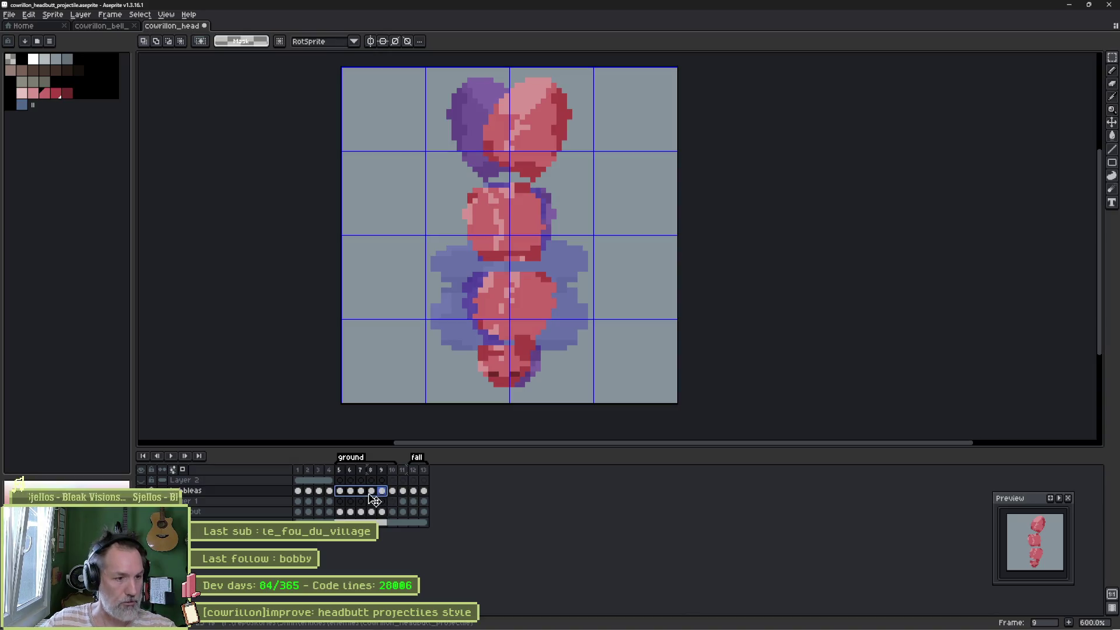
Step through frames 6 to 10 of the projectile animation
left_click(371, 490)
left_click(350, 491)
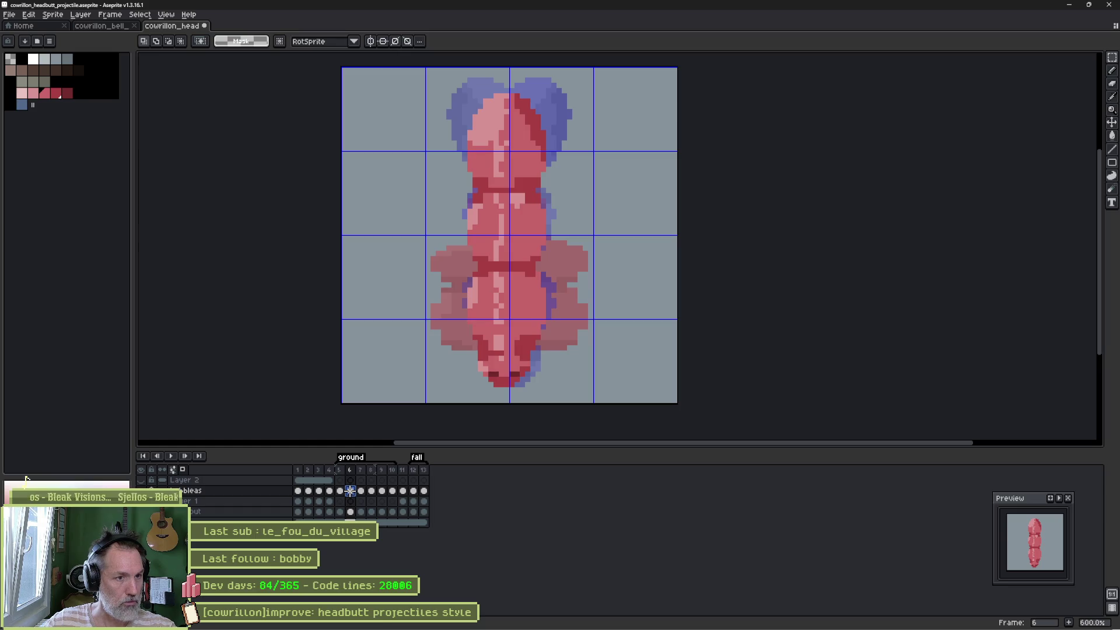
left_click(361, 490)
left_click(372, 491)
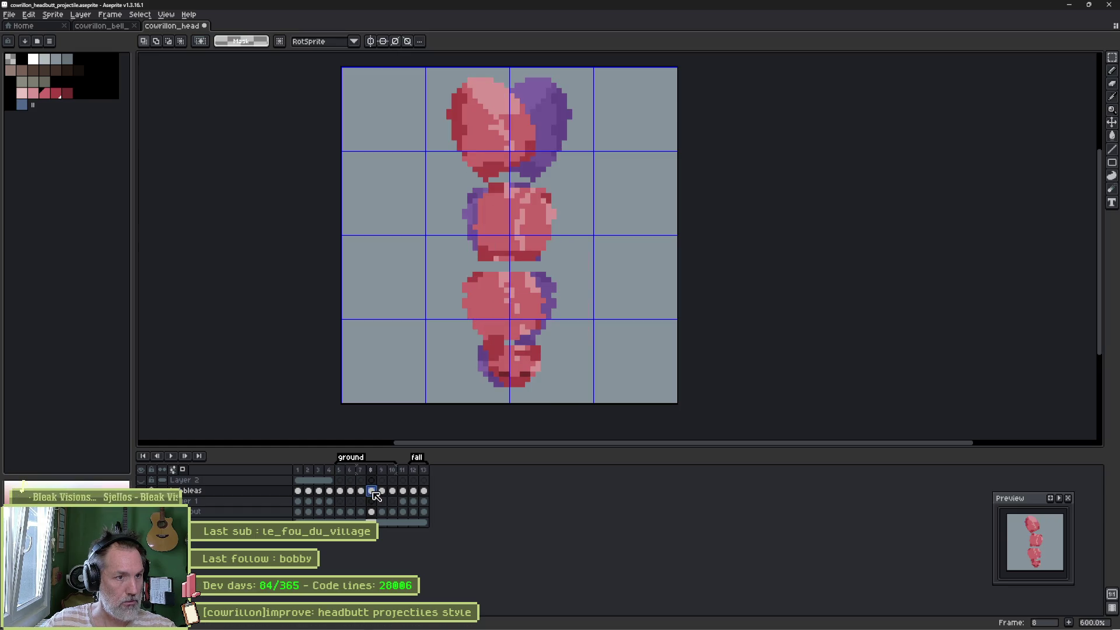
left_click(382, 490)
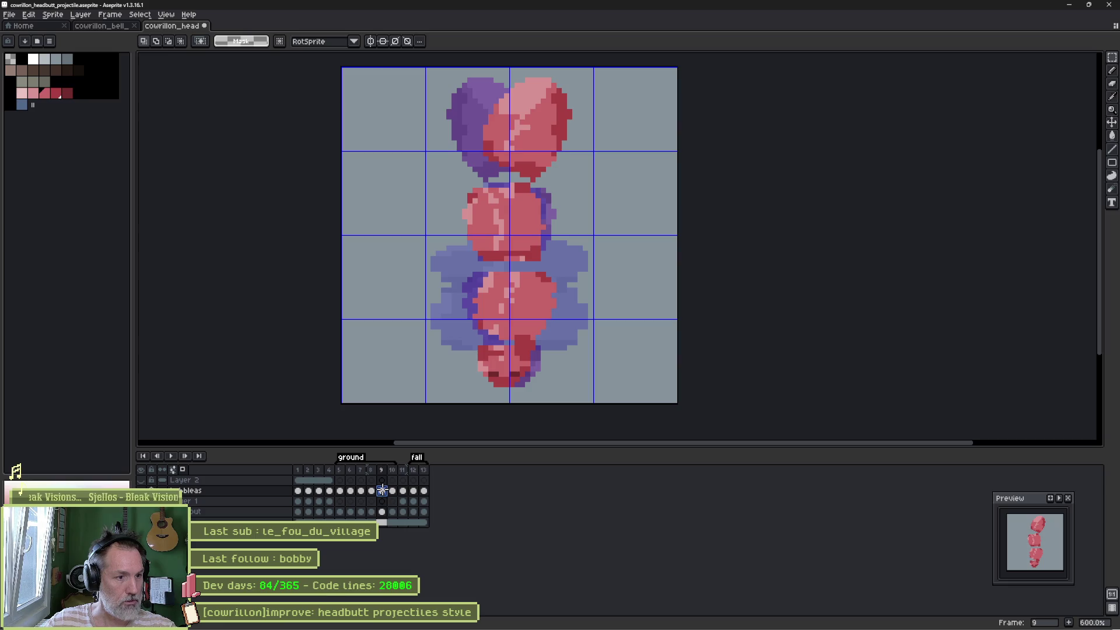
left_click(391, 491)
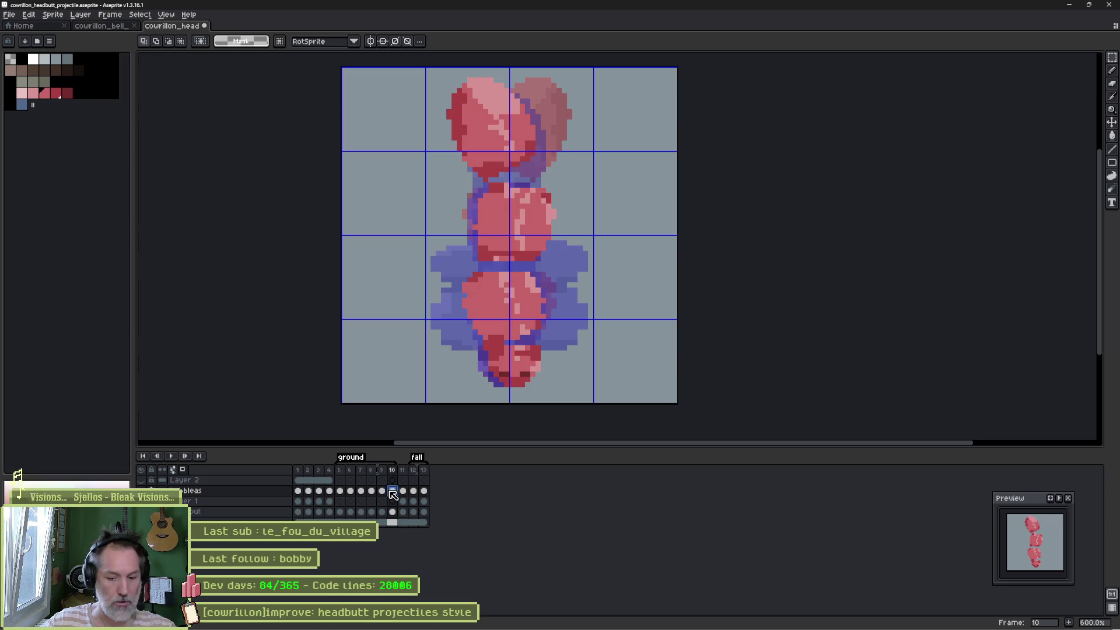
Add frame 11 and shift the sprite progressively lower through frames 11–15
key("alt+n")
key("alt+n")
key("alt+n")
key("alt+n")
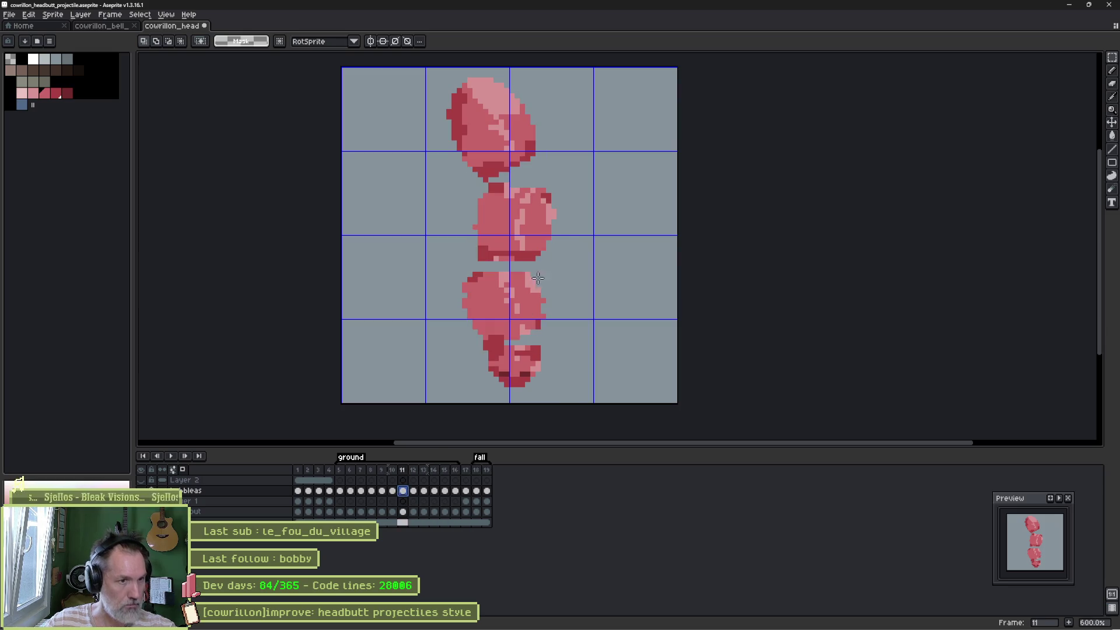
key("v")
left_click_drag(524, 288, 523, 308)
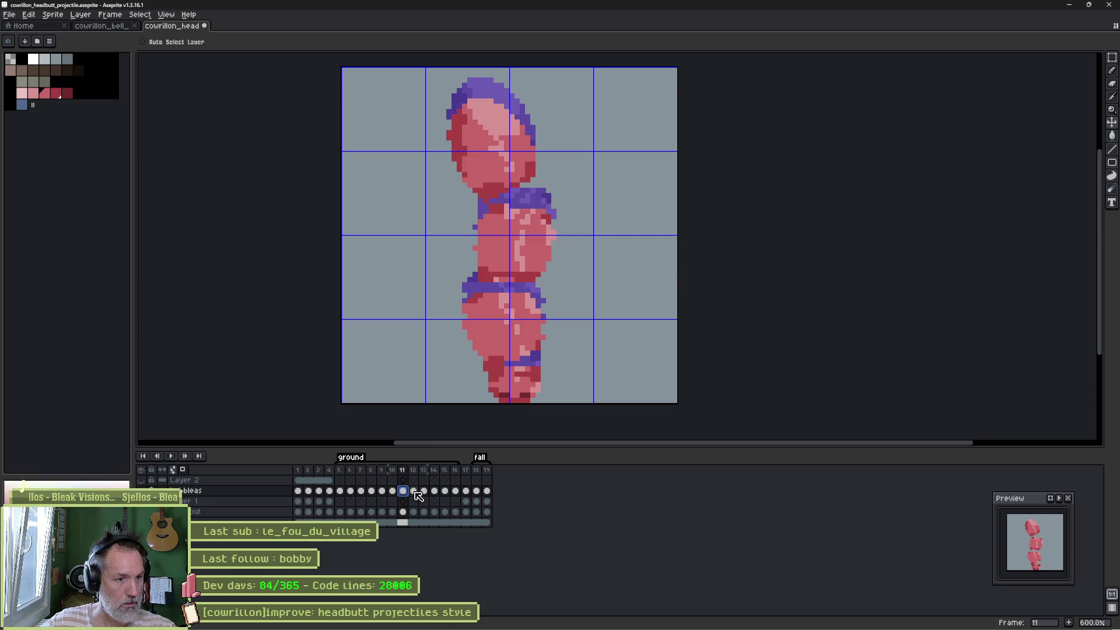
key("Right")
left_click_drag(515, 317, 519, 354)
key("Right")
left_click_drag(507, 219, 522, 307)
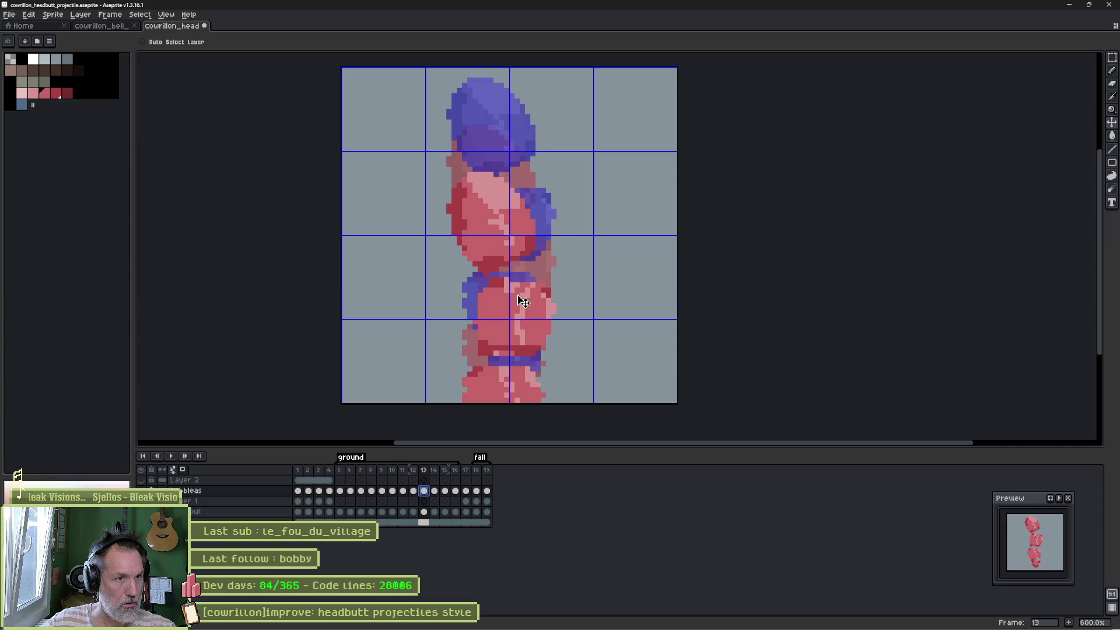
left_click(435, 491)
left_click_drag(516, 240, 513, 350)
left_click(444, 491)
mouse_move(512, 147)
left_mouse_down()
mouse_move(500, 315)
mouse_move(516, 393)
left_mouse_up()
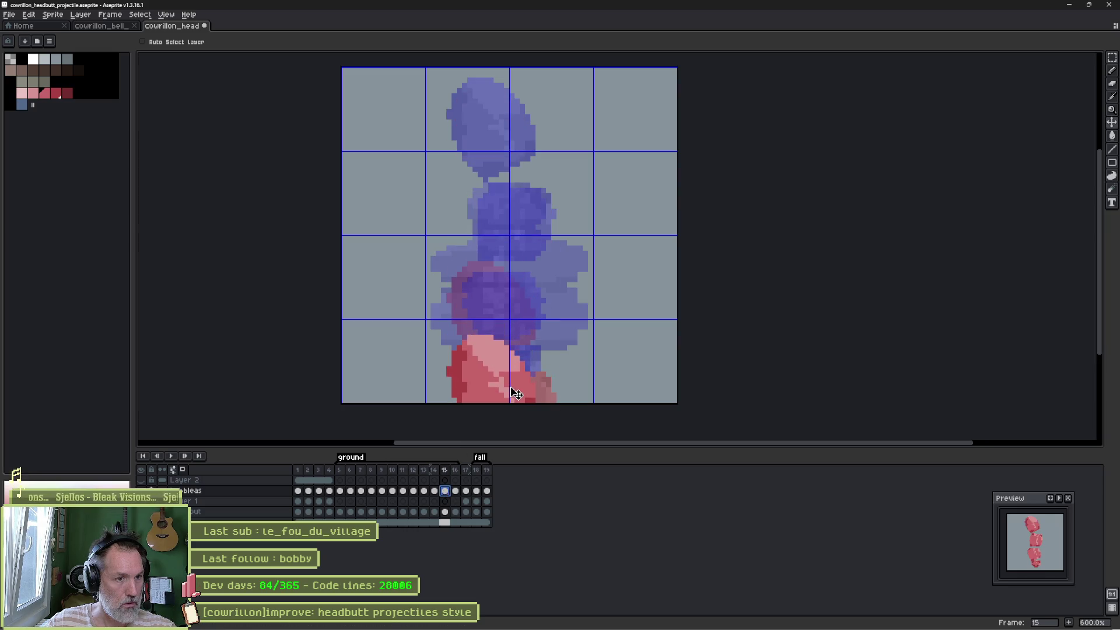
left_click(456, 491)
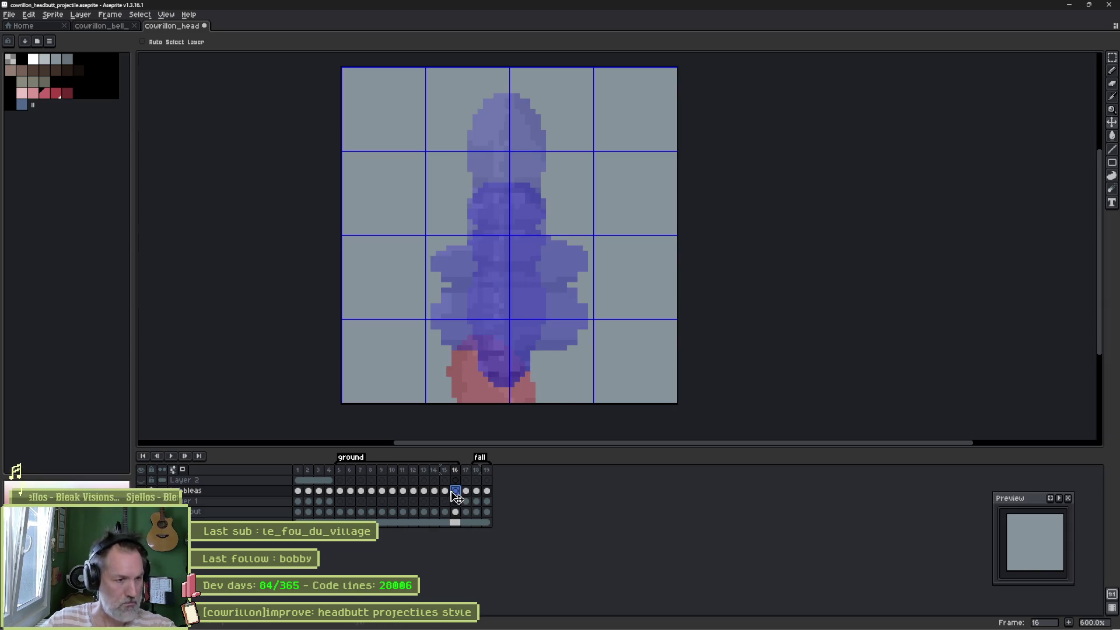
Review frames 5–15 in playback, then save the cowrillon_headbutt_projectile sprite
left_click(344, 491)
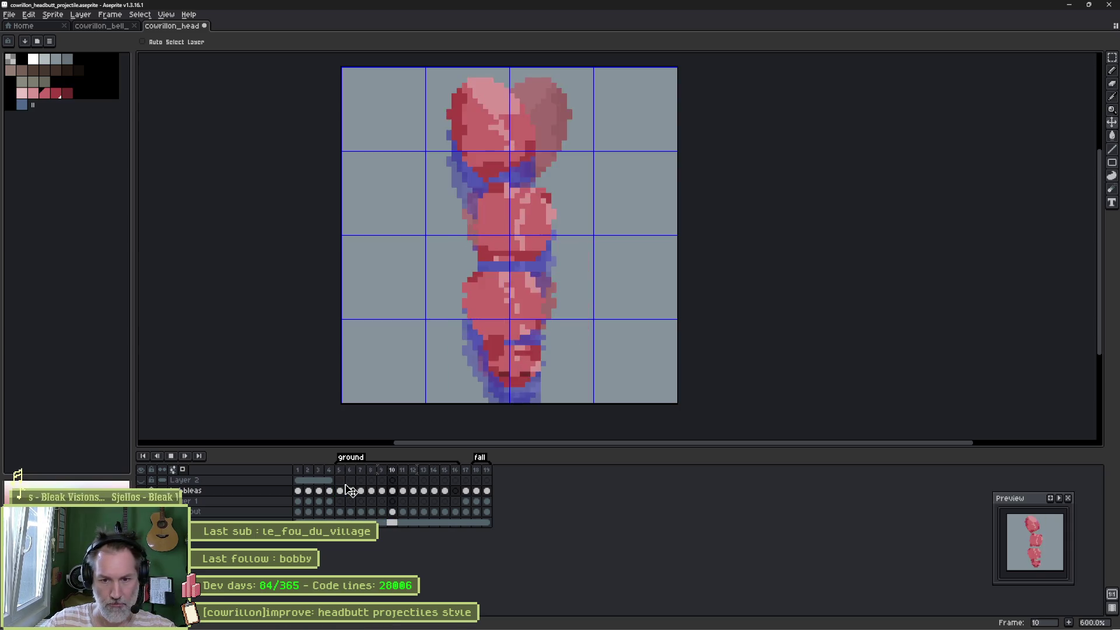
key("Return")
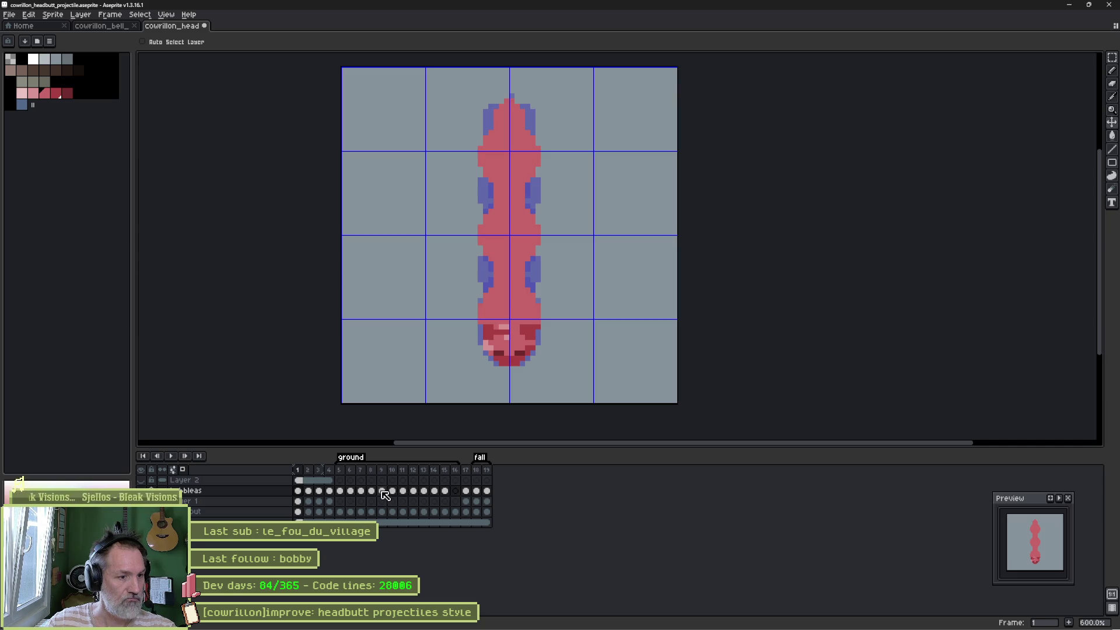
left_click(372, 491)
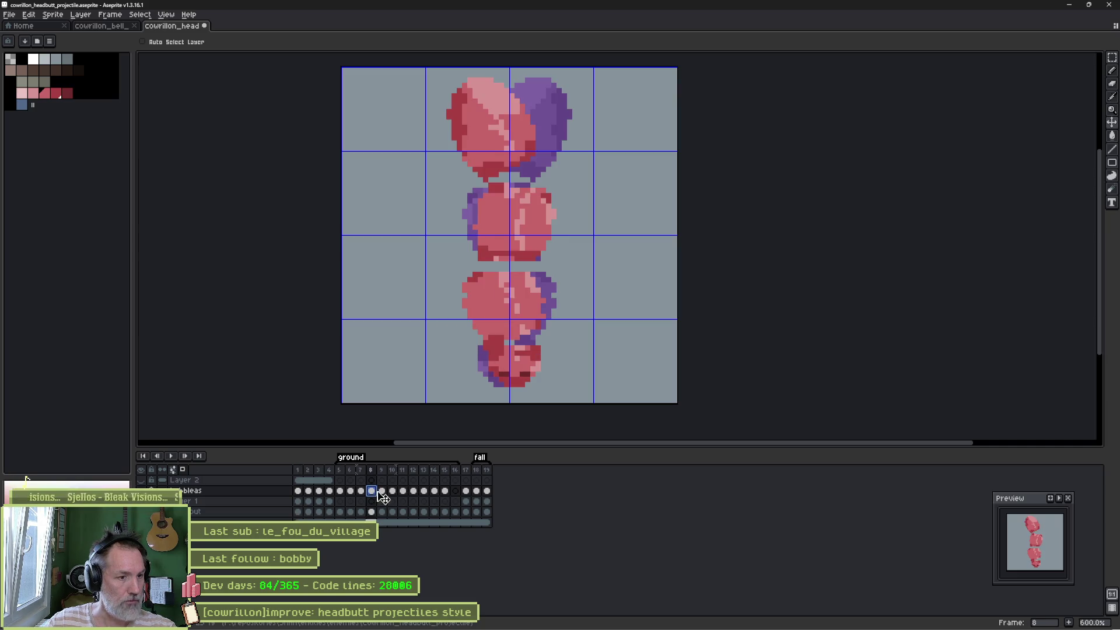
left_click_drag(402, 491, 393, 496)
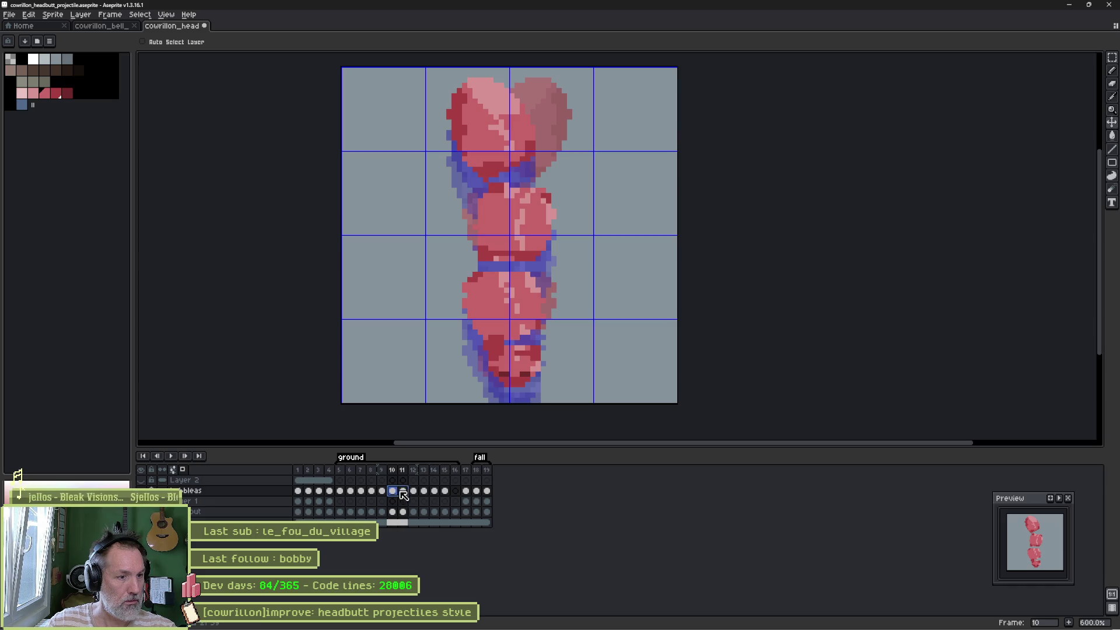
left_click(386, 491)
left_click(392, 491)
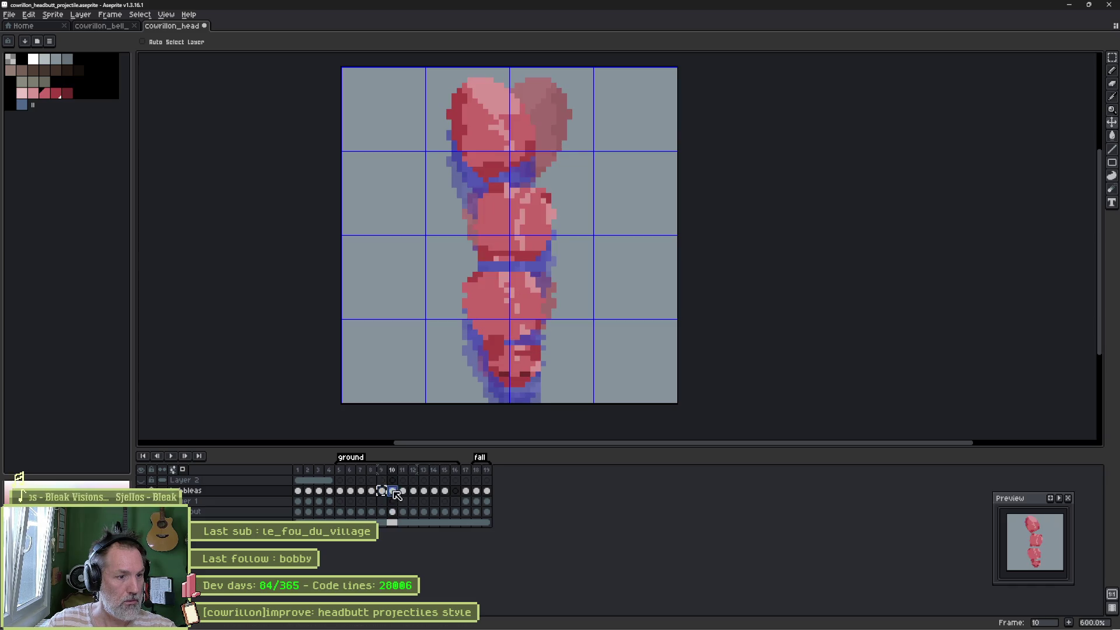
left_click(402, 491)
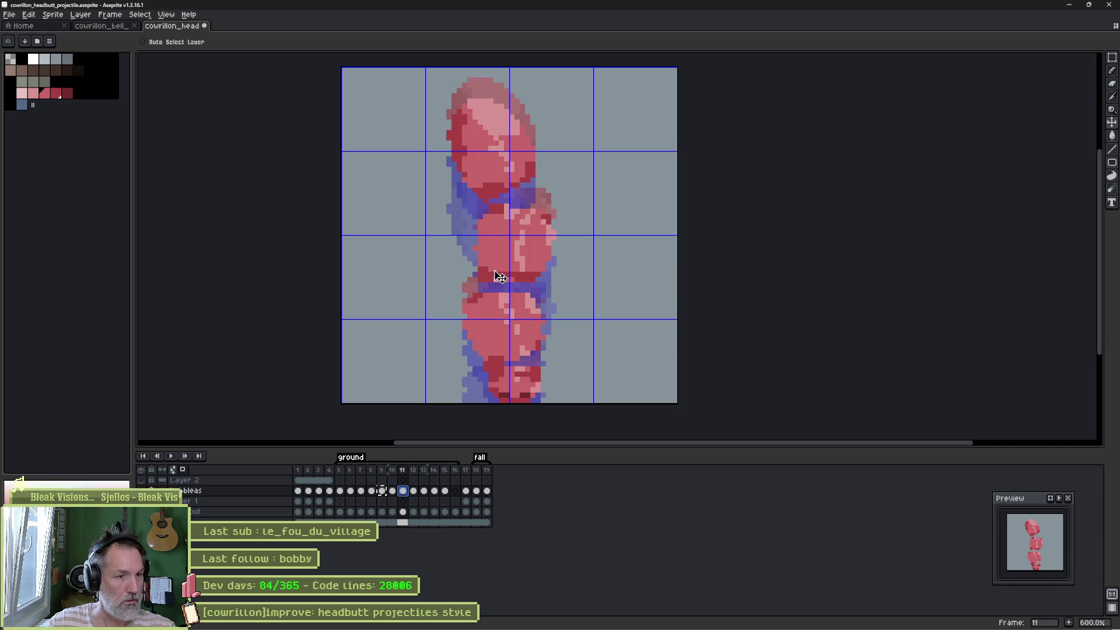
left_click(413, 492)
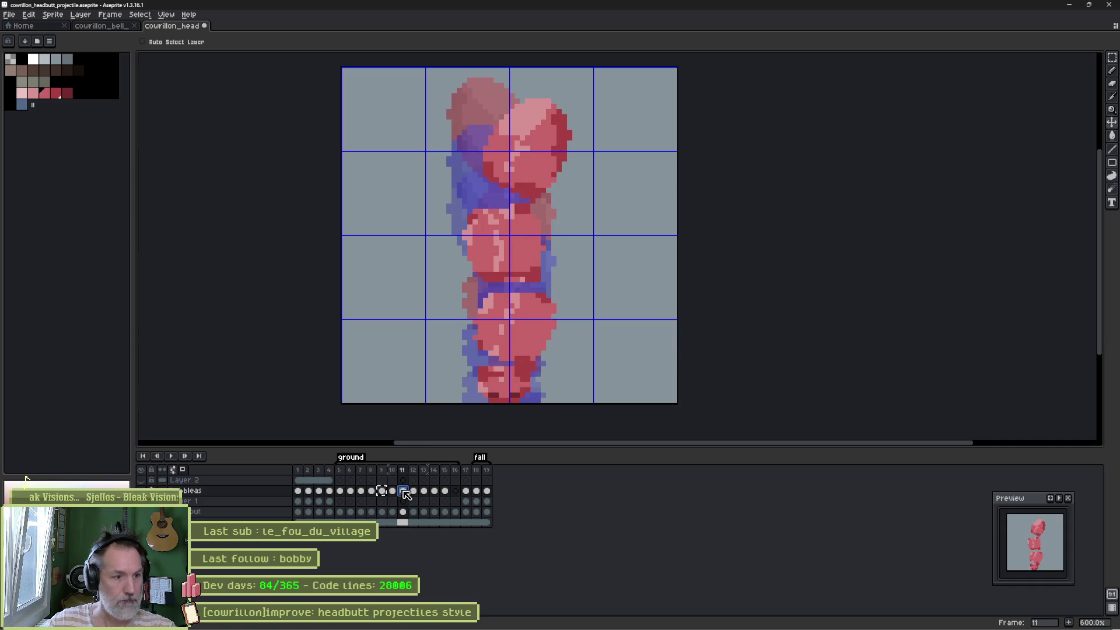
left_click(423, 491)
left_click(434, 491)
left_click(444, 491)
key("Return")
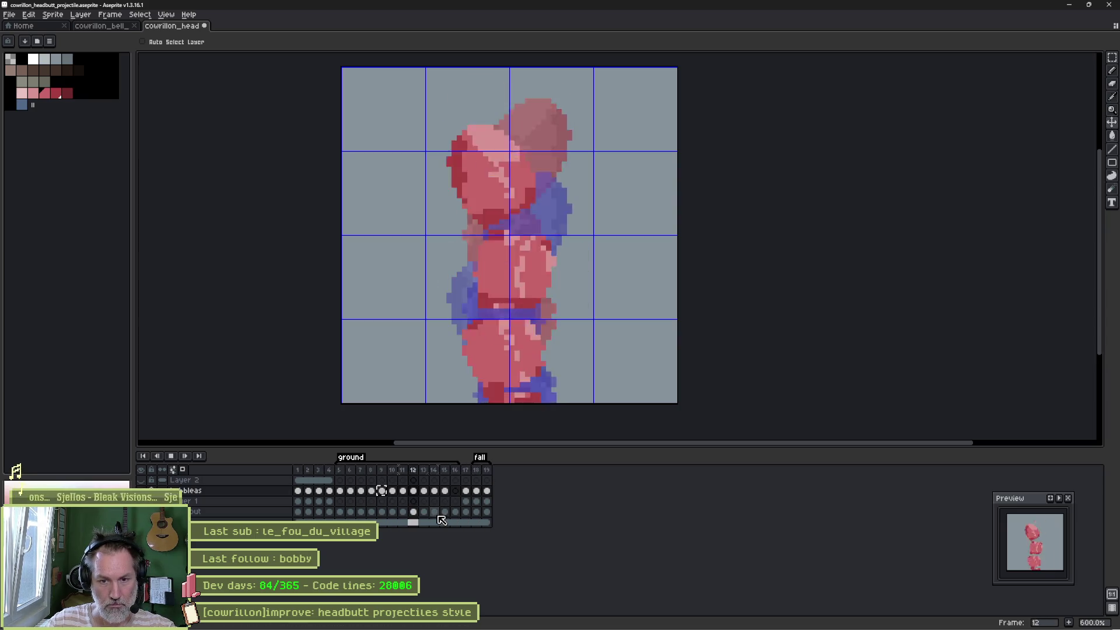
key("ctrl+s")
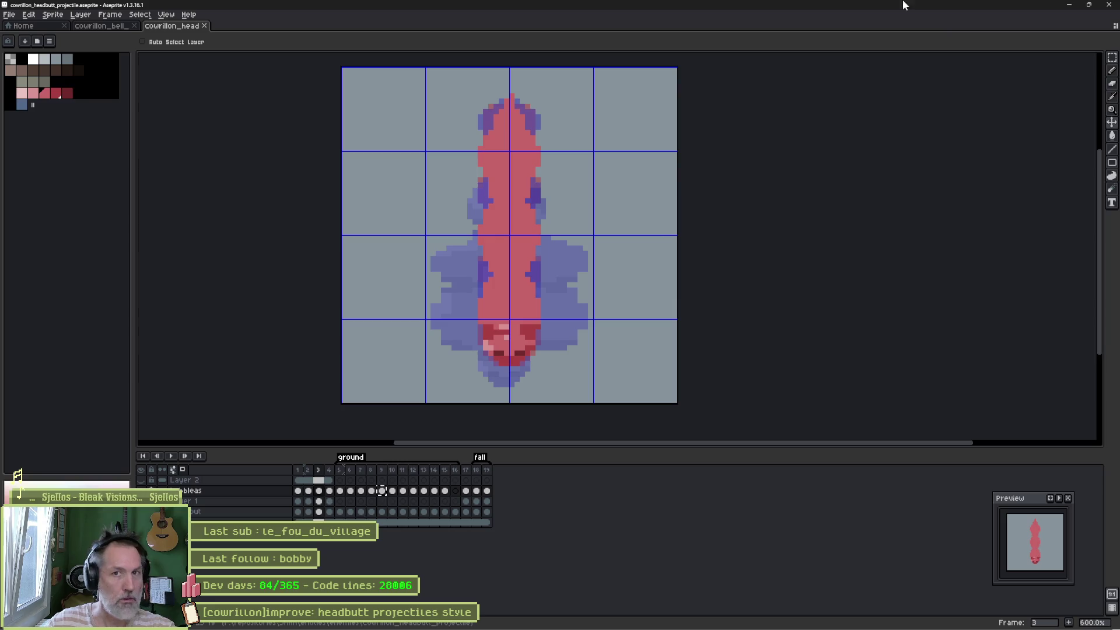
left_click(1068, 4)
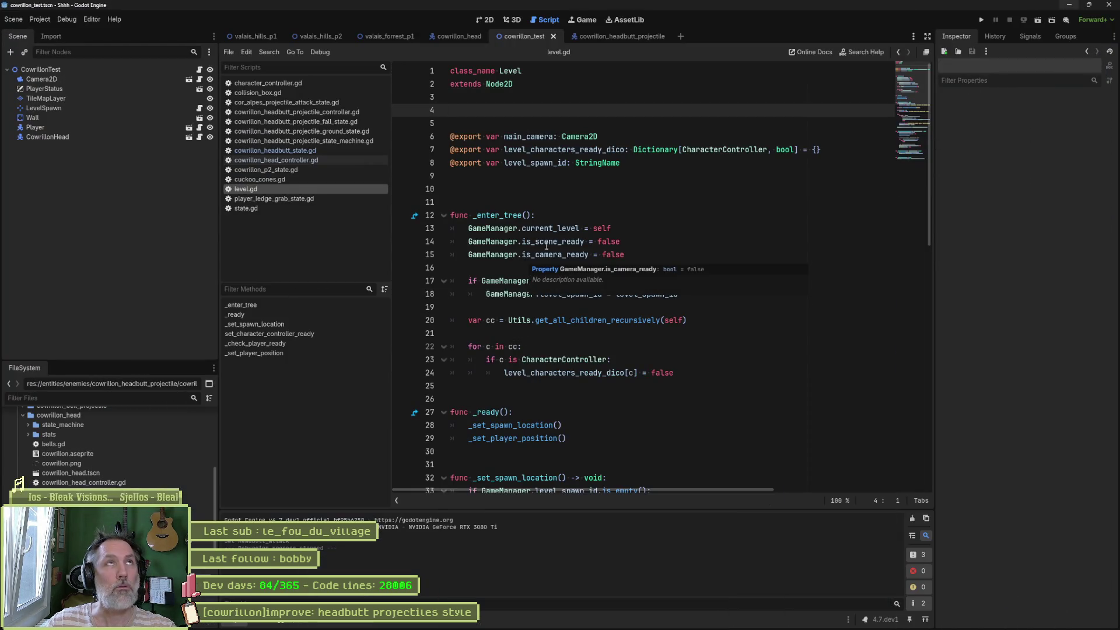
Add on_animation_finished(_name: String) calling queue_free() to the projectile's Ground script and save
left_click(585, 35)
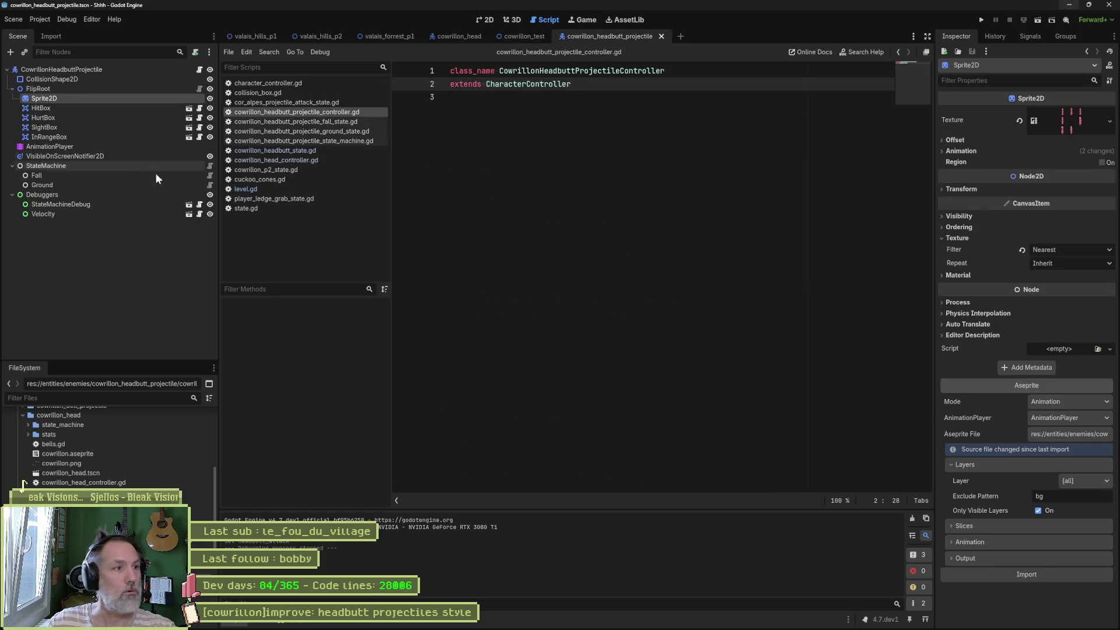
left_click(209, 185)
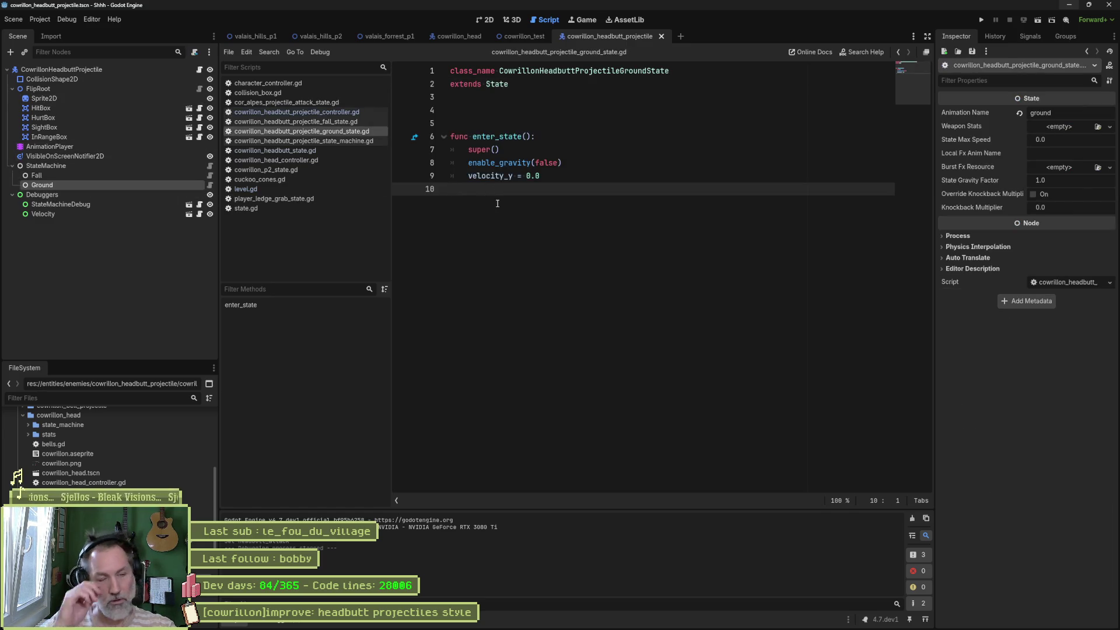
key("Return")
key("Return")
type("func on")
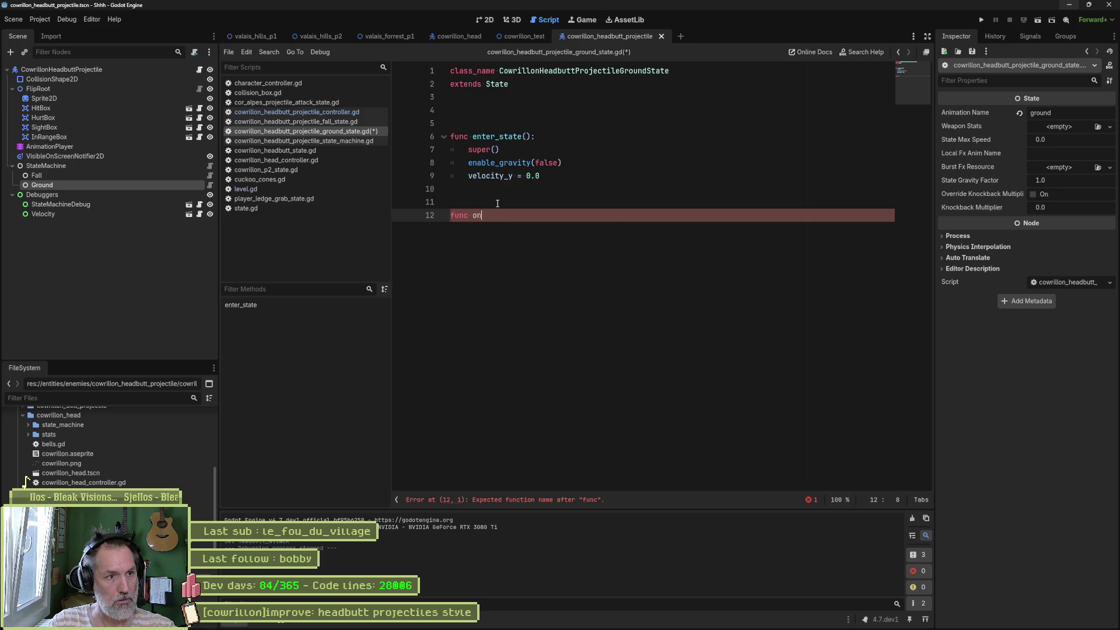
key("Return")
key("Return")
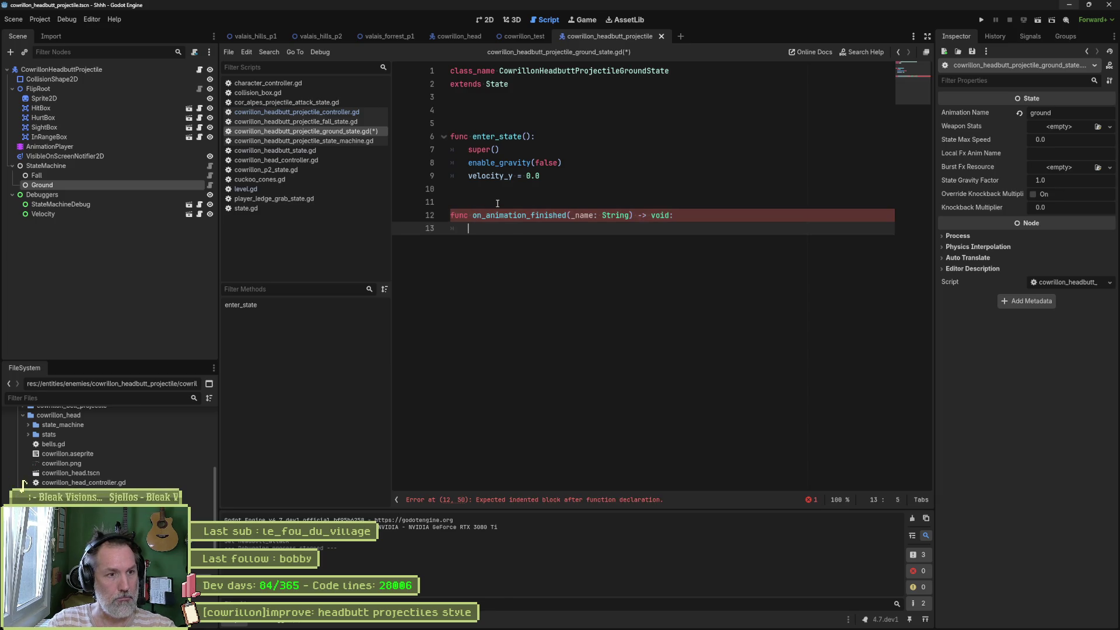
type("ueu")
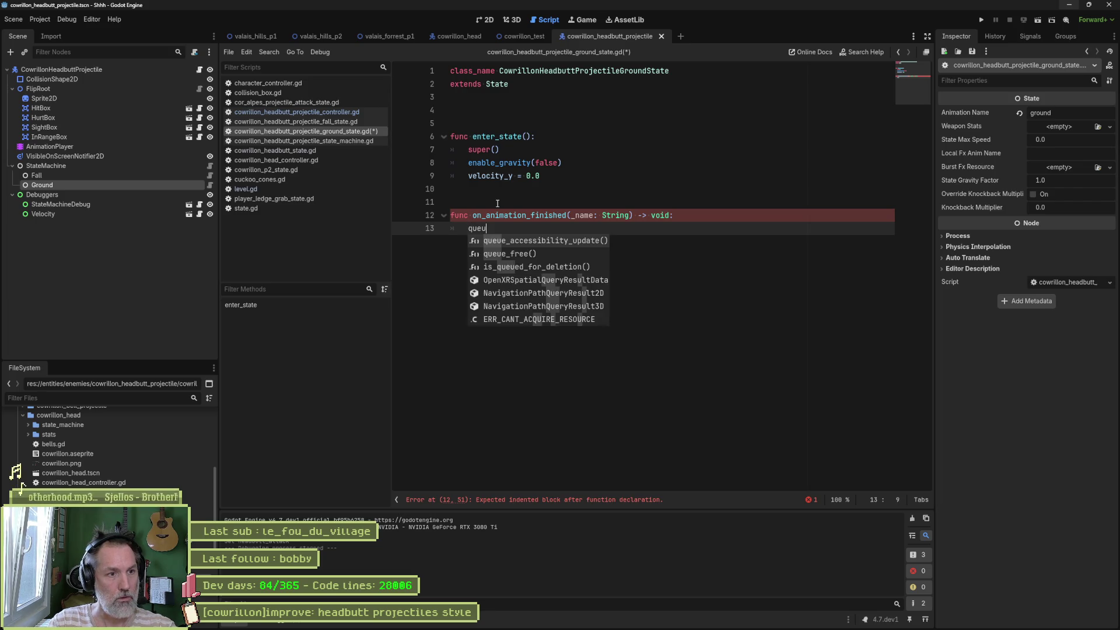
key("Down")
key("Down")
key("Up")
key("Return")
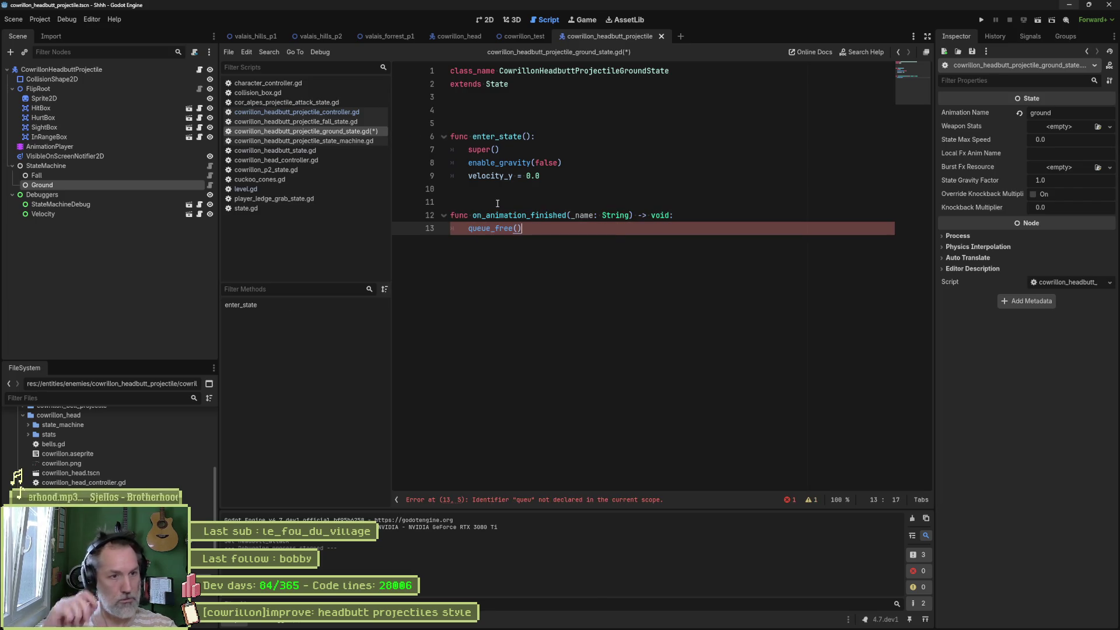
key("ctrl+s")
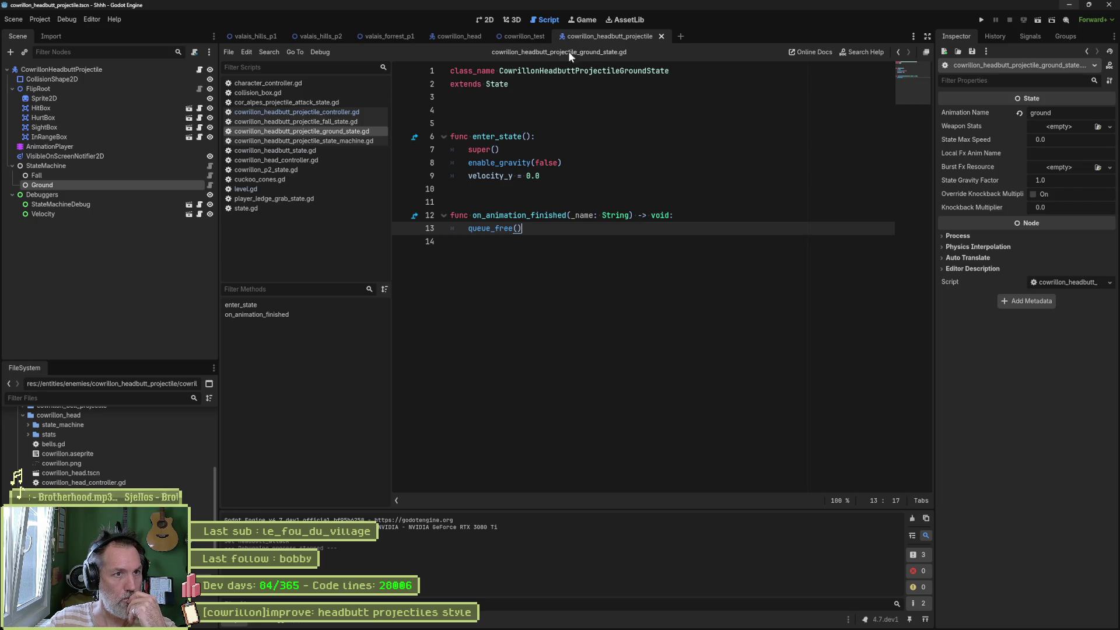
left_click(519, 36)
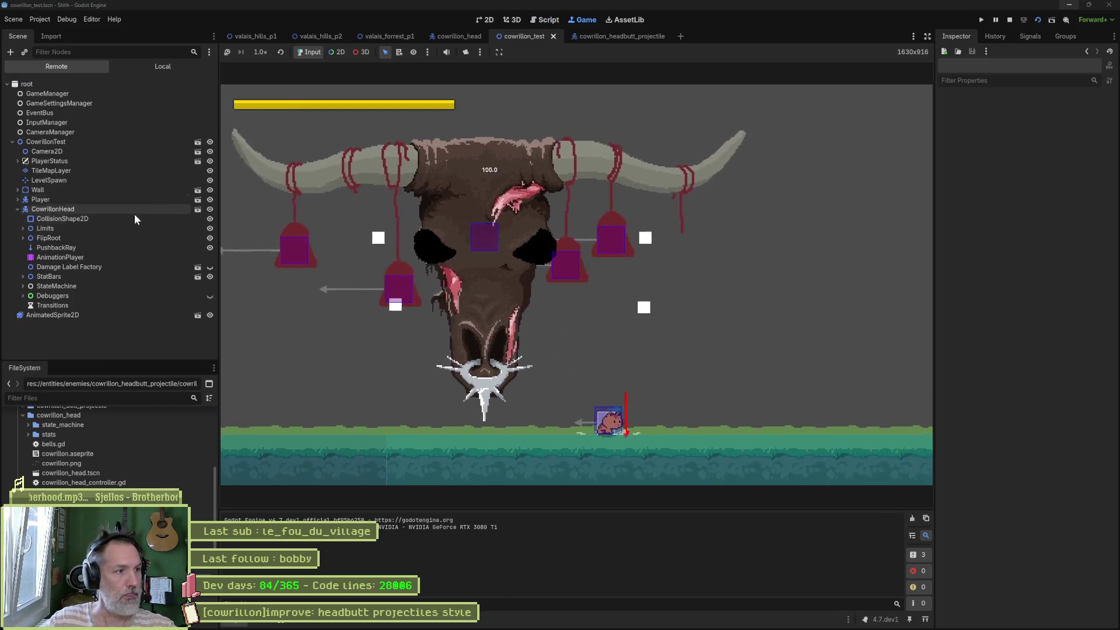
Select CowrillonHead in the running cowrillon_test scene and watch the headbutt until the debugger breaks
left_click(173, 208)
scroll(1020, 303, "down", 3)
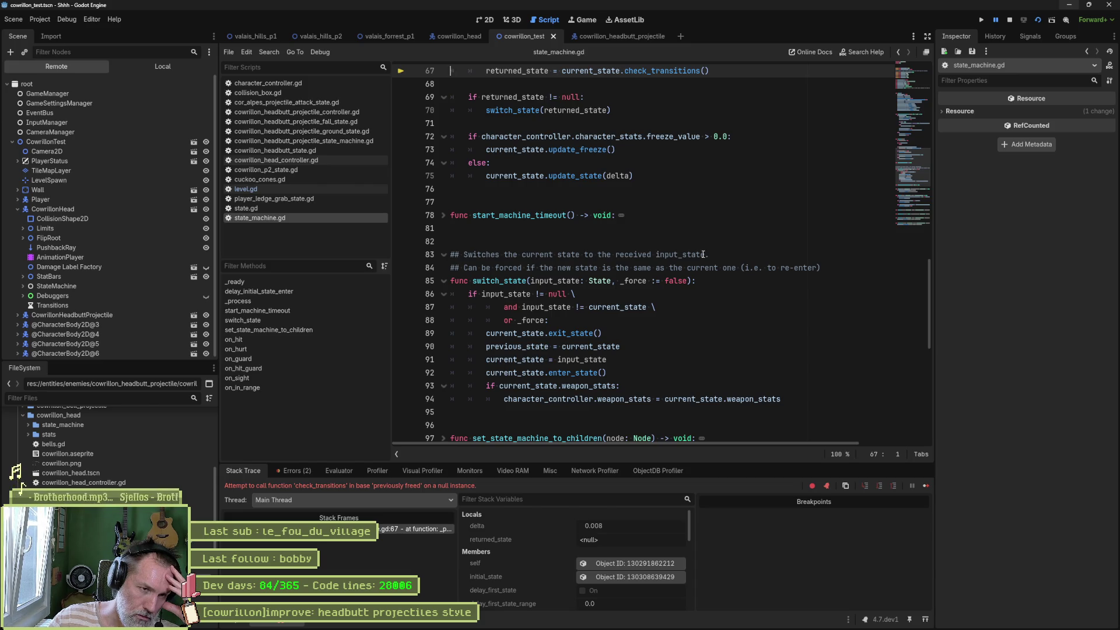
Jump to the check_transitions error at line 67, stop the game, and open the projectile scene
left_click(296, 471)
left_click(326, 514)
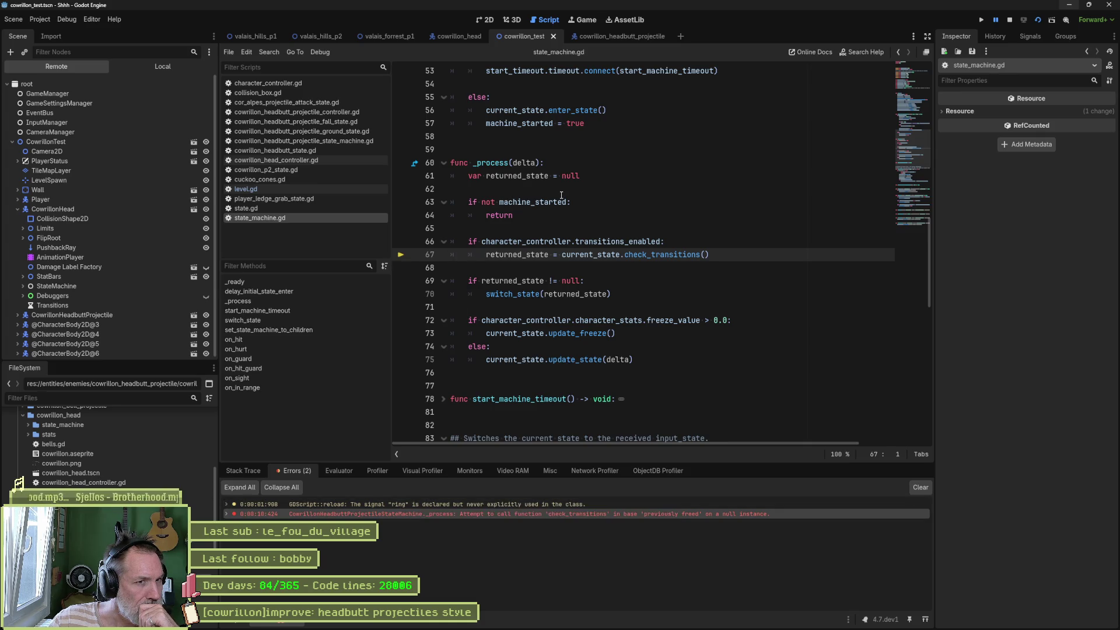
key("F8")
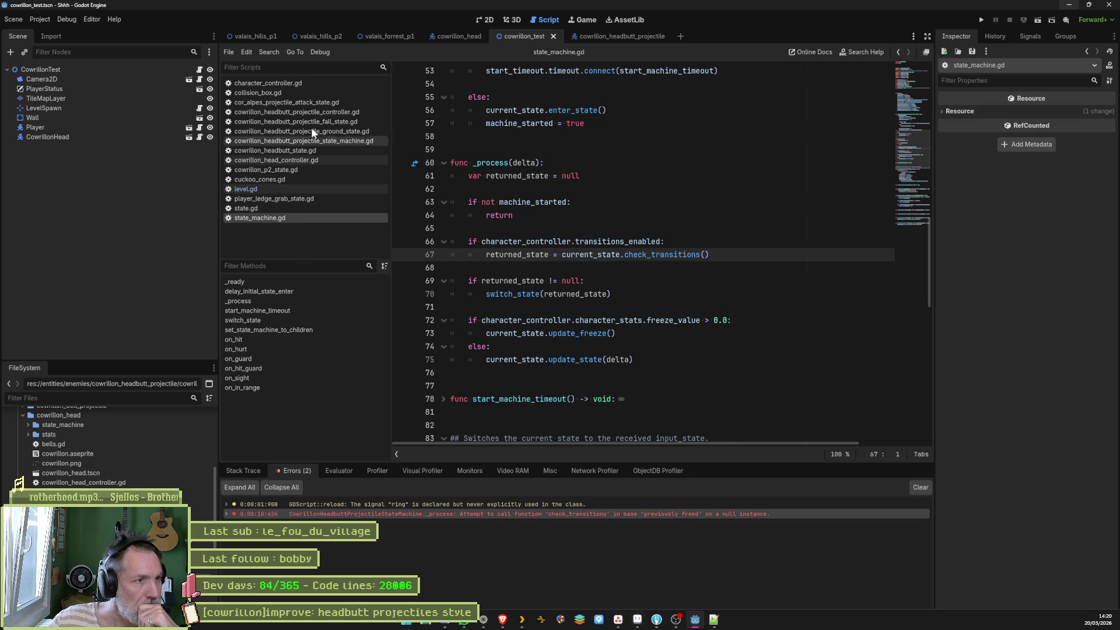
left_click(620, 38)
Reimport the projectile sprite from Aseprite so its ground animation runs 1.2 s, then recheck the state_machine.gd error
left_click(119, 147)
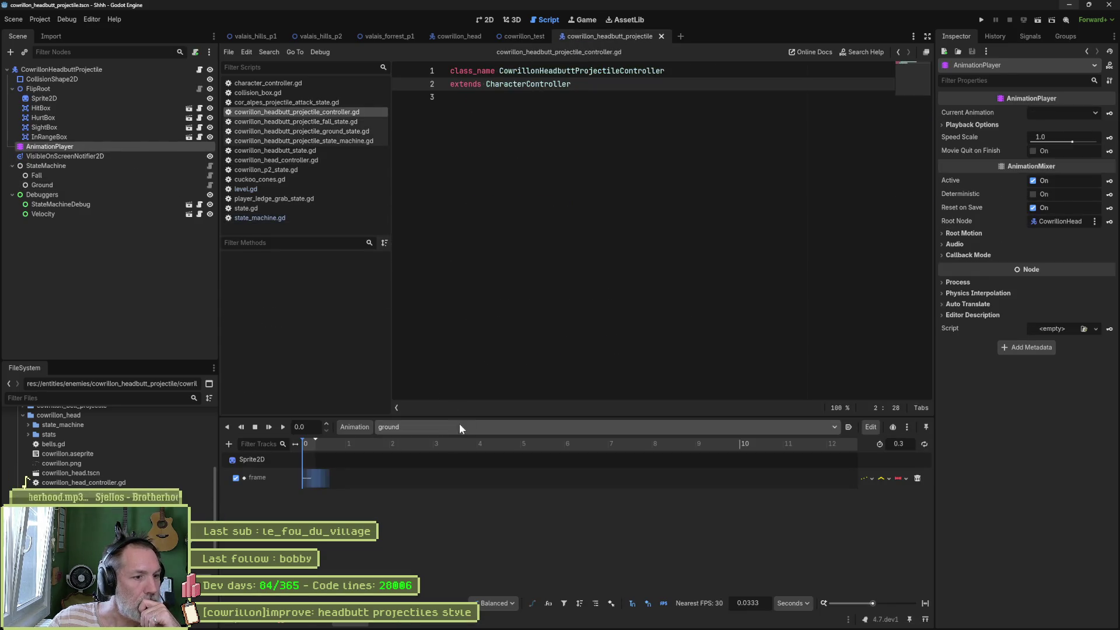
left_click(925, 603)
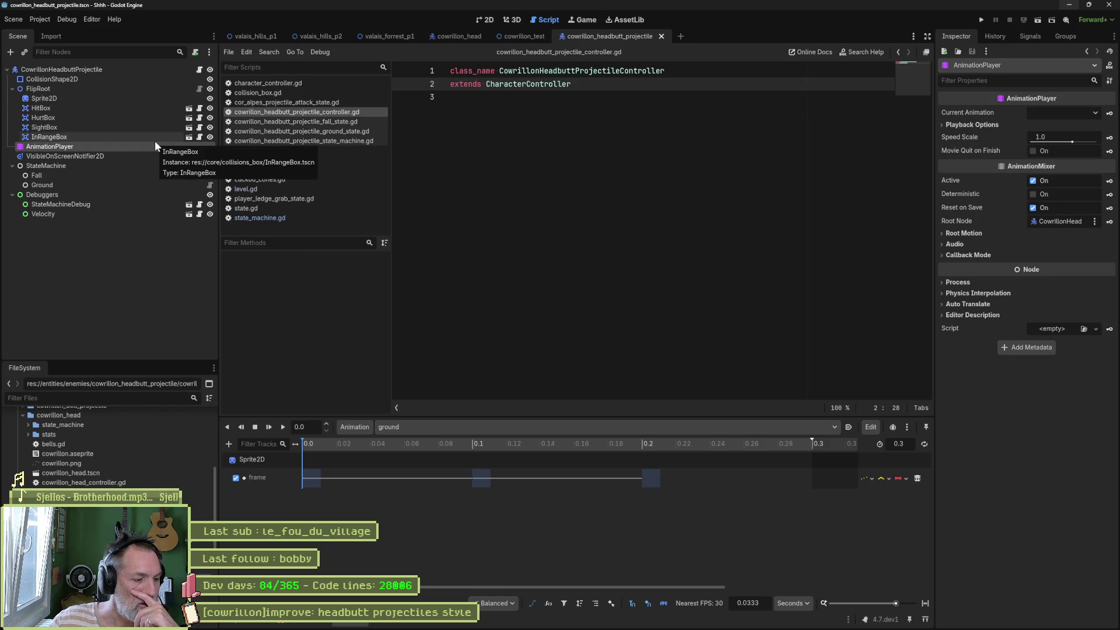
left_click(131, 99)
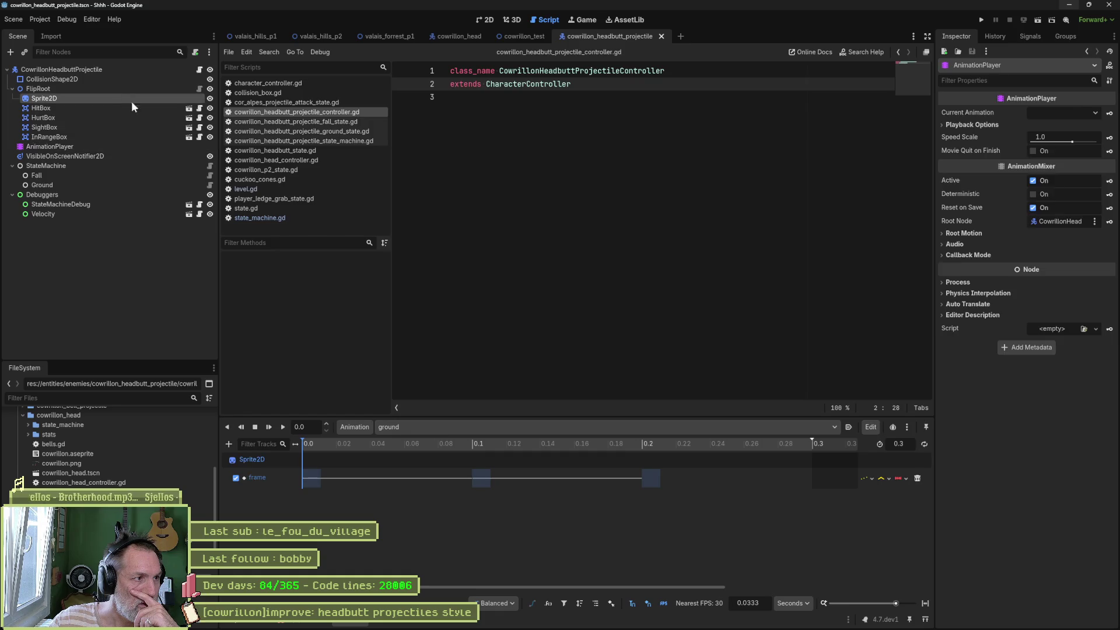
left_click(1002, 573)
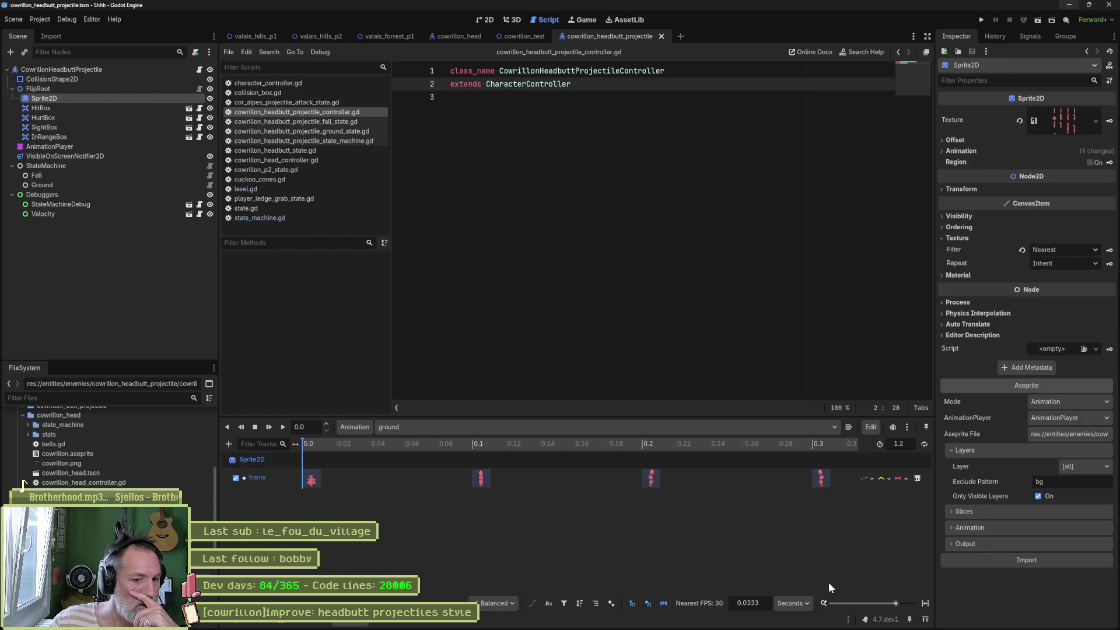
left_click(926, 604)
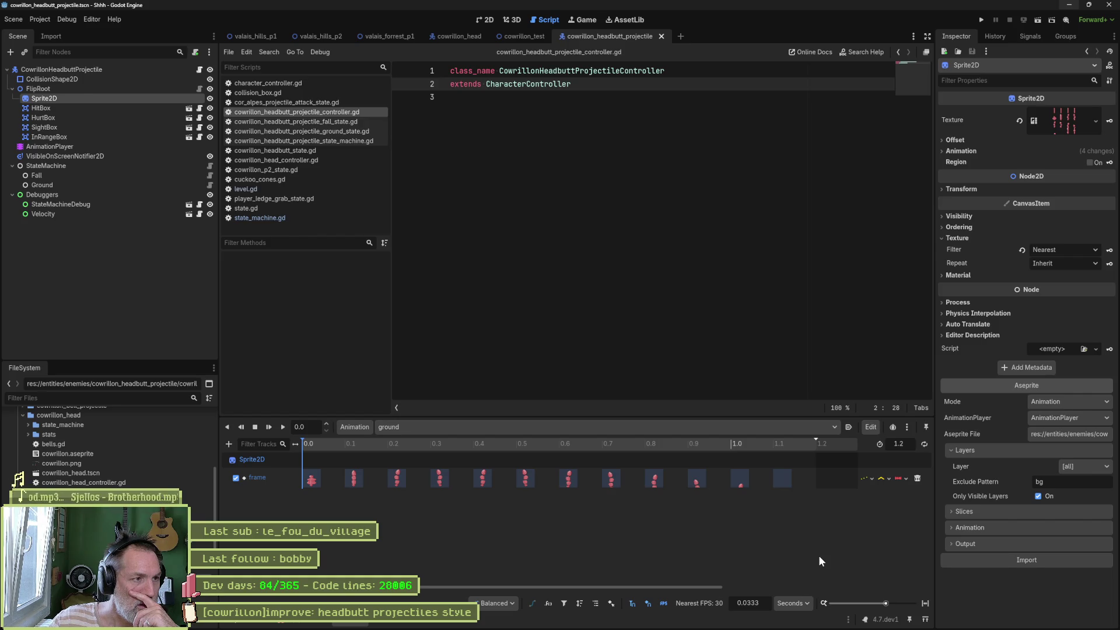
left_click(276, 623)
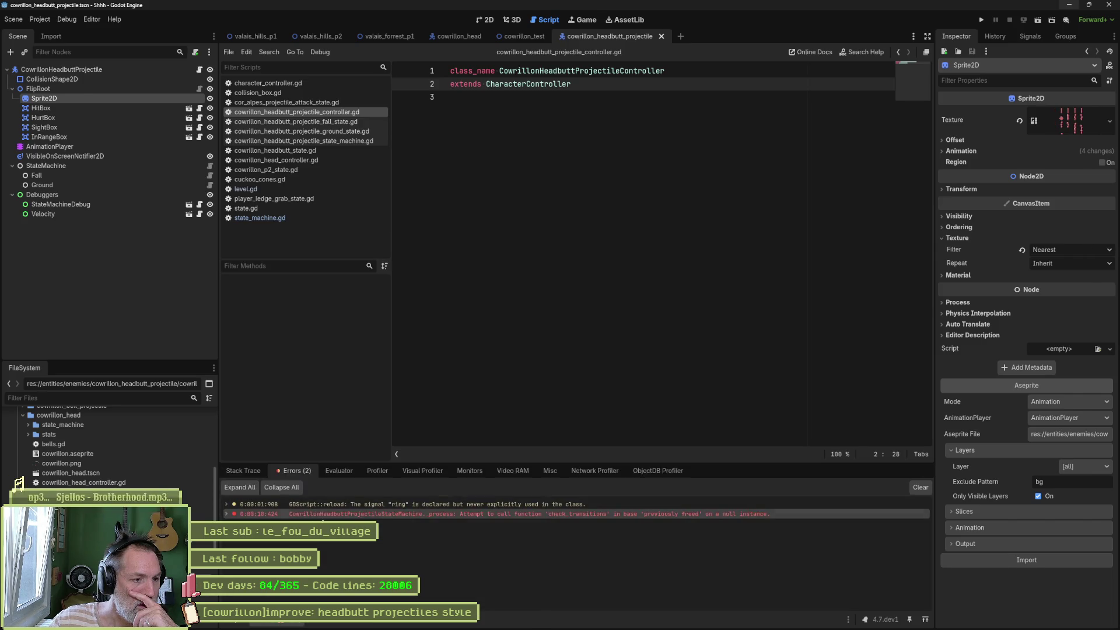
left_click(418, 514)
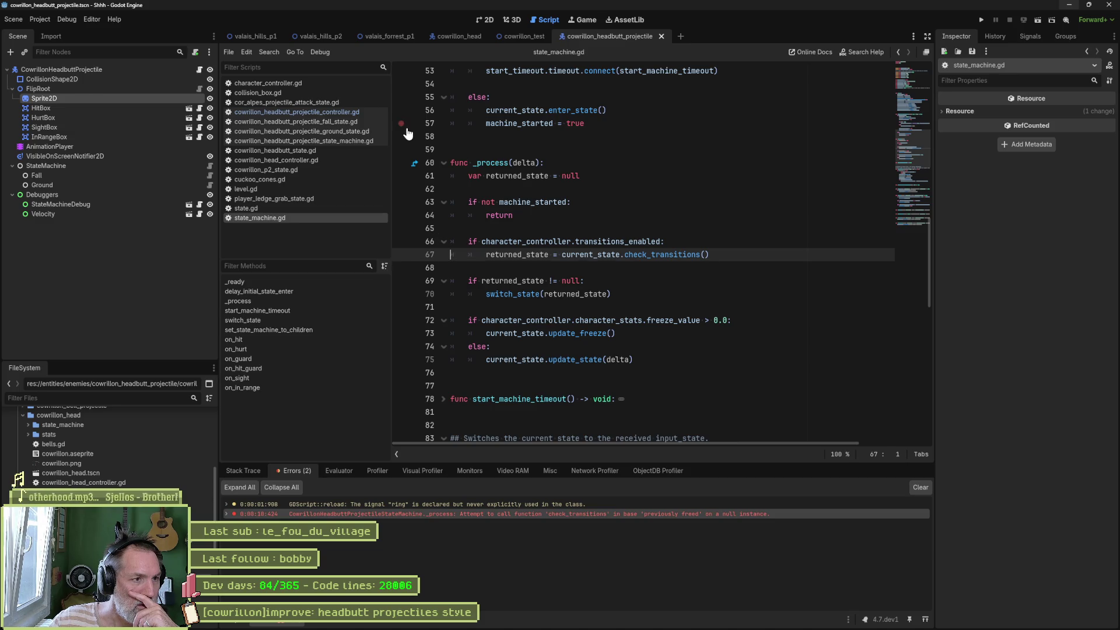
Review the projectile ground state script, then view the projectile scene on the 2D canvas
left_click(356, 132)
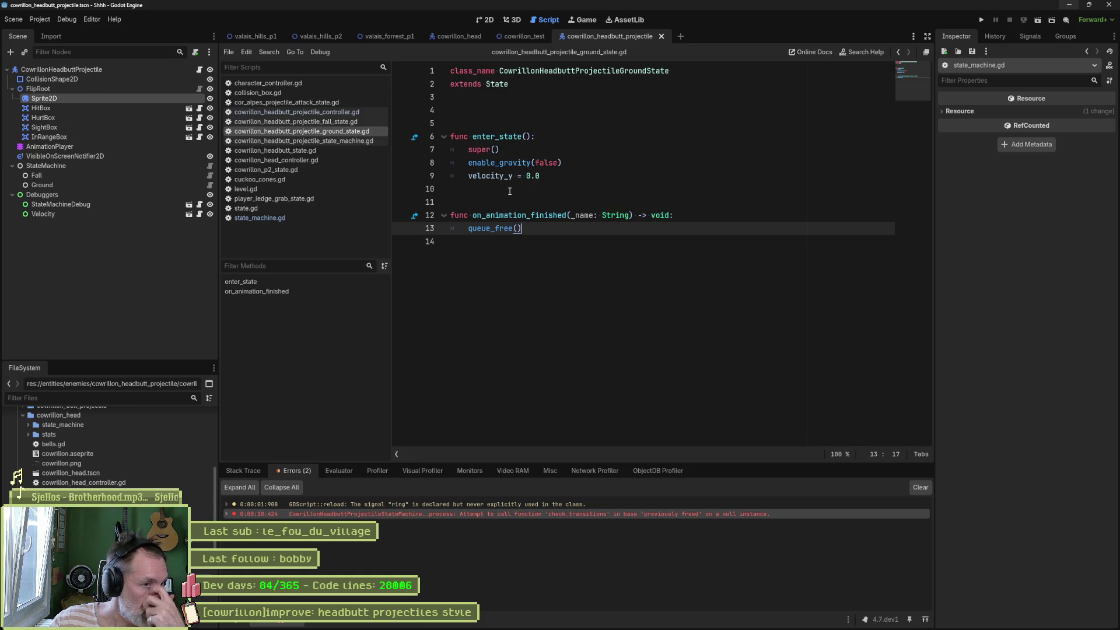
left_click(487, 20)
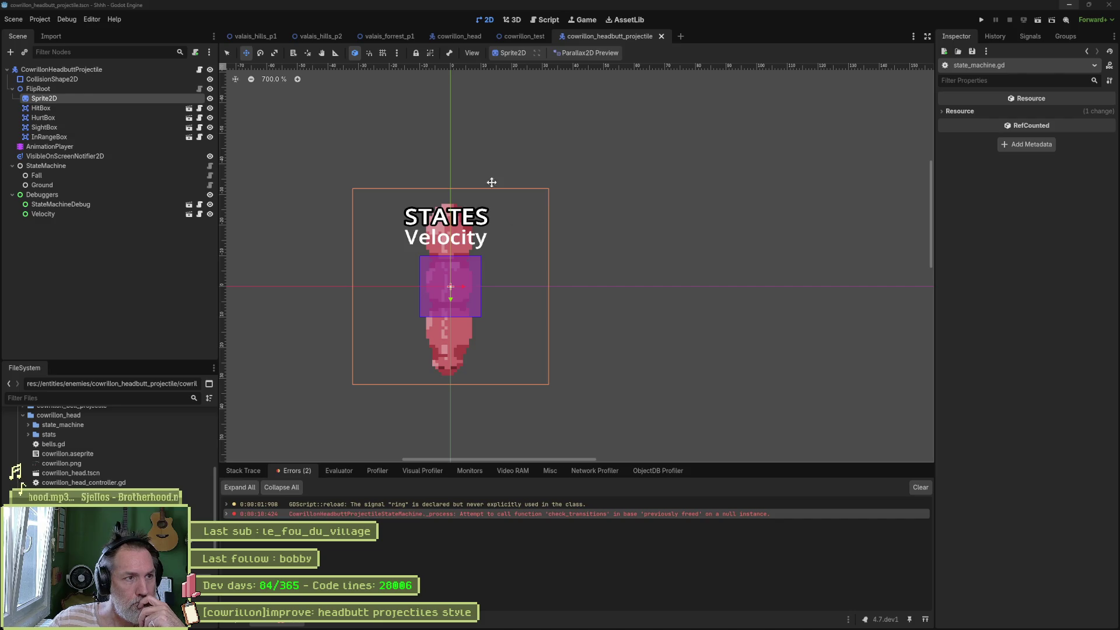
Rerun cowrillon_test with F6, inspect CowrillonHead remotely, stop the game, and open File Explorer
left_click(519, 38)
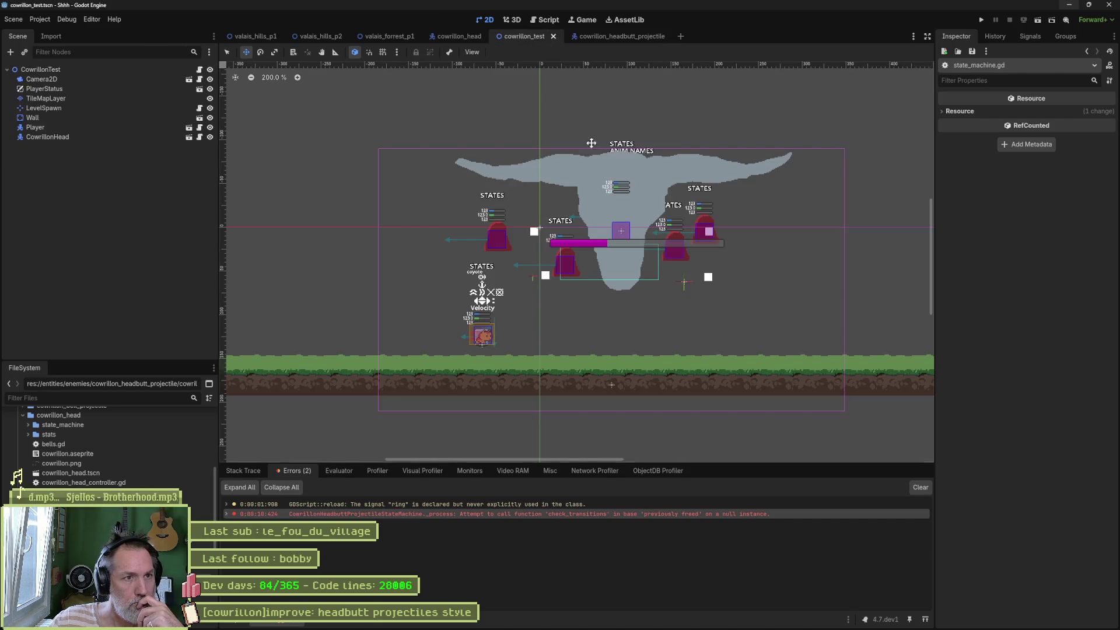
key("F6")
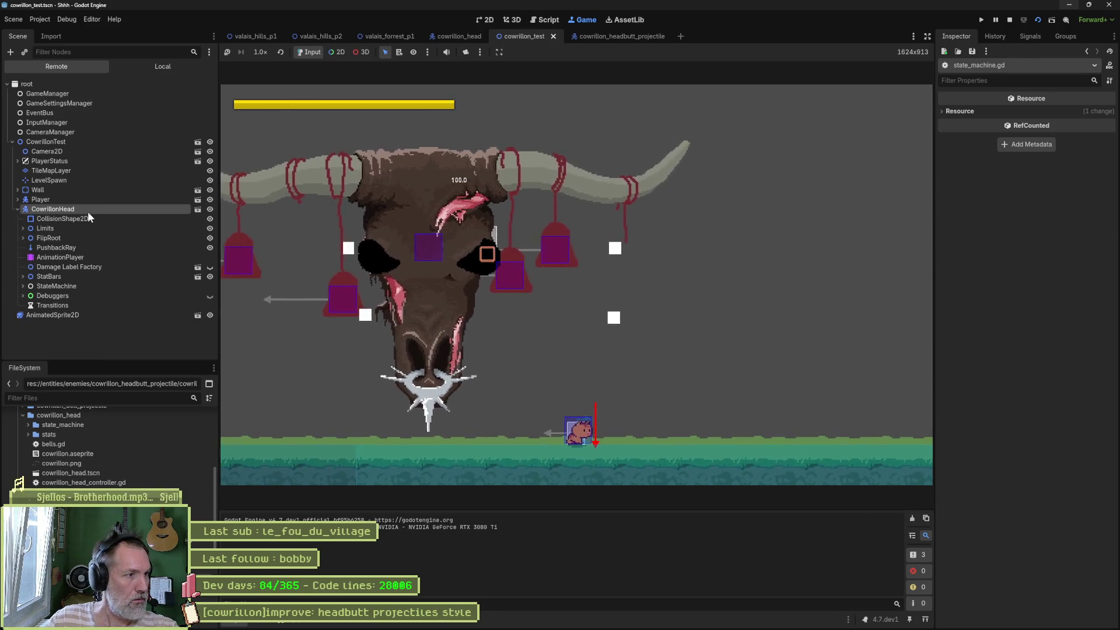
left_click(87, 210)
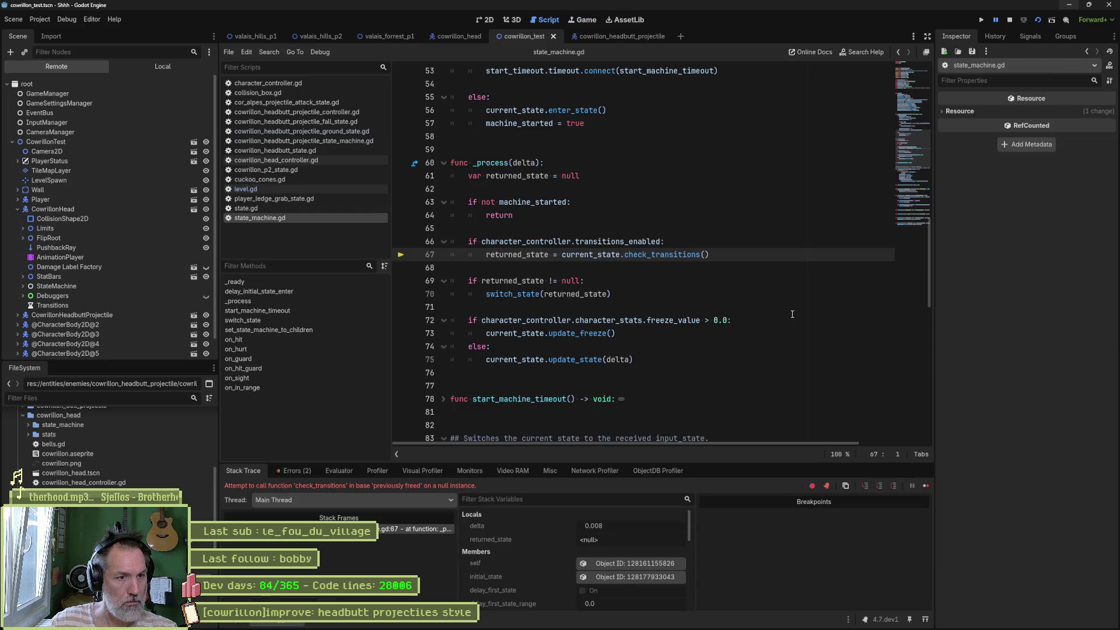
key("F8")
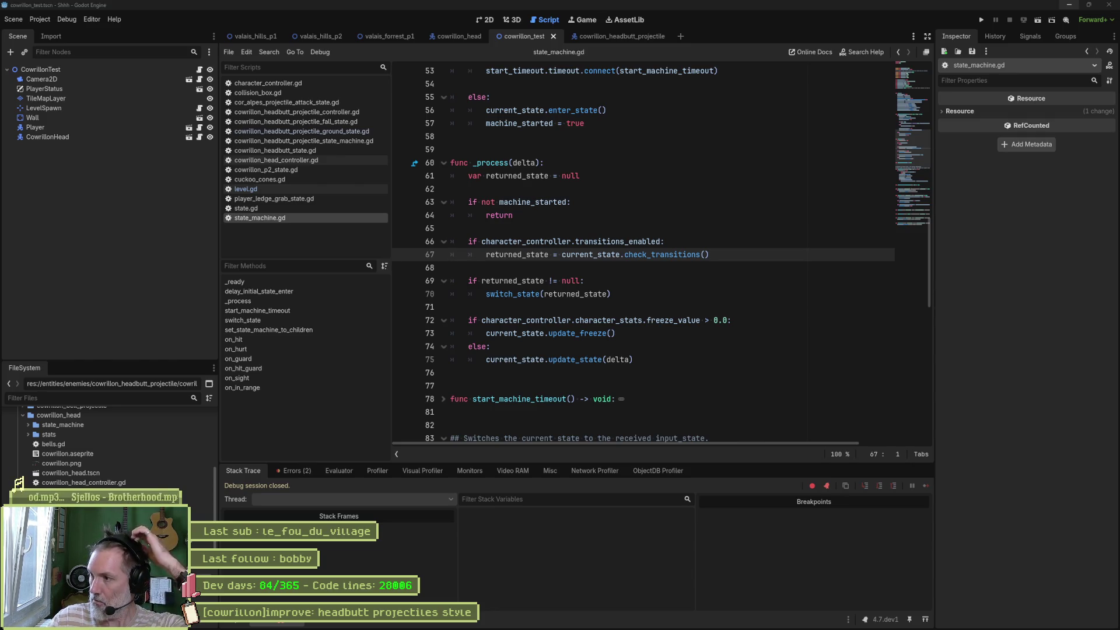
key("super+e")
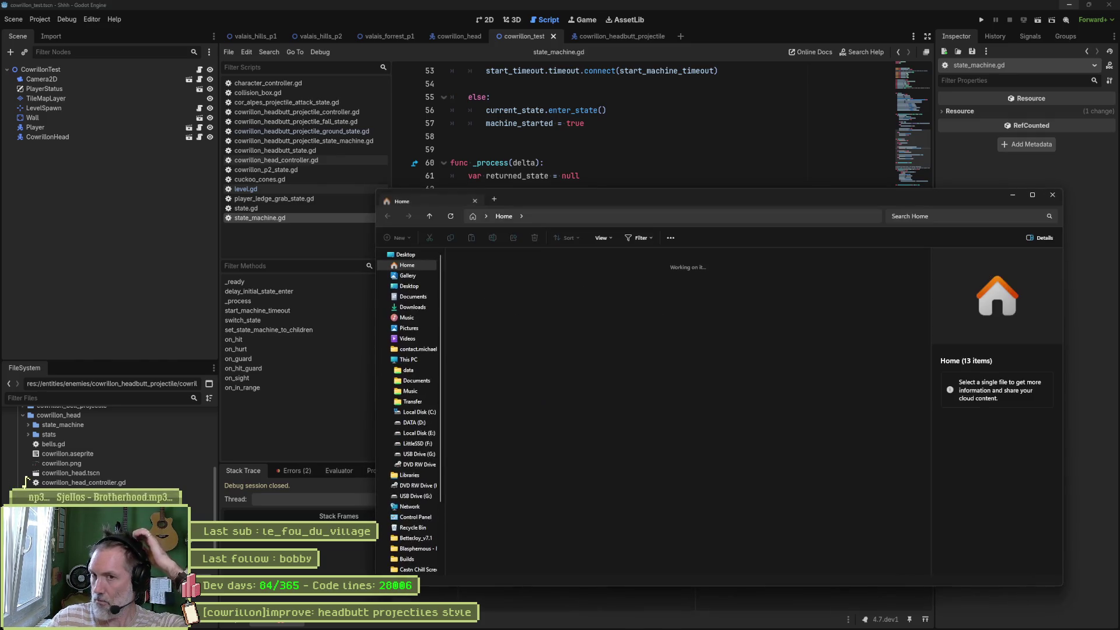
Play 2026-03-20_14-21-09.mp4 from the Desktop Recordings folder
left_click(408, 286)
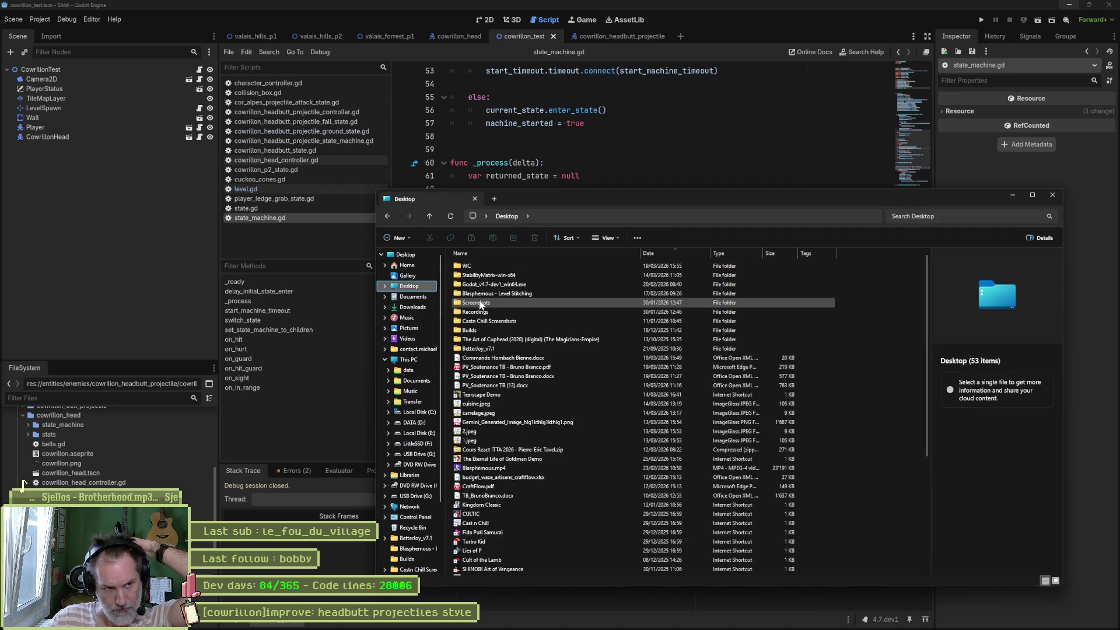
double_click(485, 311)
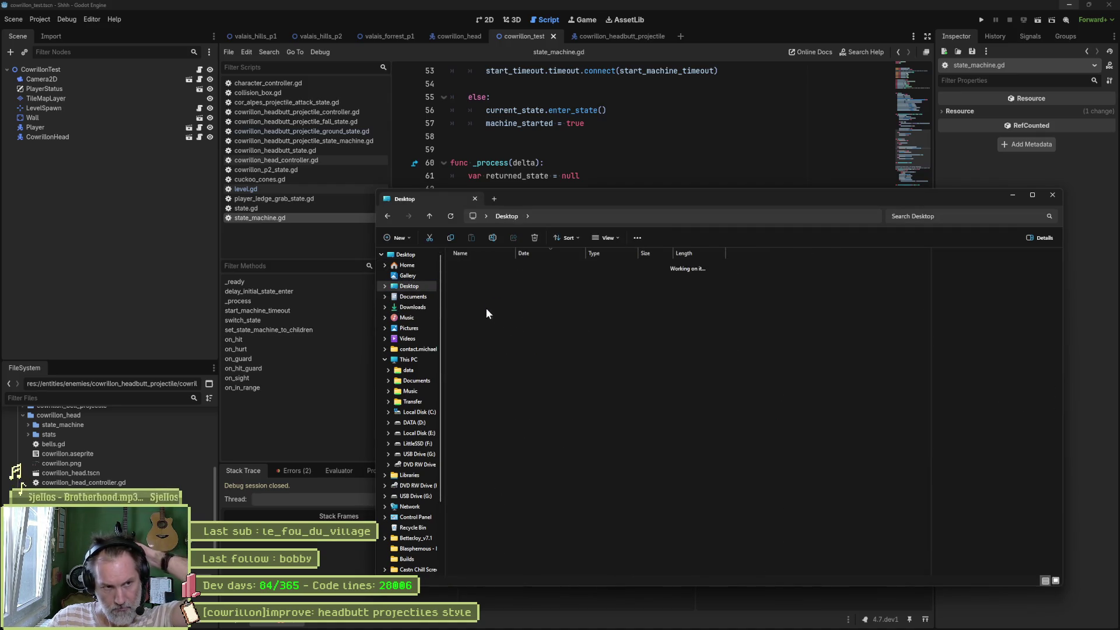
left_click(500, 267)
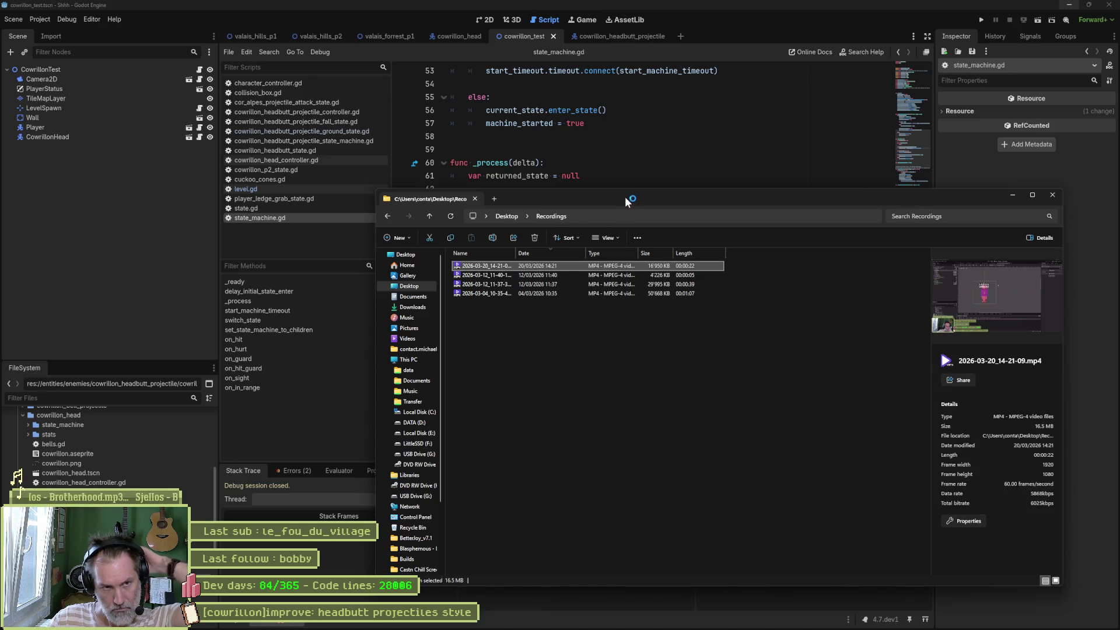
key("Return")
key("ctrl+w")
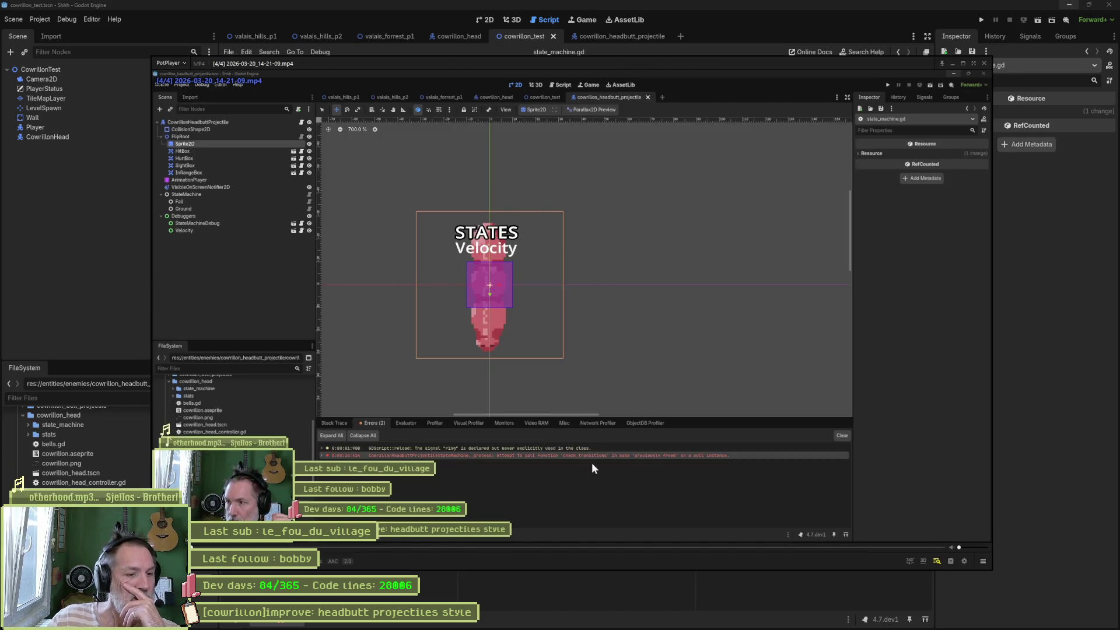
Pause the recording and step frame by frame through the projectiles landing, then close PotPlayer
left_click(610, 547)
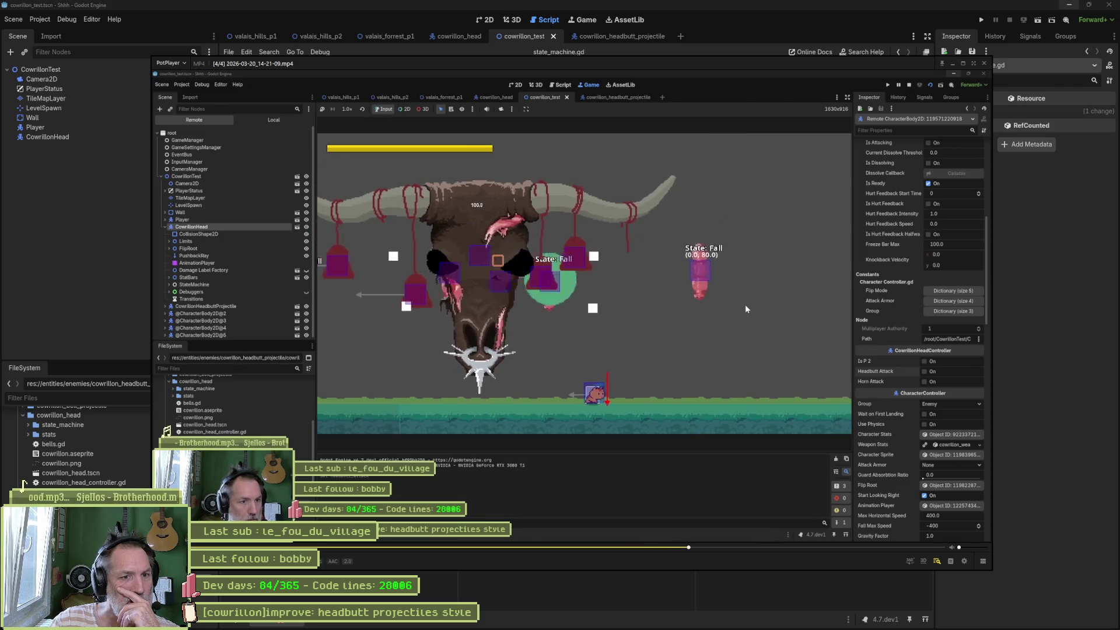
key("space")
key("space")
key("f")
key("f")
key("f")
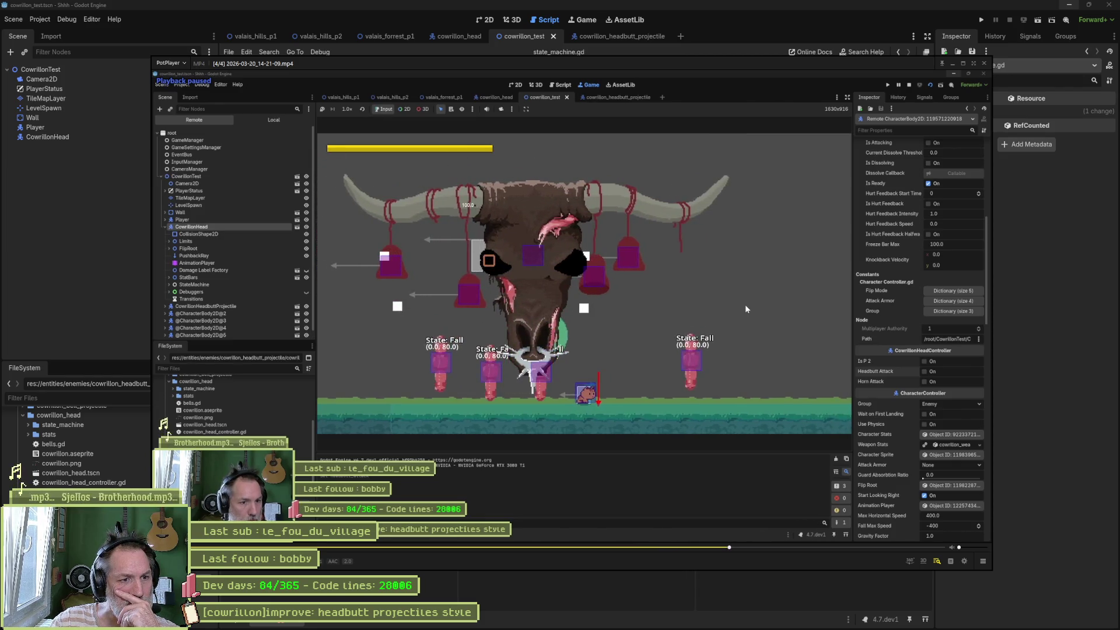
key("f")
key("f")
key("f")
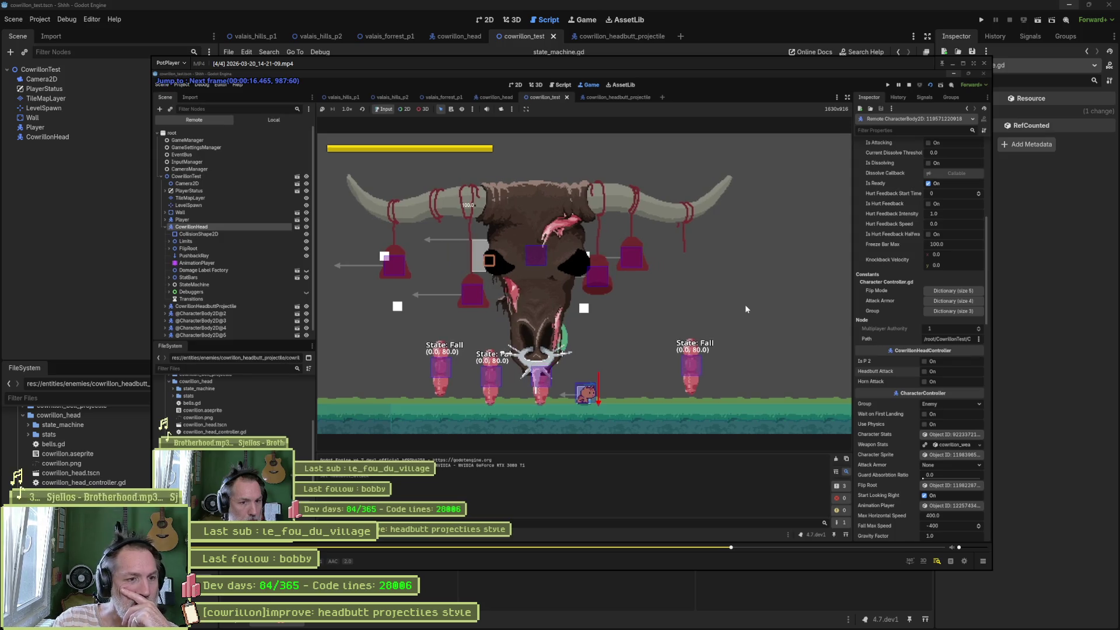
key("f")
key("f")
key("f")
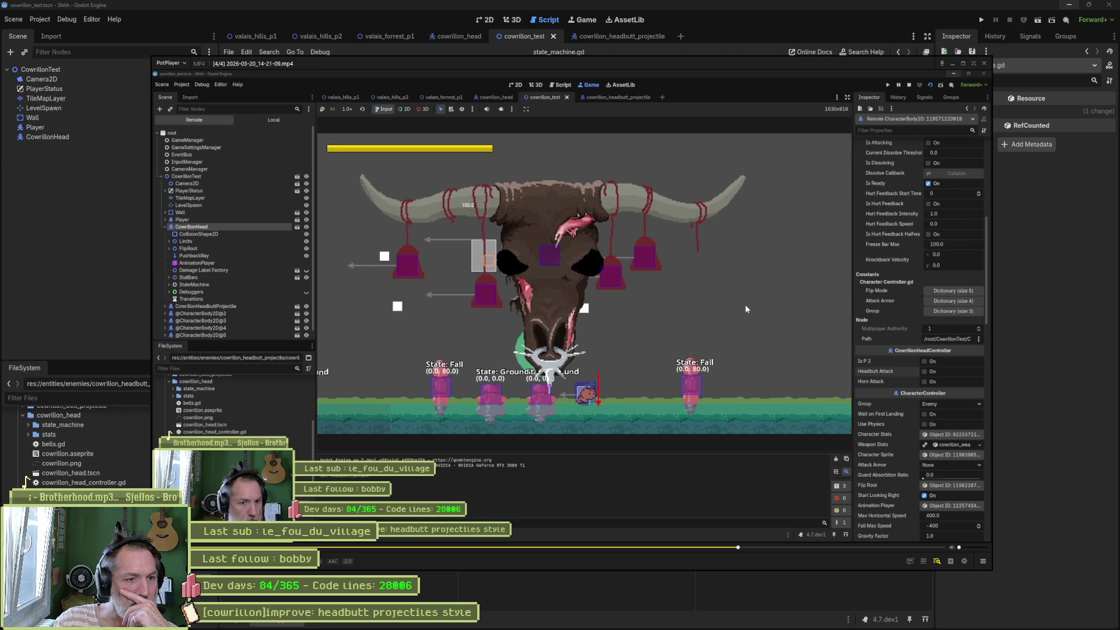
key("f")
key("f")
key("f")
key("f")
key("f")
key("f")
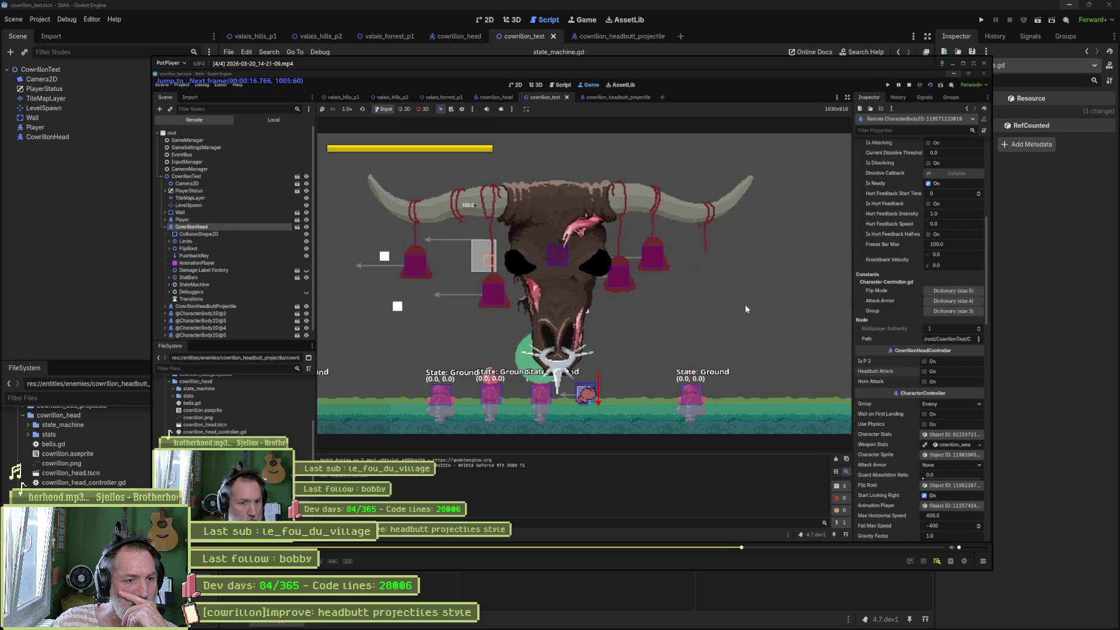
key("f")
key("f")
key("f")
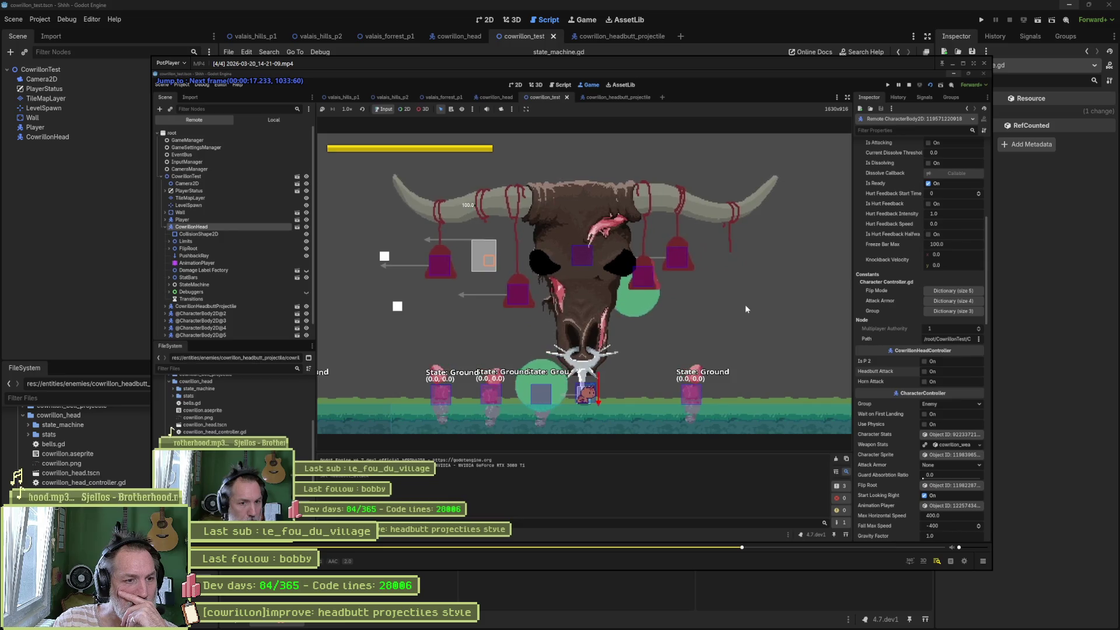
key("f")
key("f")
key("f")
key("f")
key("f")
key("f")
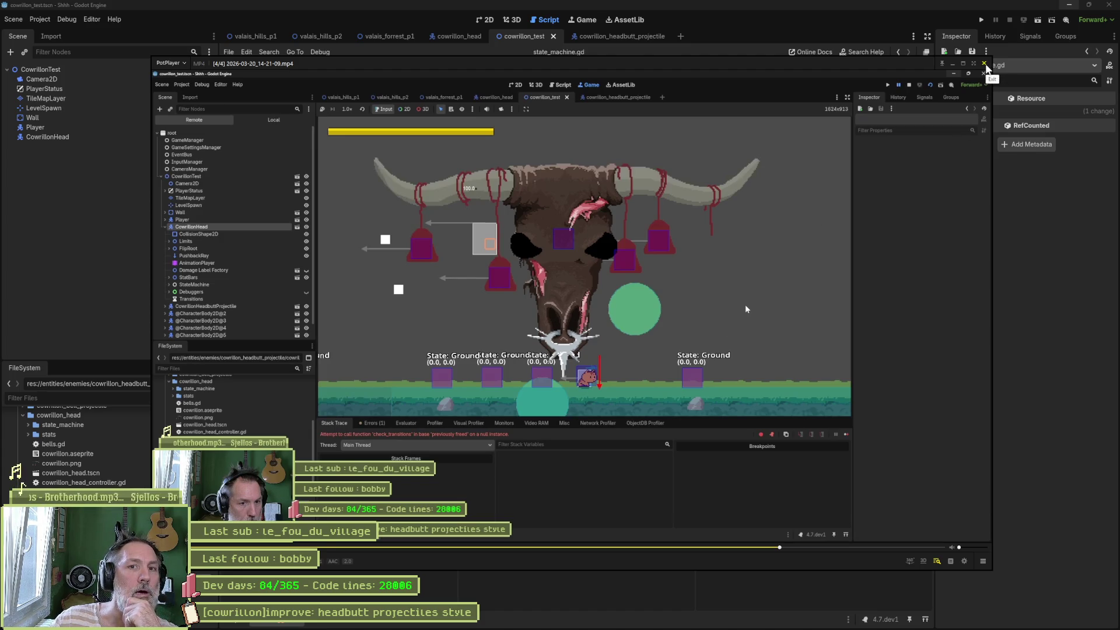
left_click(985, 66)
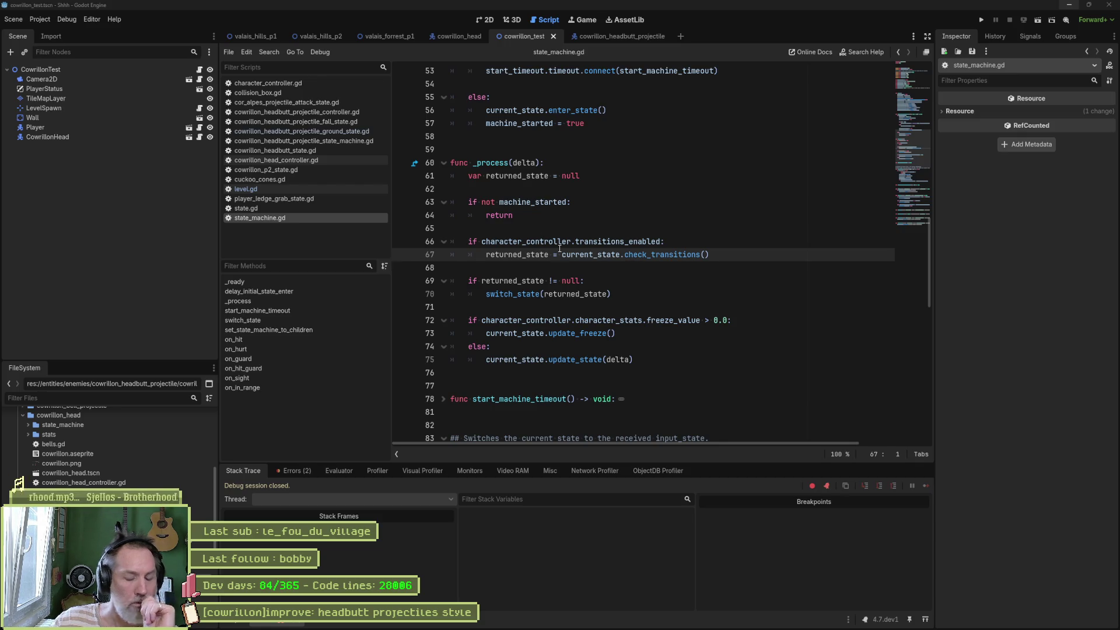
Open the projectile ground state script alongside the last run's error list
mouse_move(559, 245)
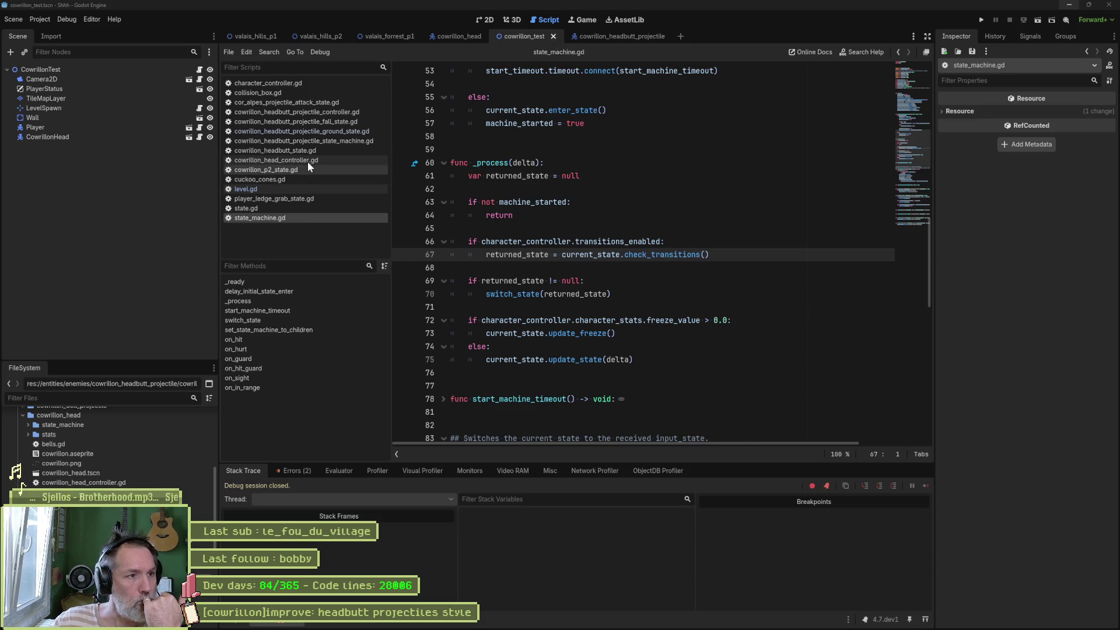
left_click(340, 129)
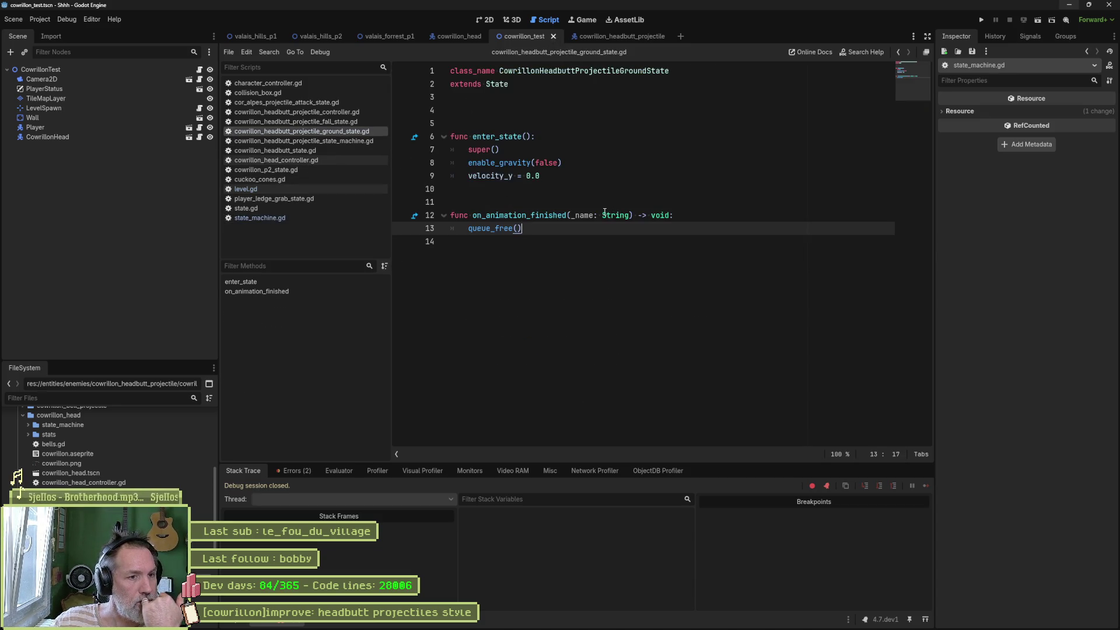
mouse_move(604, 213)
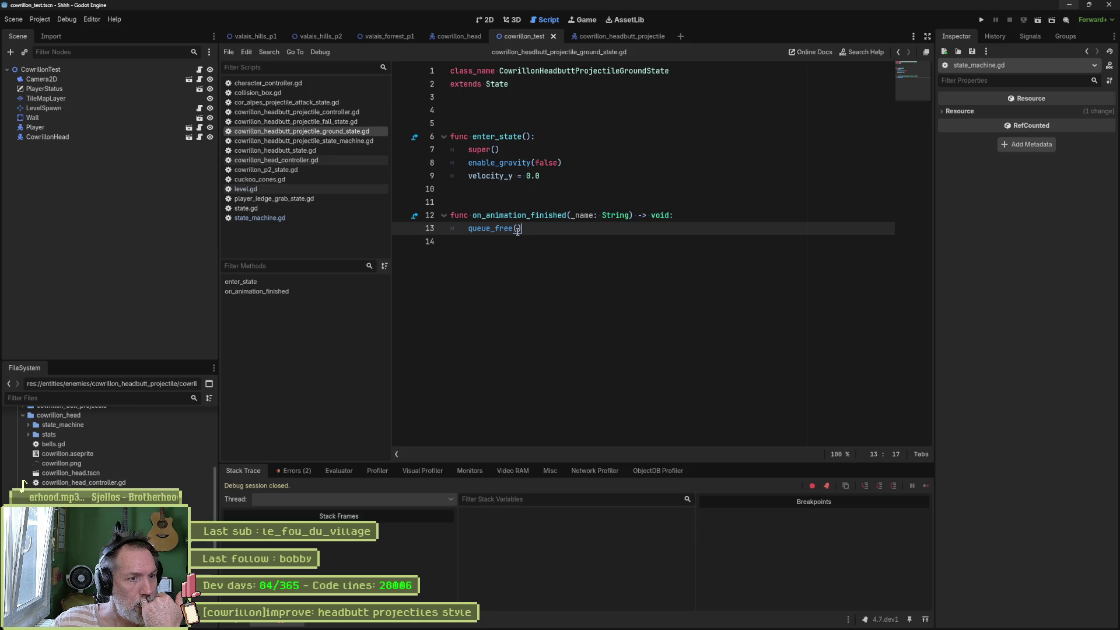
left_click(295, 472)
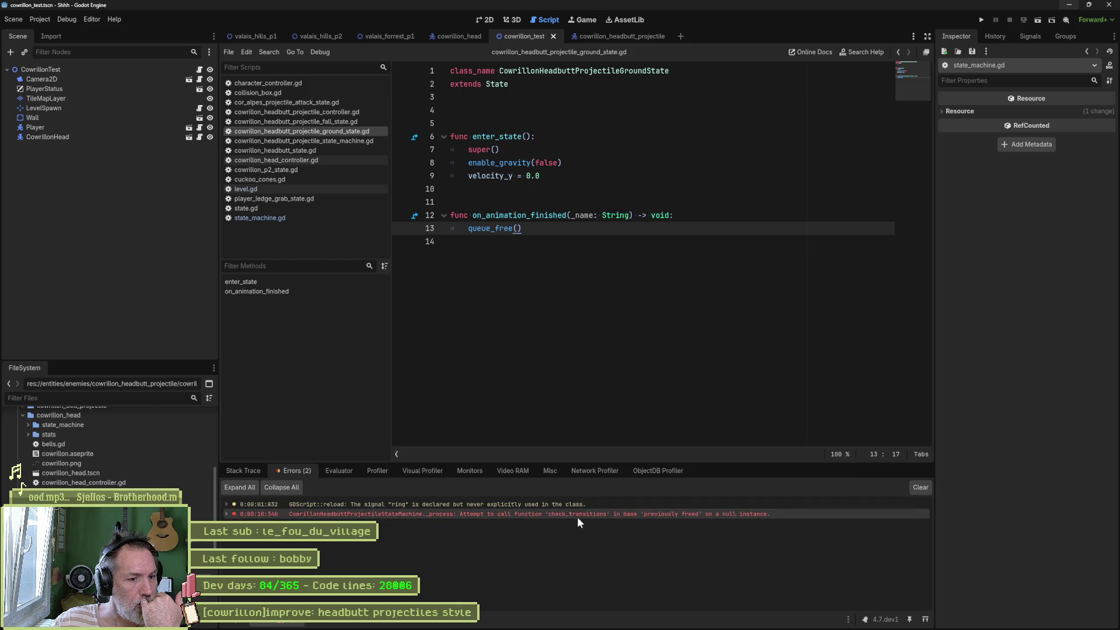
mouse_move(576, 516)
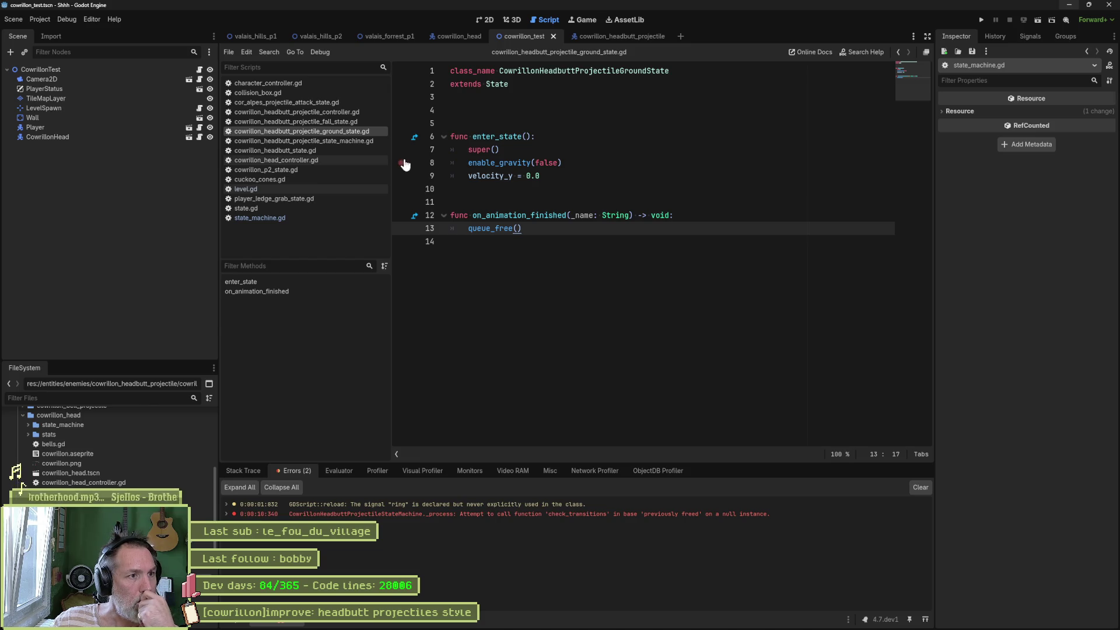
mouse_move(467, 228)
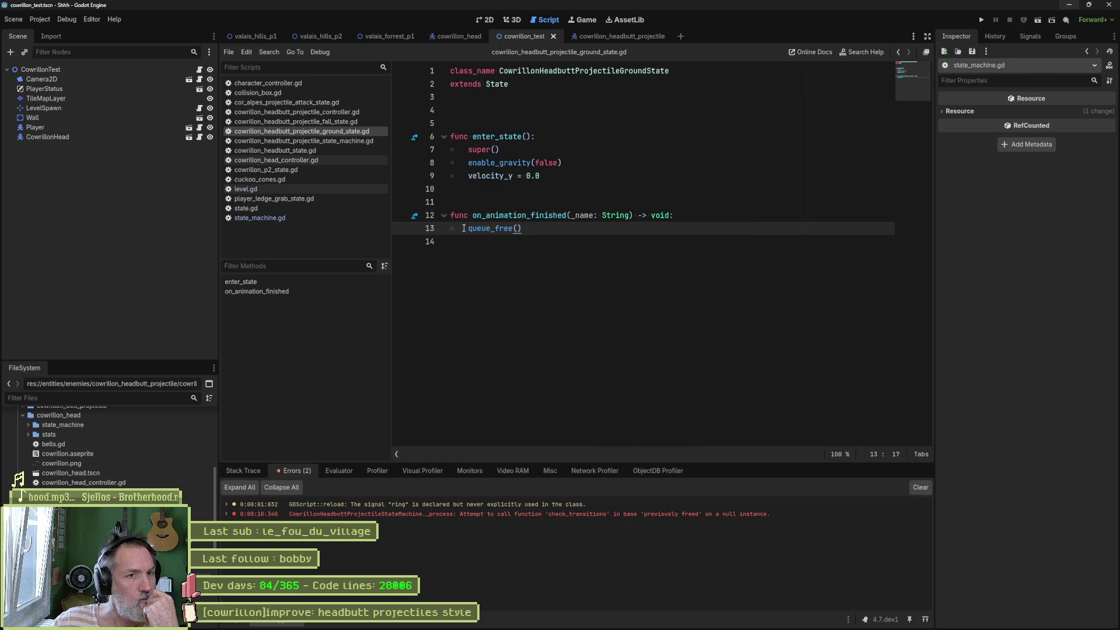
mouse_move(611, 40)
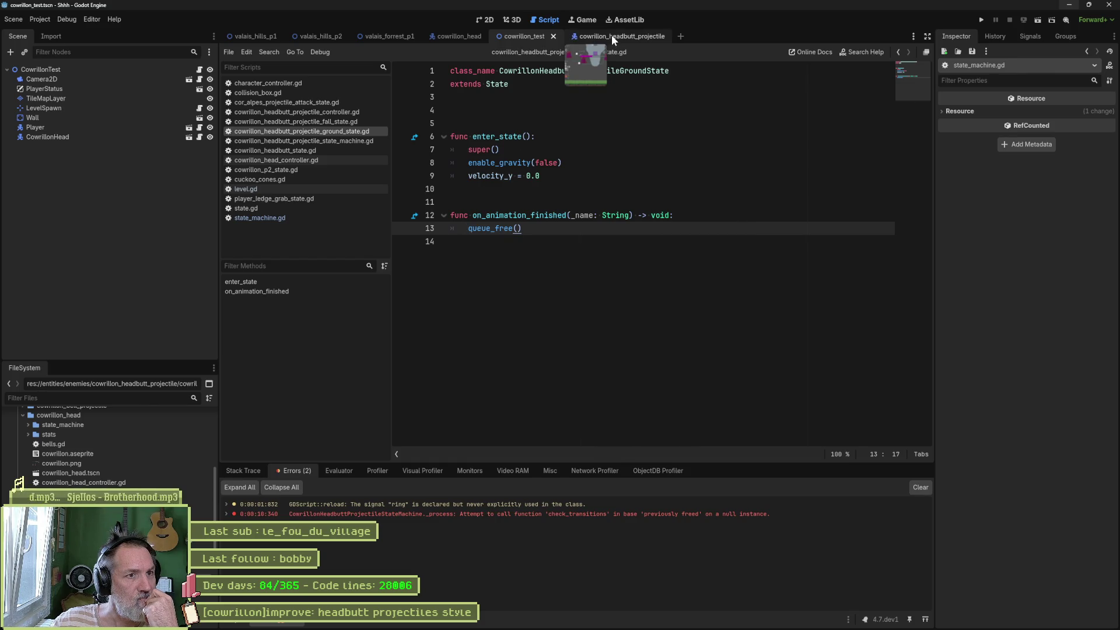
left_click(632, 258)
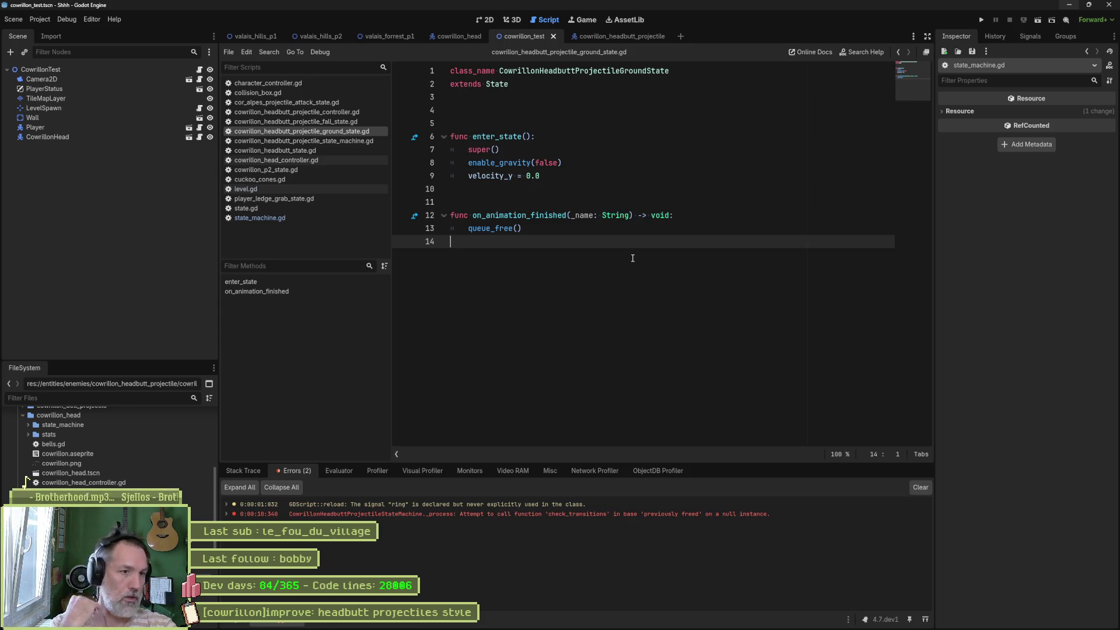
Add call_deferred("queue_free") in on_animation_finished, comment out queue_free(), and run the game
left_click(693, 215)
key("Return")
type("ca")
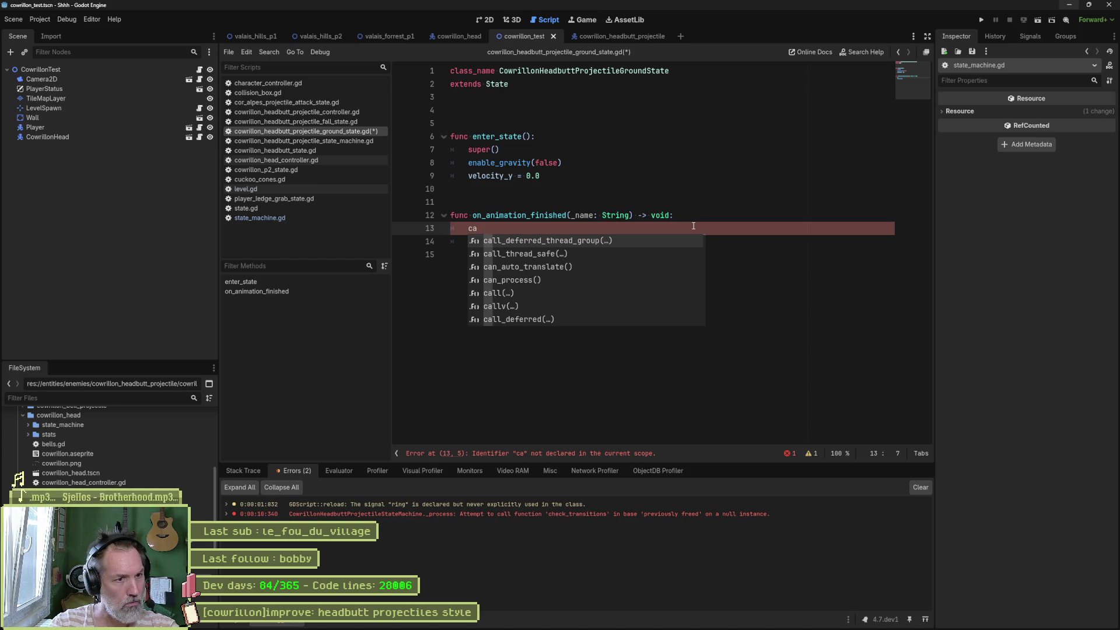
key("Down")
key("Down")
key("Down")
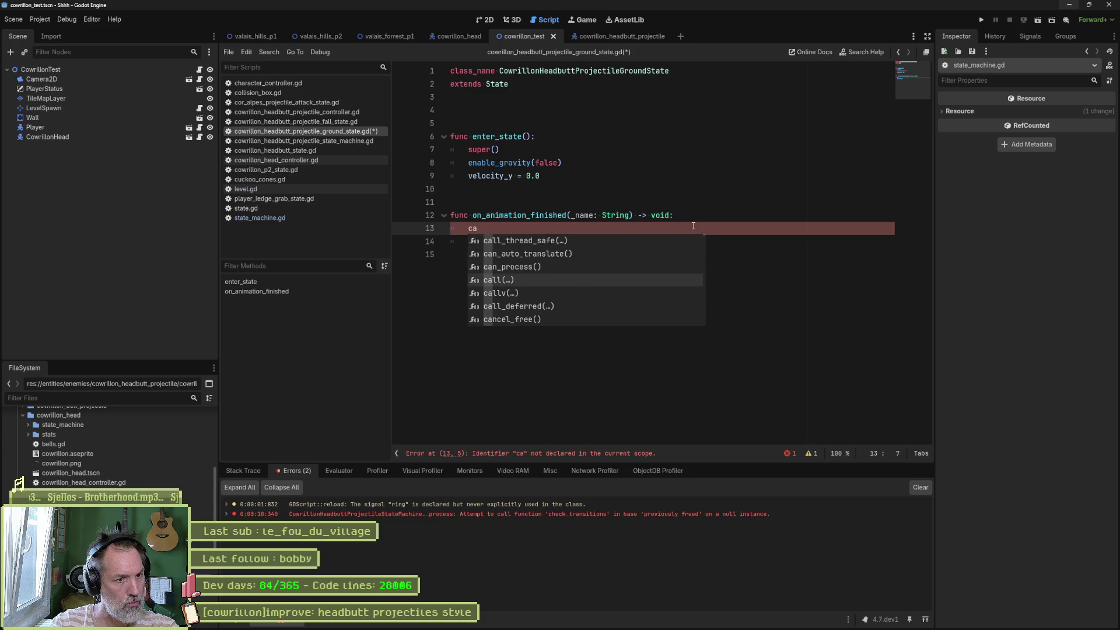
key("Return")
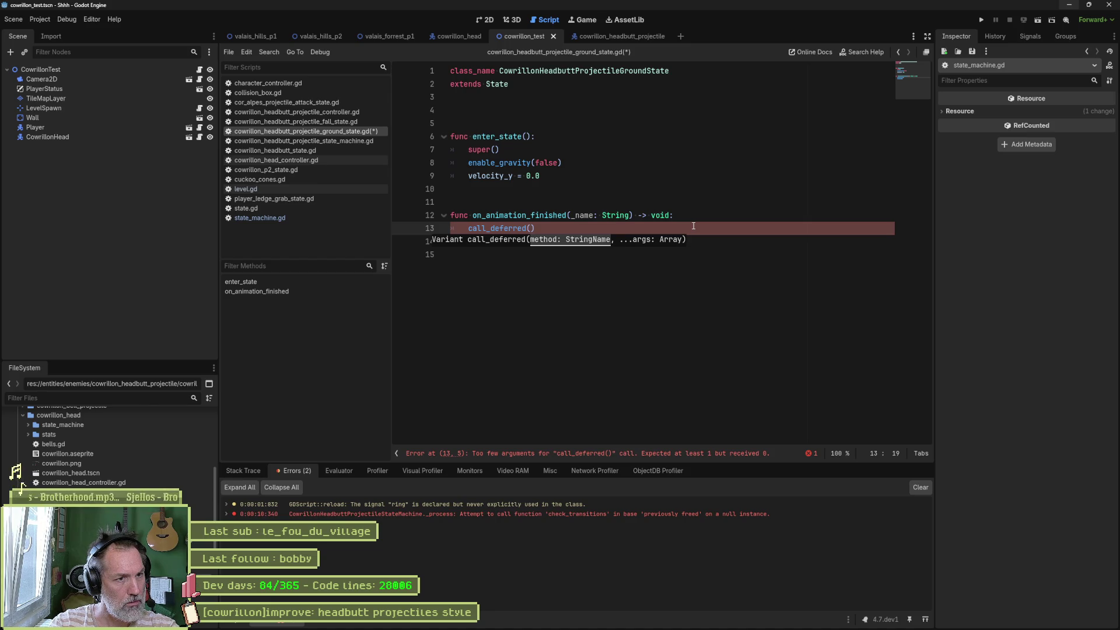
type("\"queue_free")
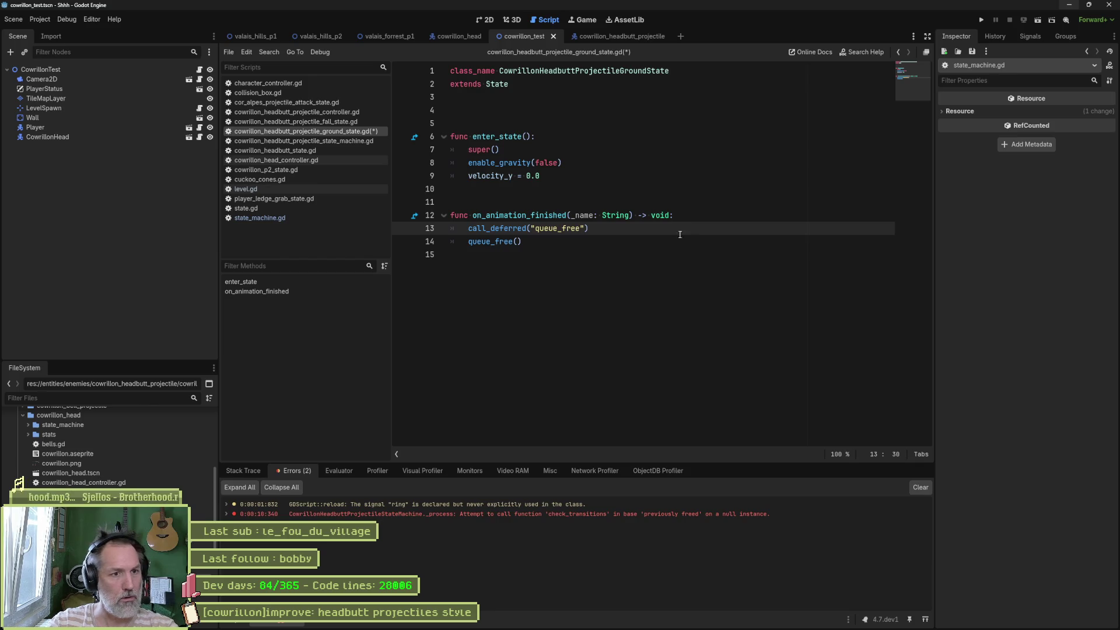
left_click(469, 241)
type("#")
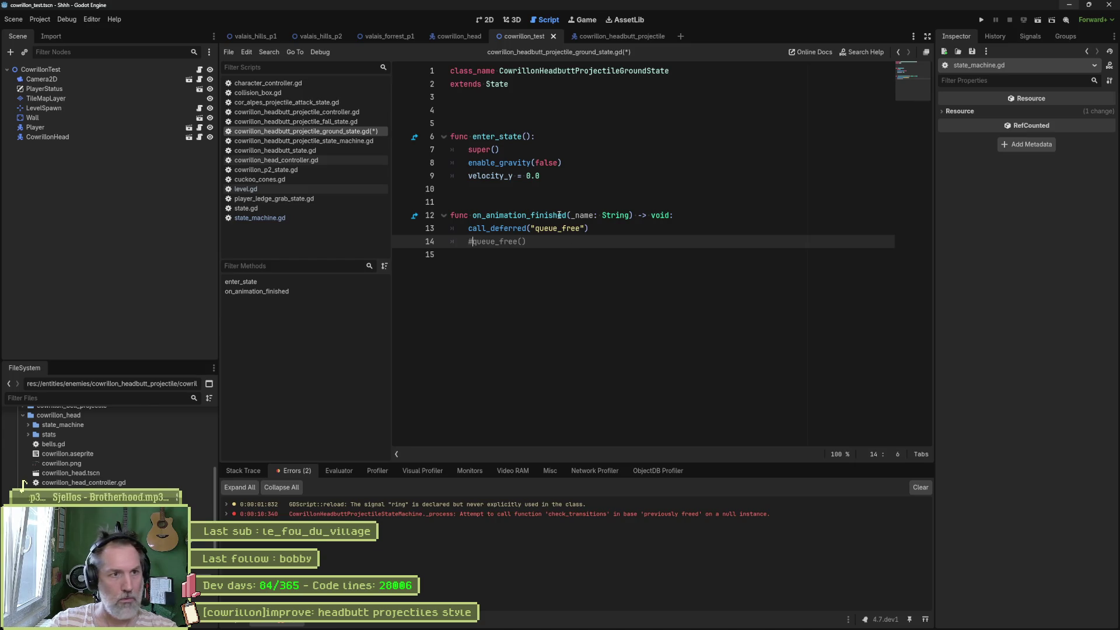
key("F6")
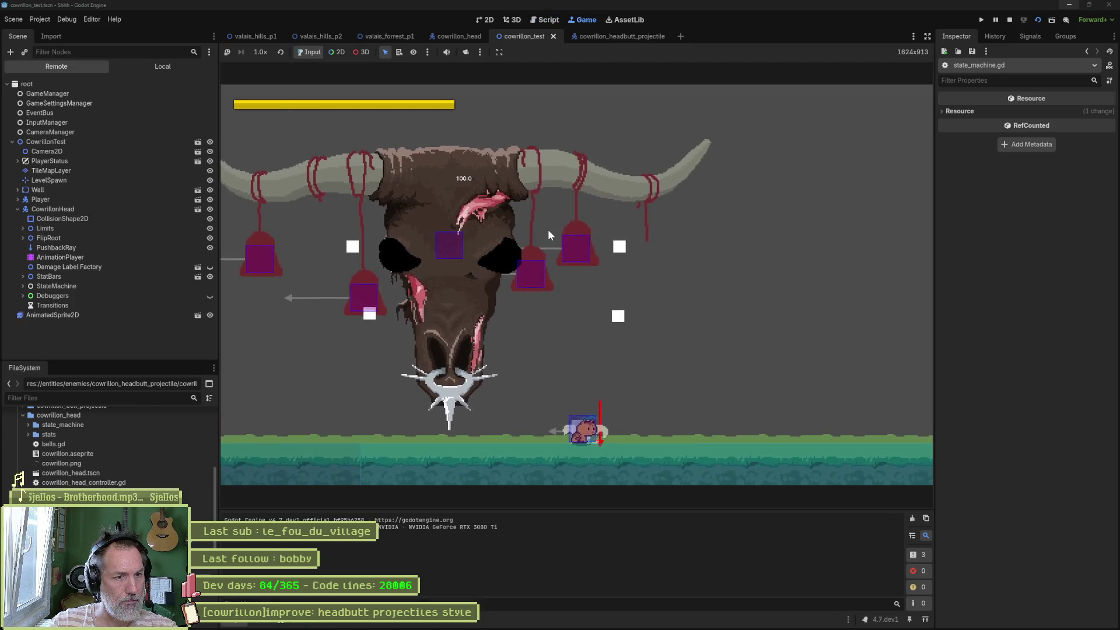
Trigger CowrillonHead's Headbutt Attack, stop the game, check the errors, and reopen the ground state script
left_click(548, 229)
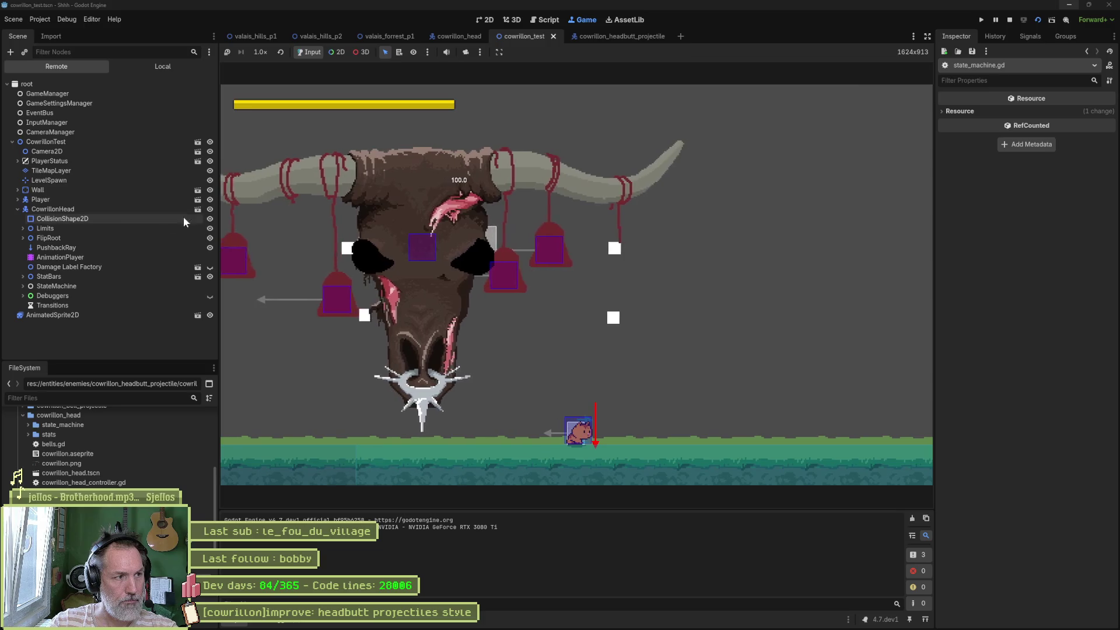
left_click(1044, 403)
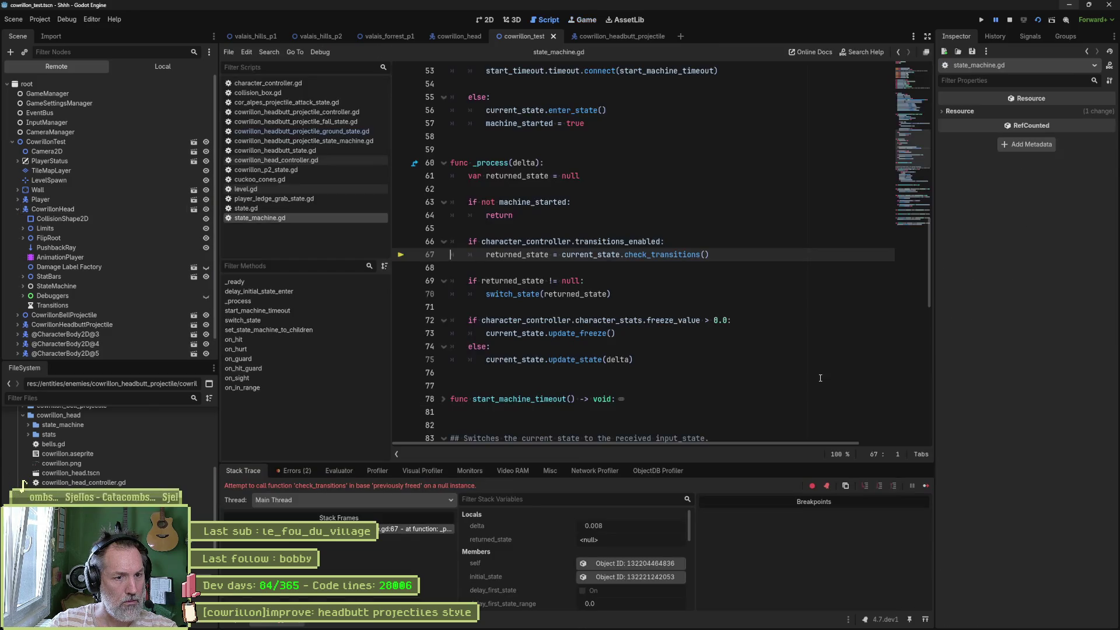
key("F8")
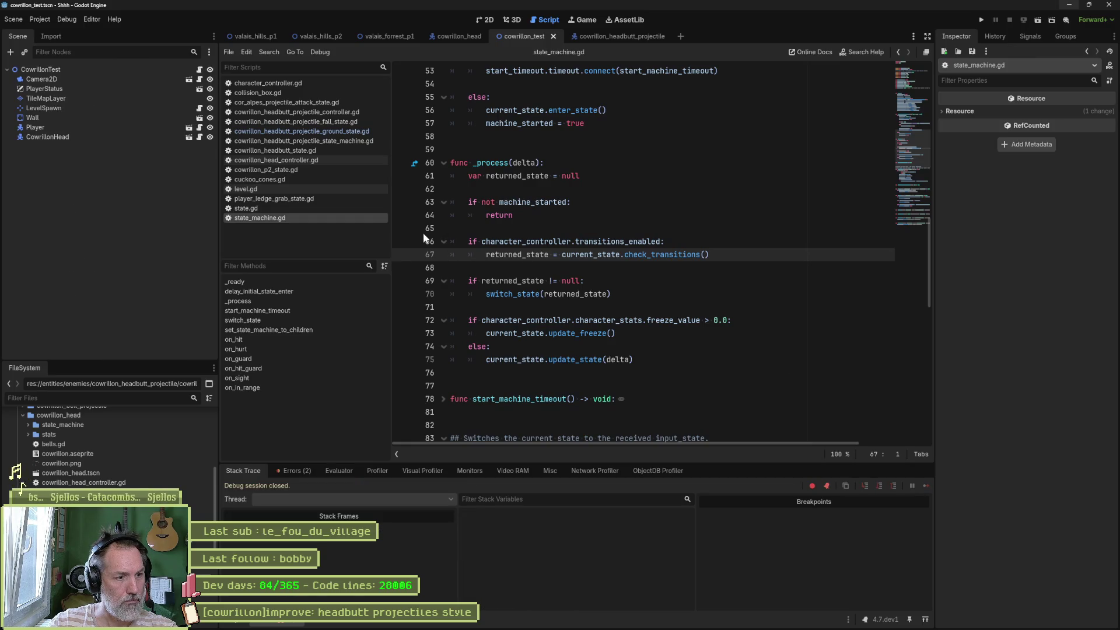
left_click(294, 471)
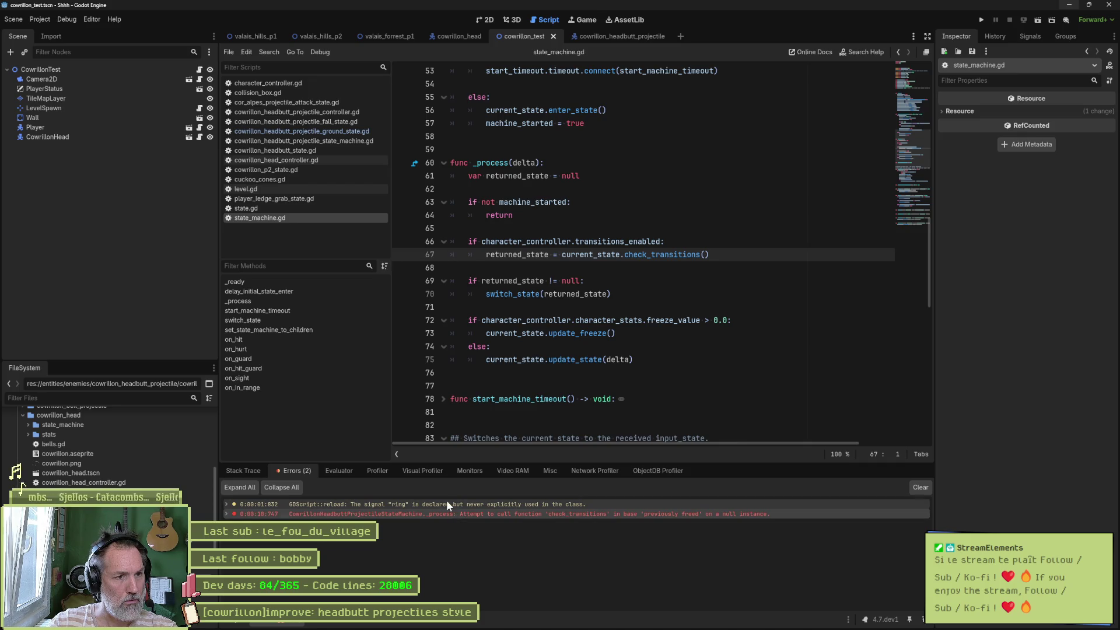
mouse_move(450, 505)
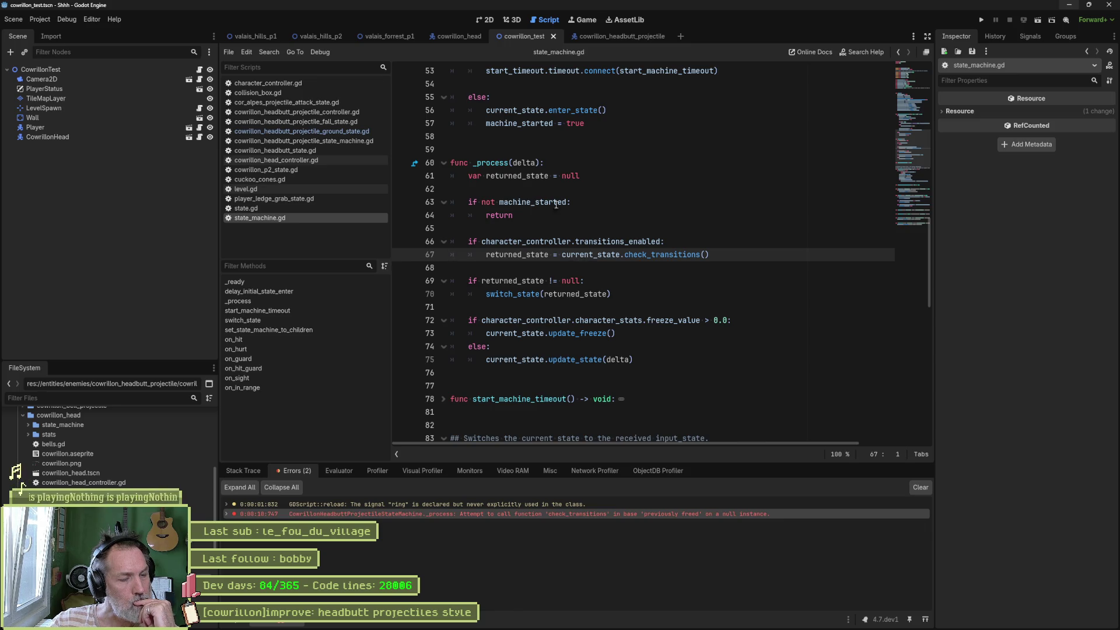
left_click(350, 131)
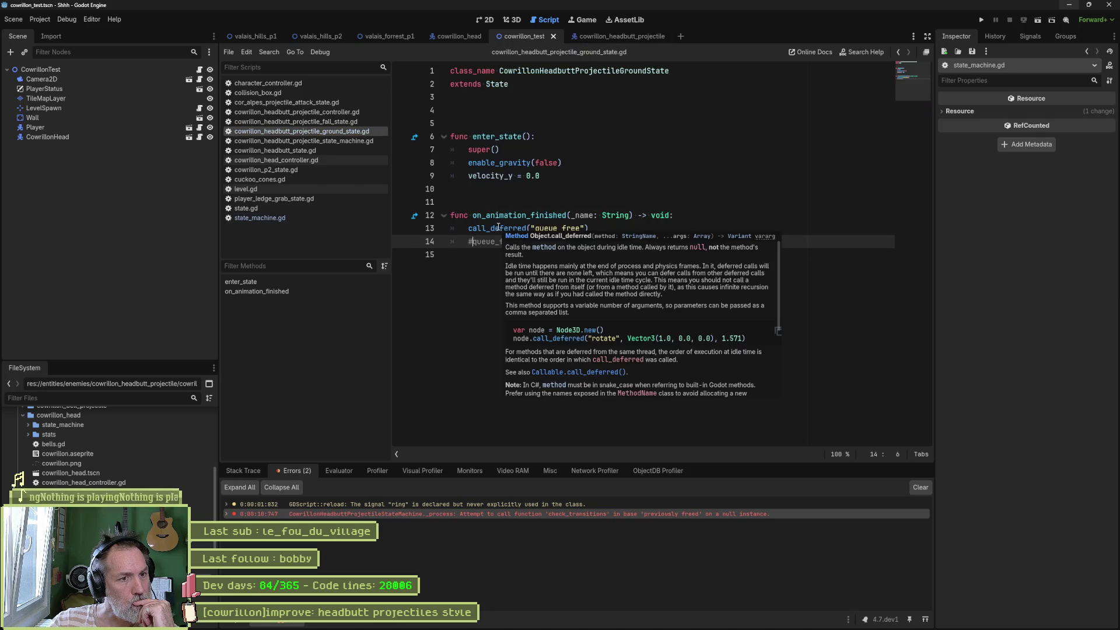
Dismiss the call_deferred documentation popup and jump to state.gd's overridden on_animation_finished stub
mouse_move(500, 227)
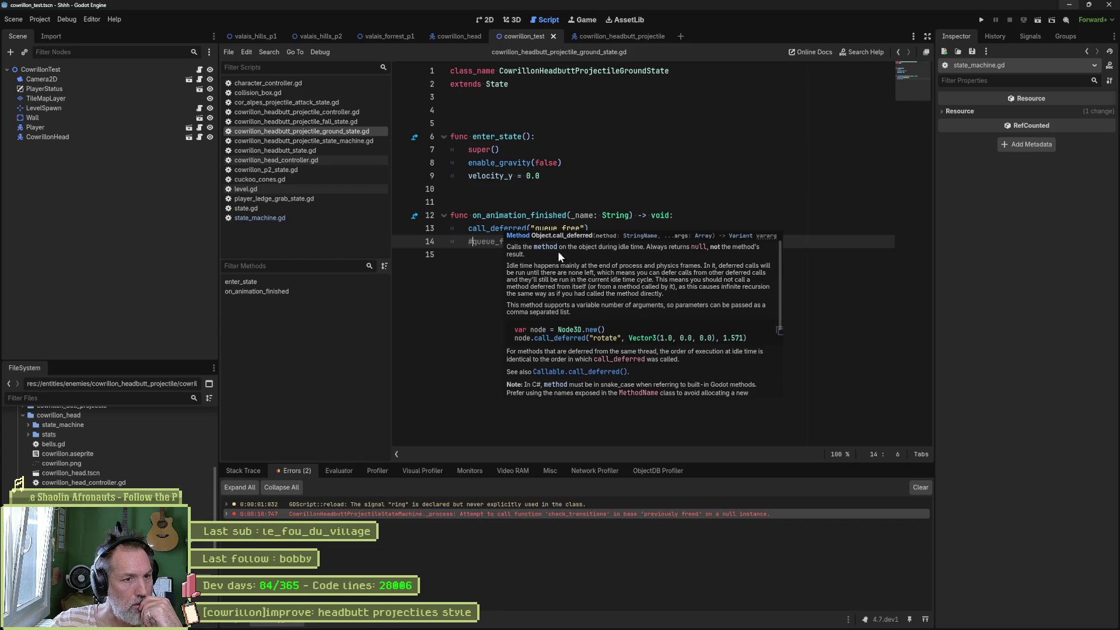
scroll(608, 278, "down", 3)
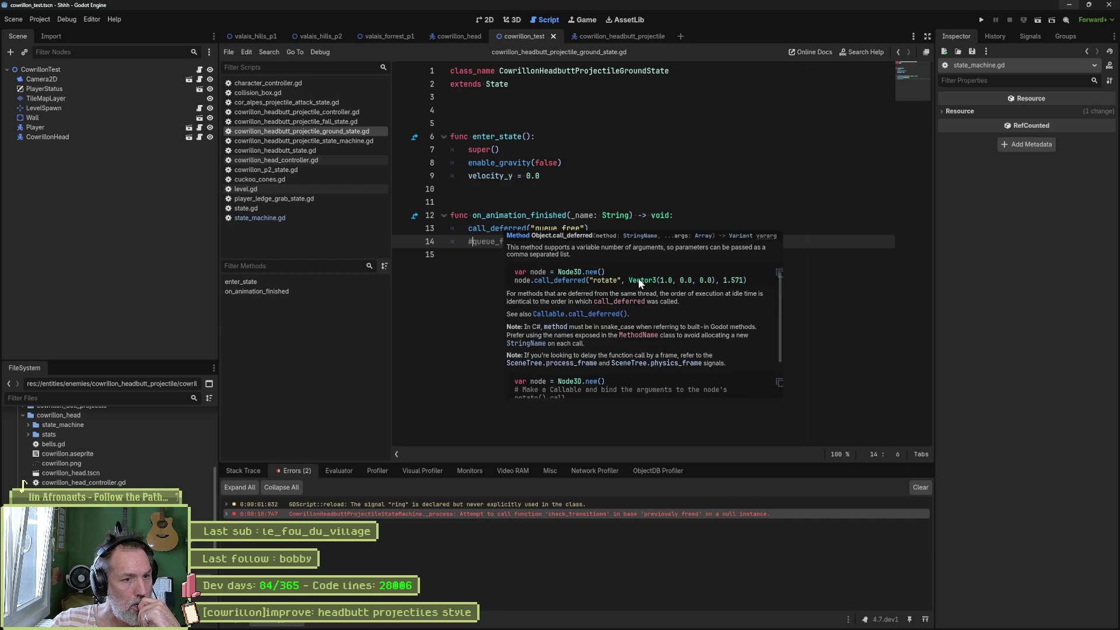
scroll(639, 282, "down", 4)
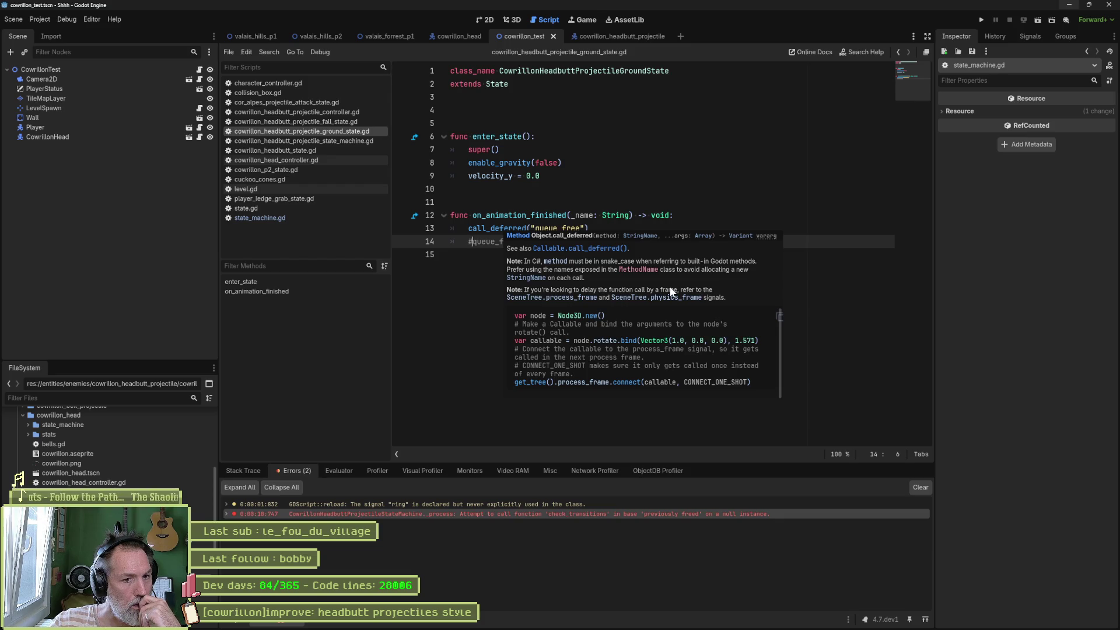
left_click(484, 257)
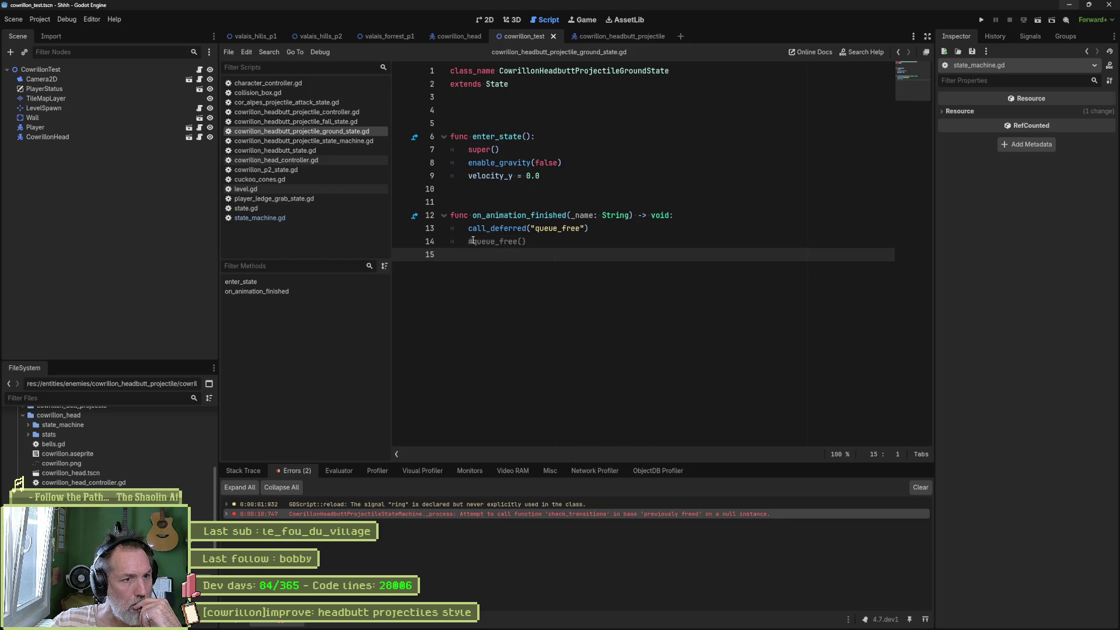
mouse_move(472, 232)
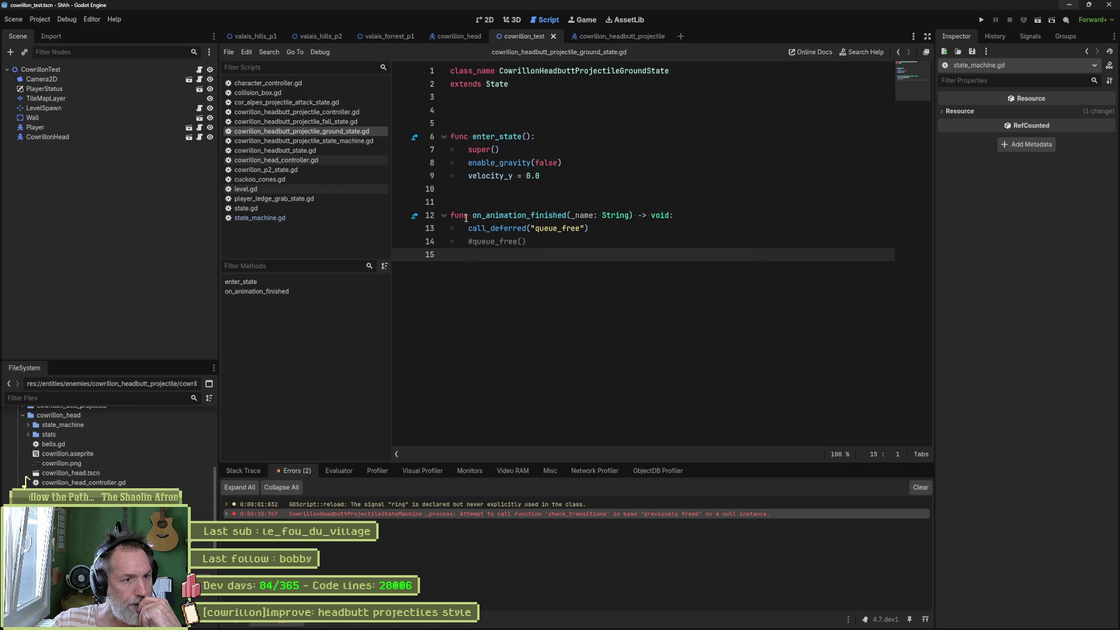
left_click(415, 216)
scroll(467, 245, "down", 4)
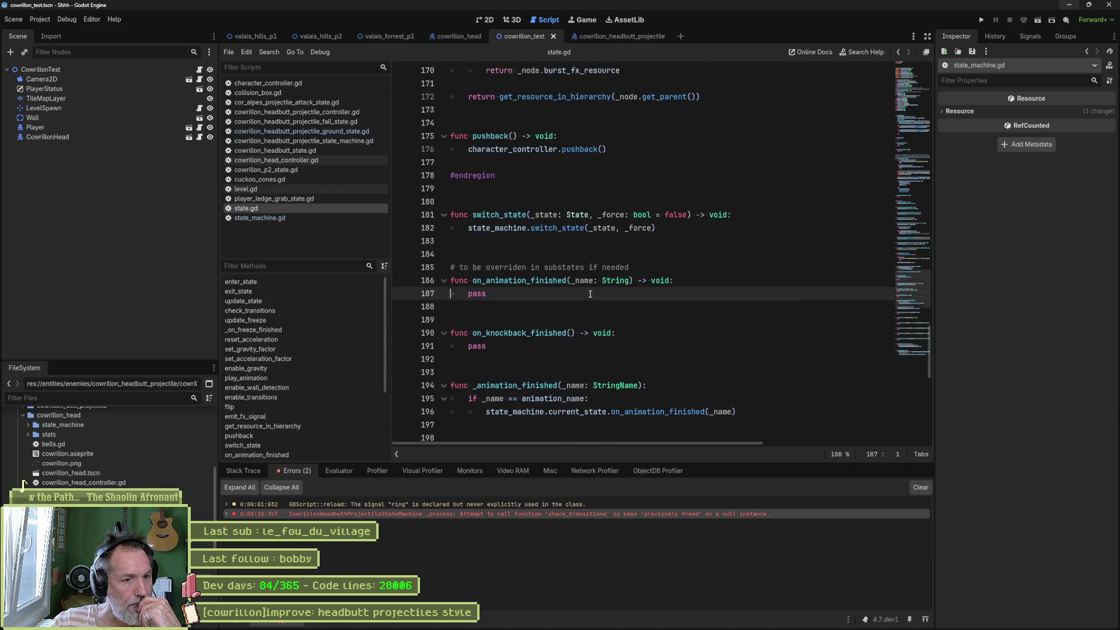
Trace how enter_state in state.gd wires animation_finished to on_animation_finished, then return to the ground state script
double_click(523, 268)
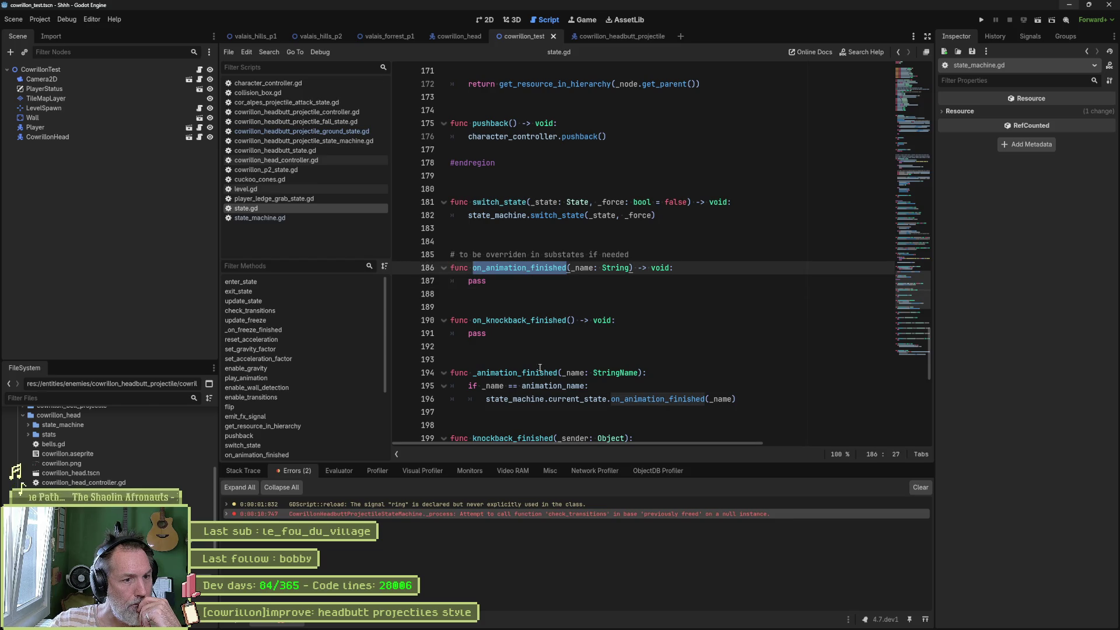
double_click(511, 372)
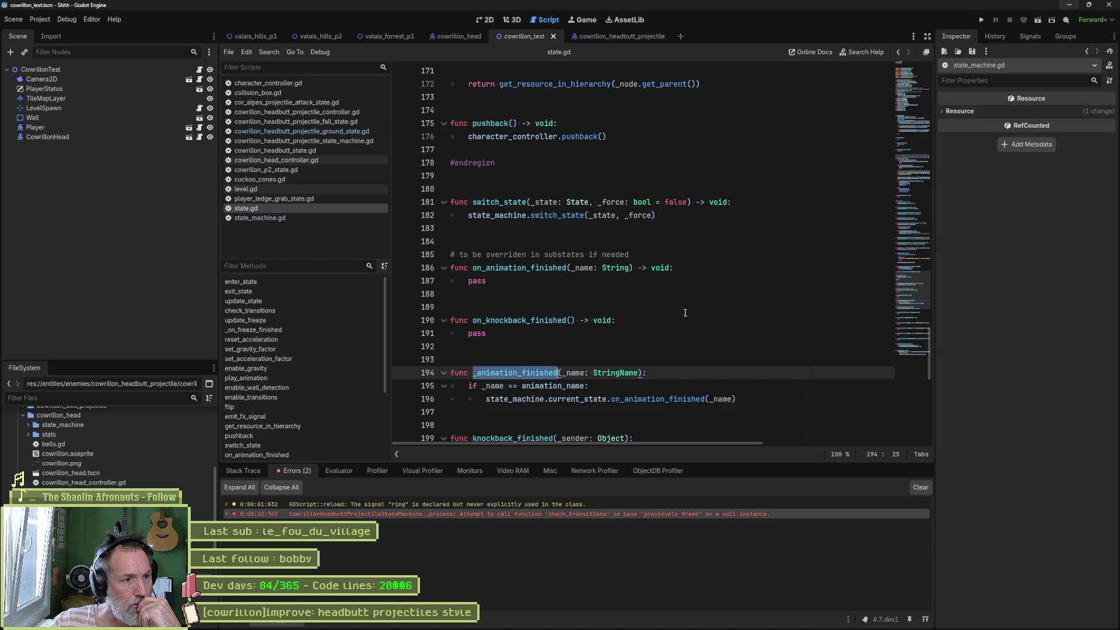
left_click(294, 282)
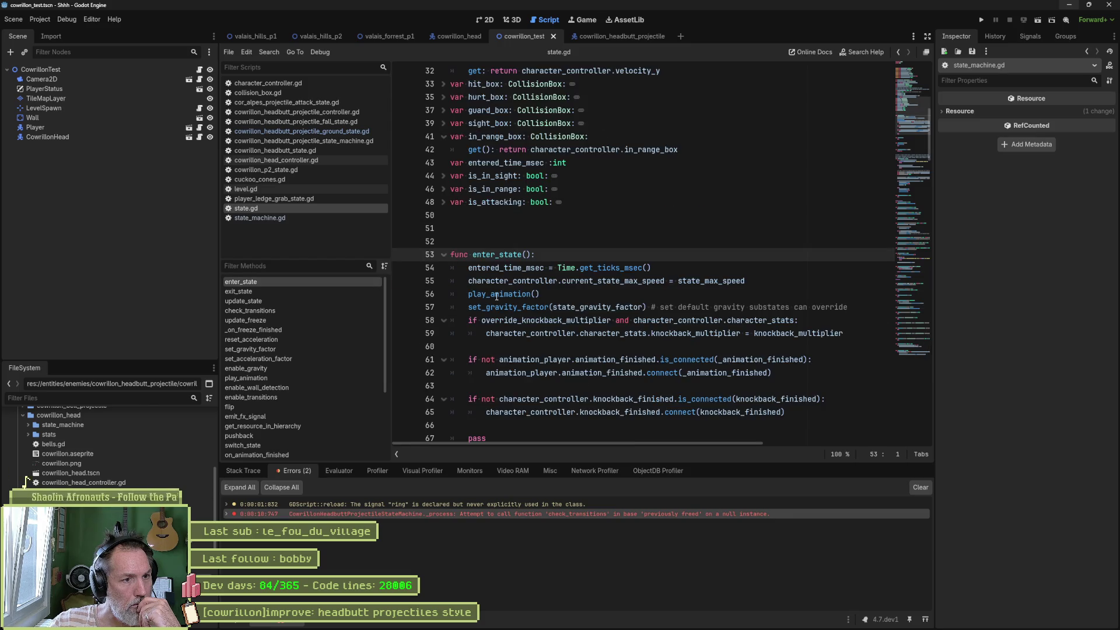
double_click(615, 359)
double_click(507, 255)
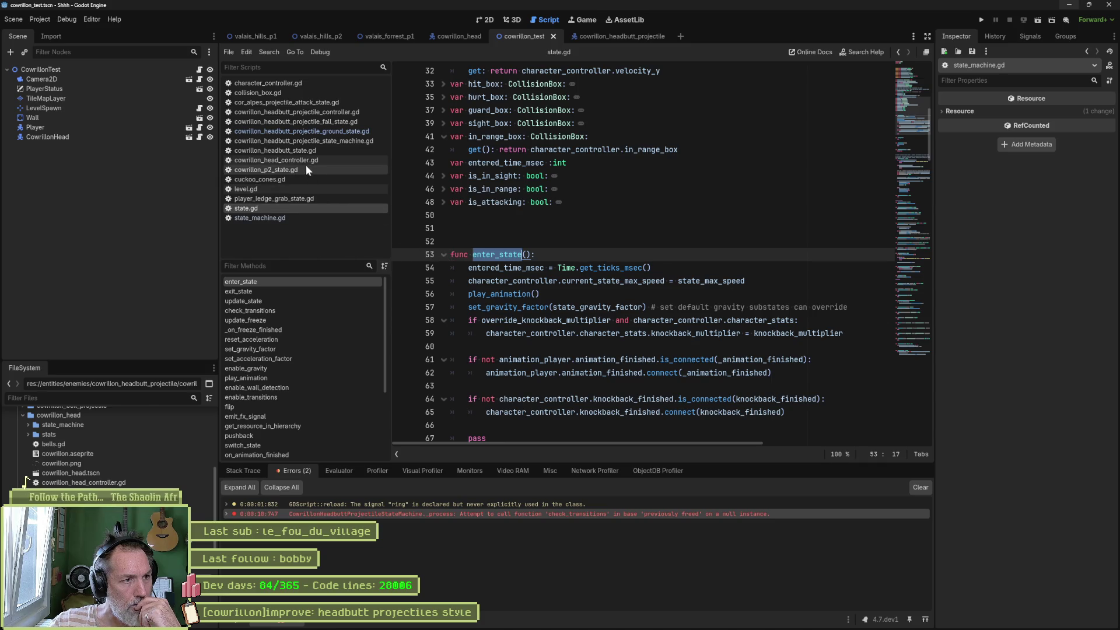
left_click(337, 130)
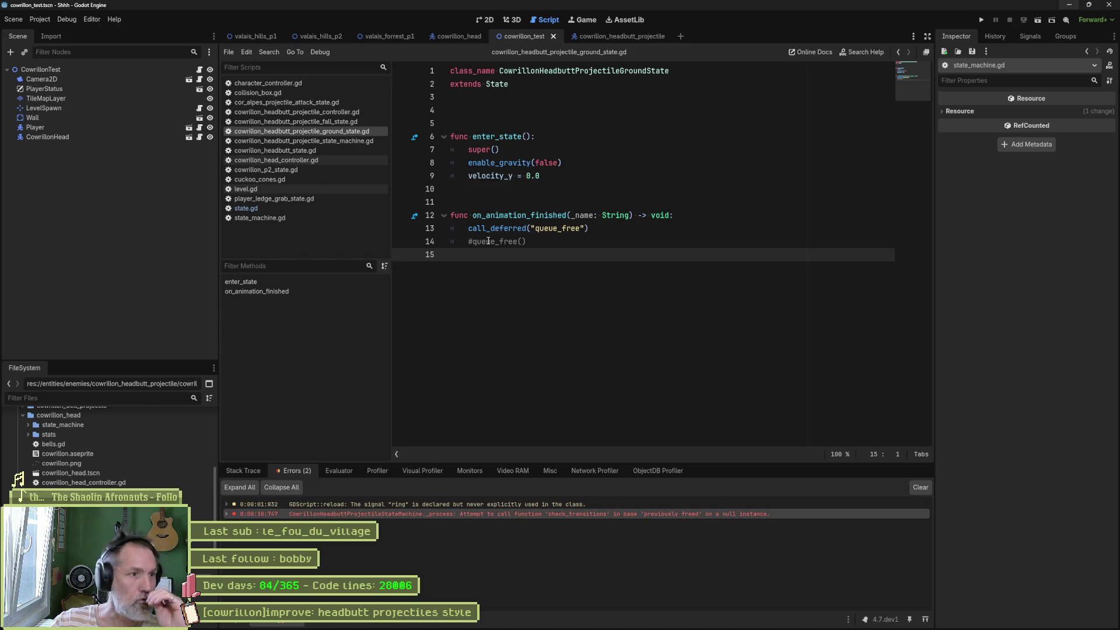
Replace the call_deferred line with character_controller.queue_free() and run the game to test it
mouse_move(495, 228)
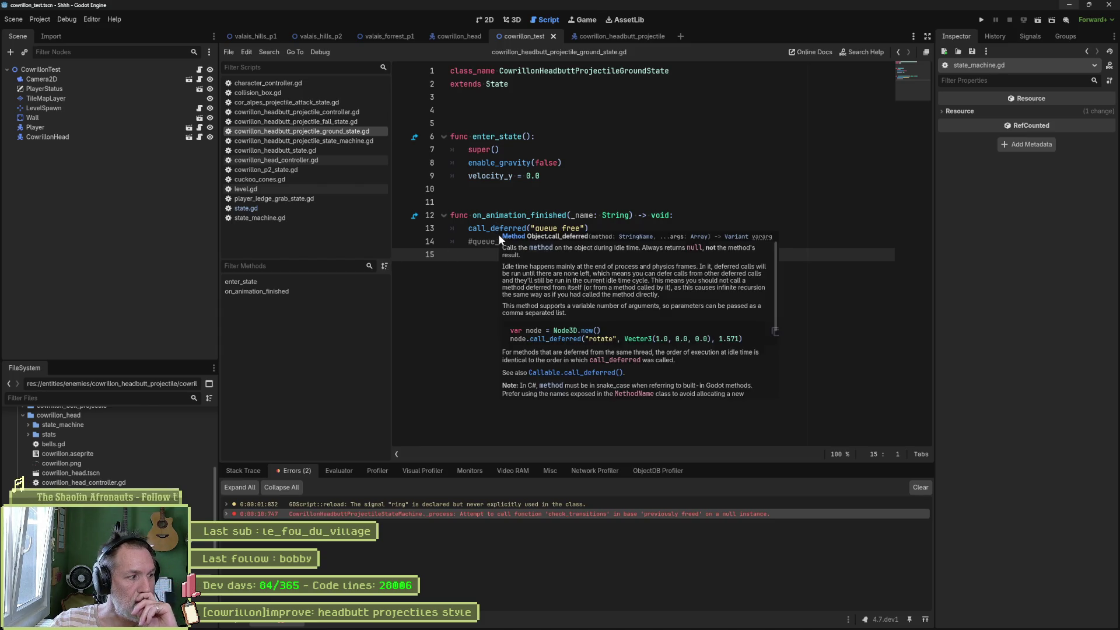
left_click(472, 233)
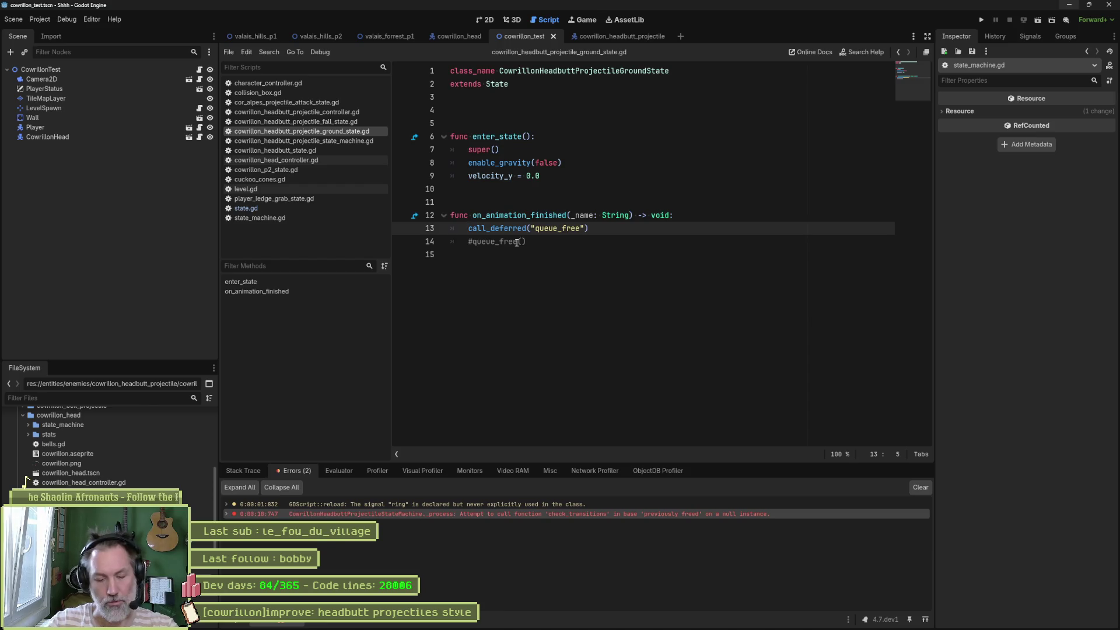
key("ctrl+shift+k")
key("ctrl+k")
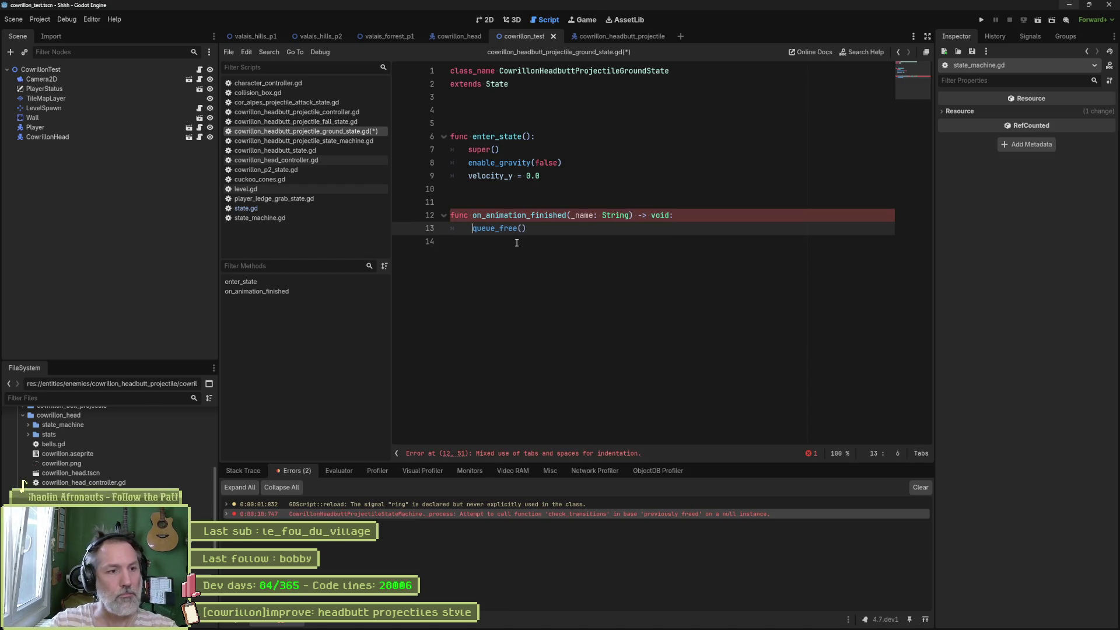
type("cha")
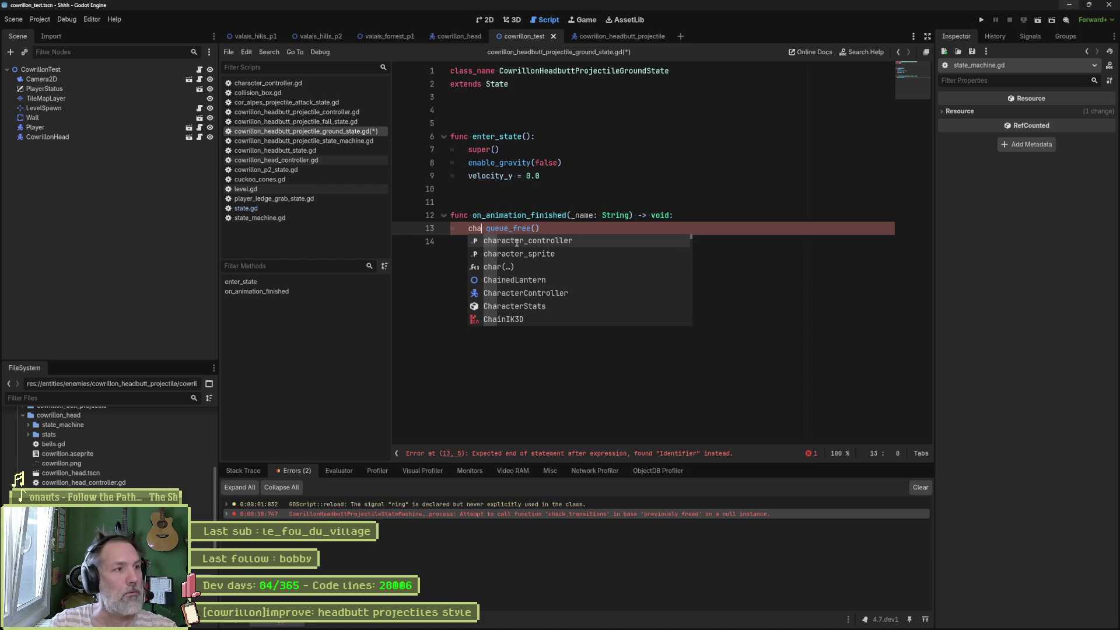
left_click(517, 243)
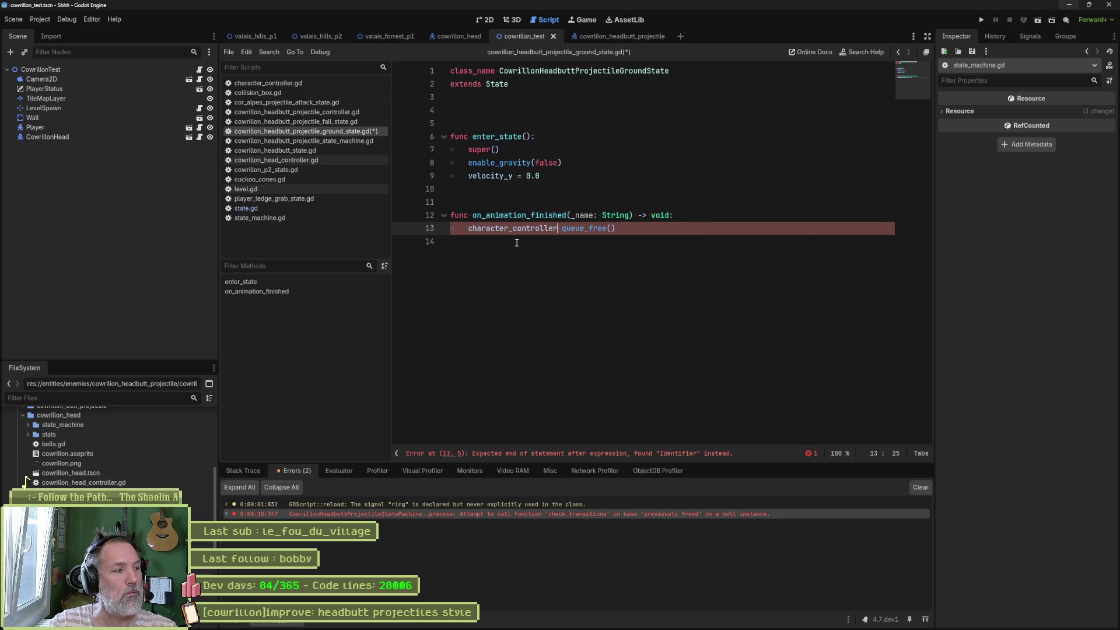
type(".")
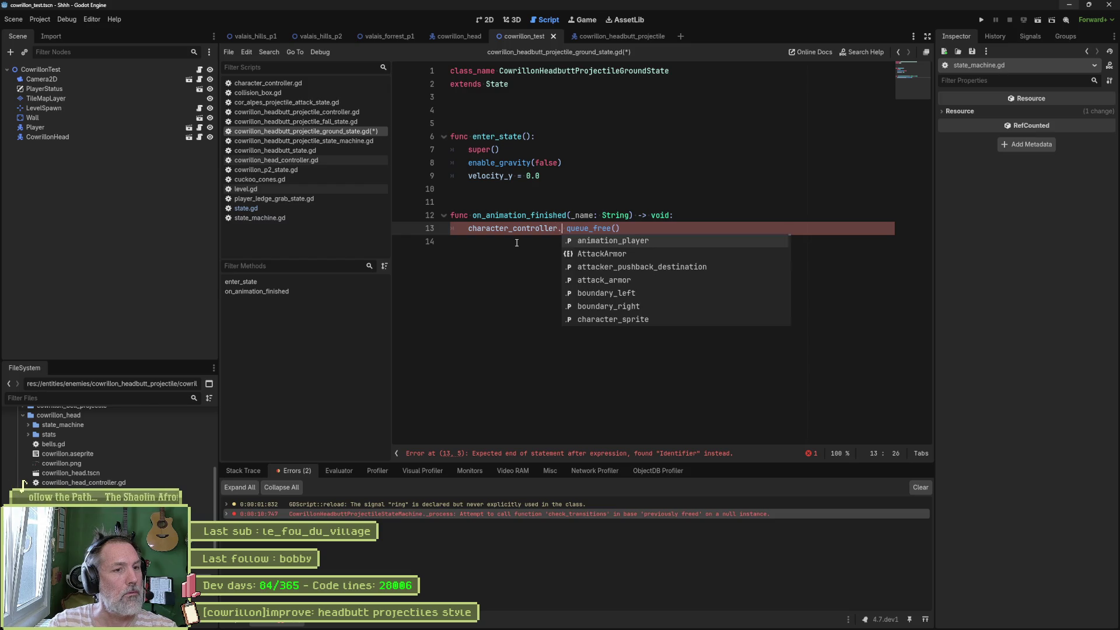
key("Delete")
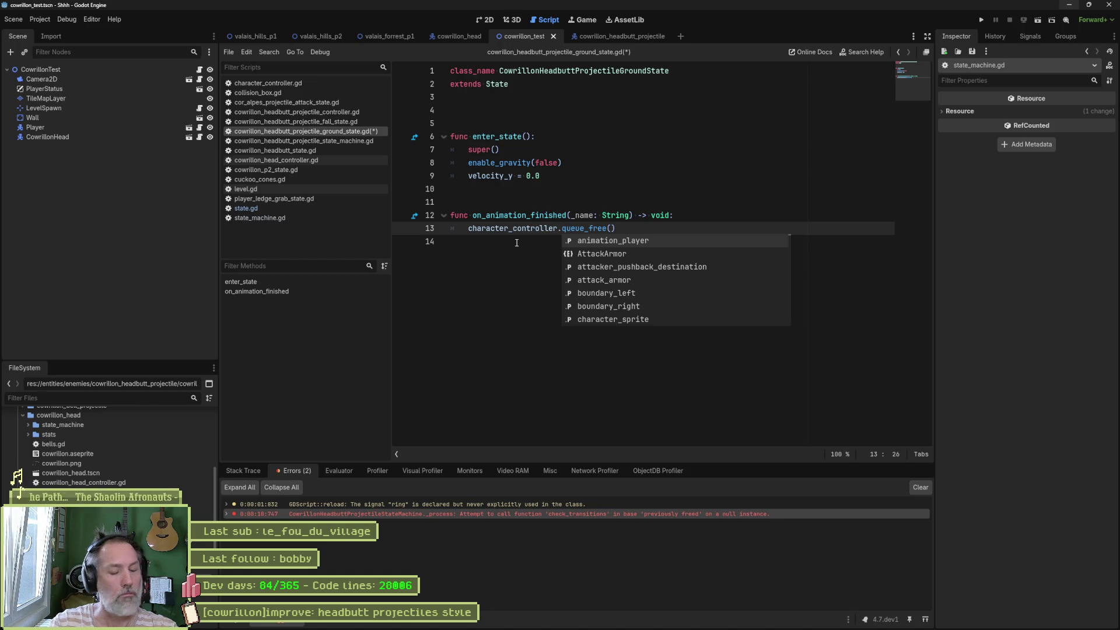
key("F6")
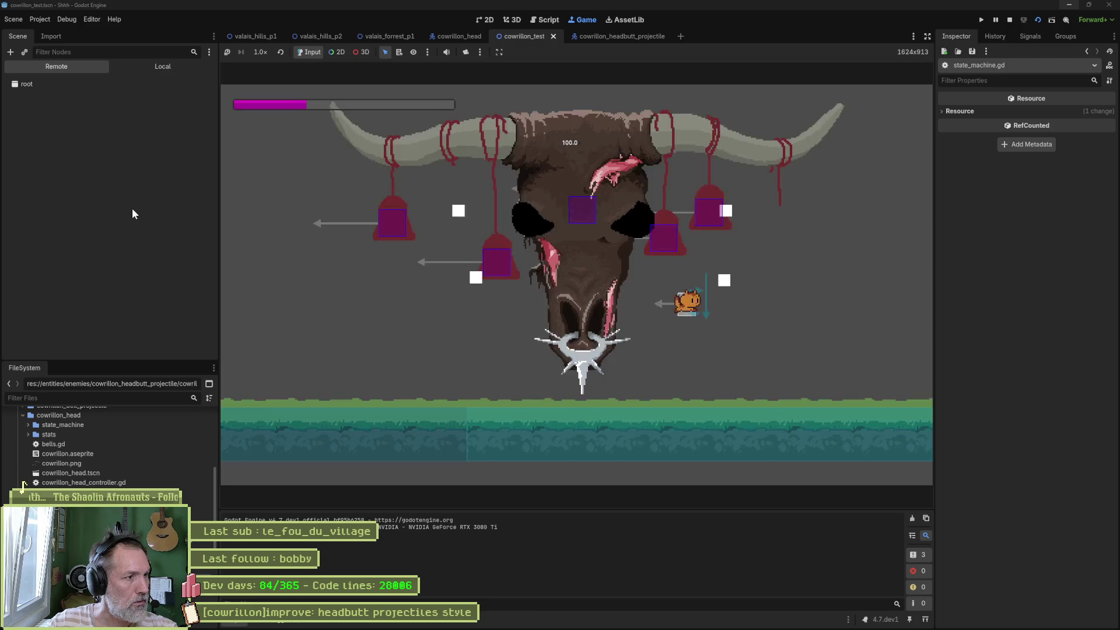
Inspect the remote CowrillonHead node, fire the headbutt in-game, then stop the run and return to the script
left_click(132, 208)
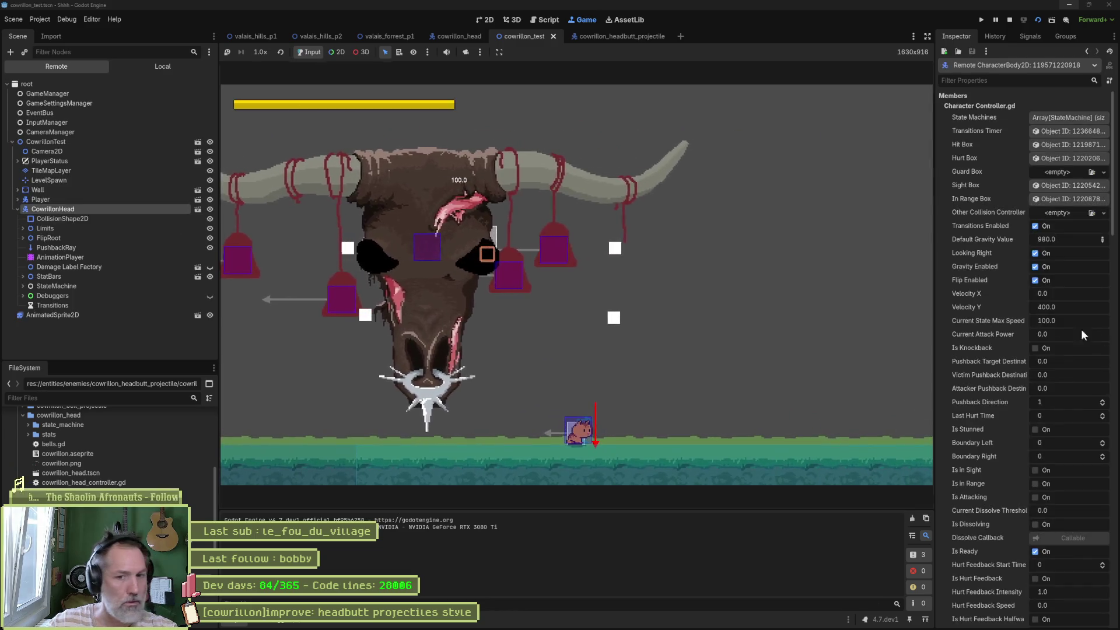
scroll(1080, 329, "down", 10)
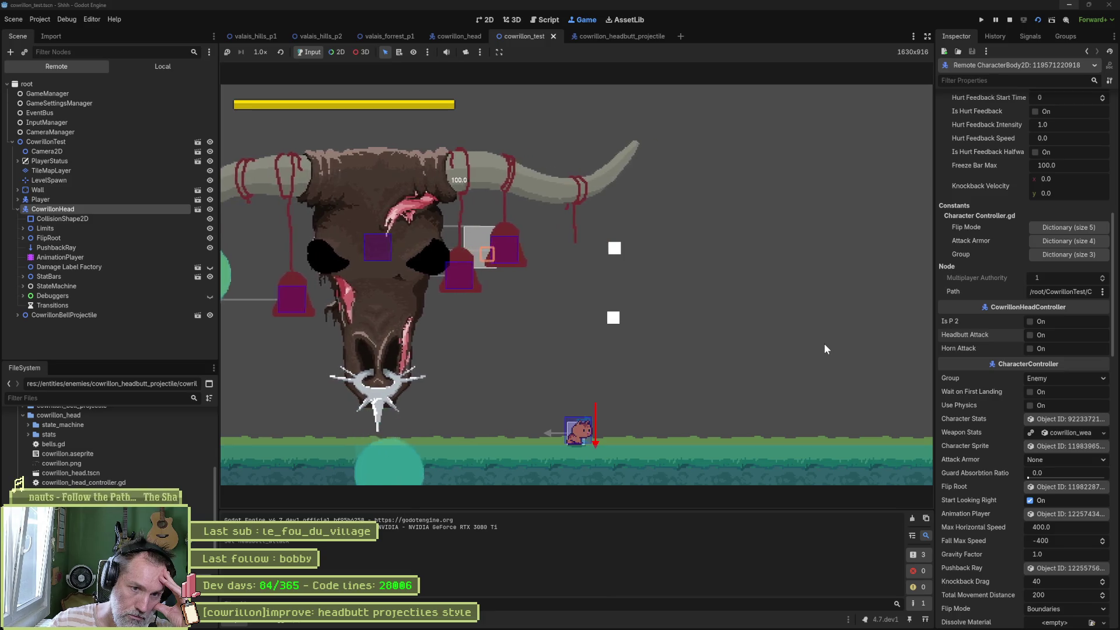
left_click(1029, 335)
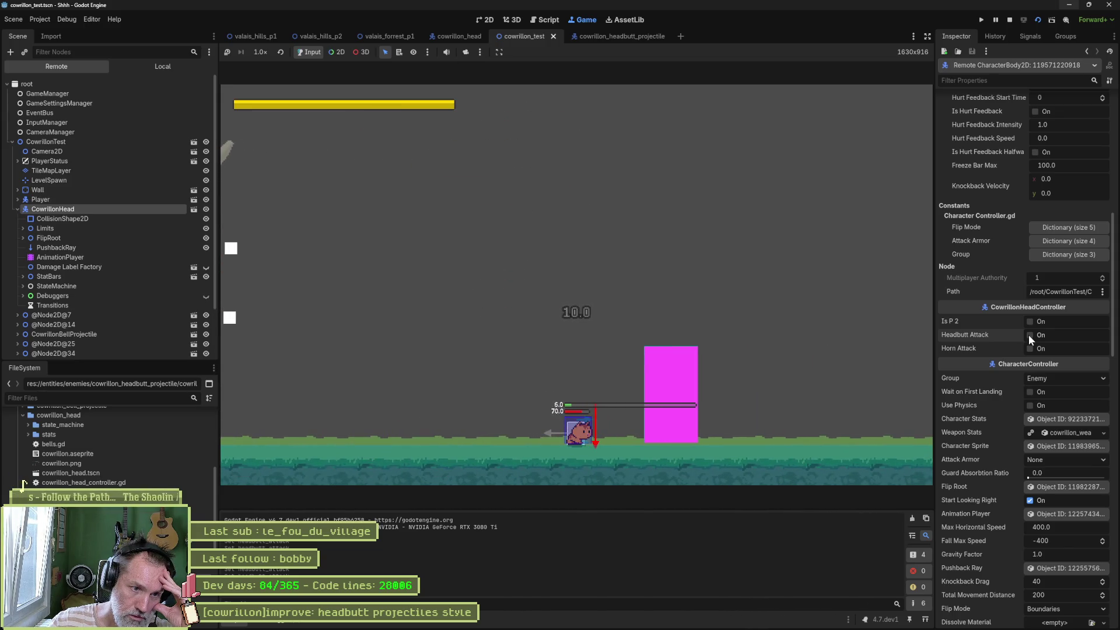
left_click(1009, 20)
left_click(770, 365)
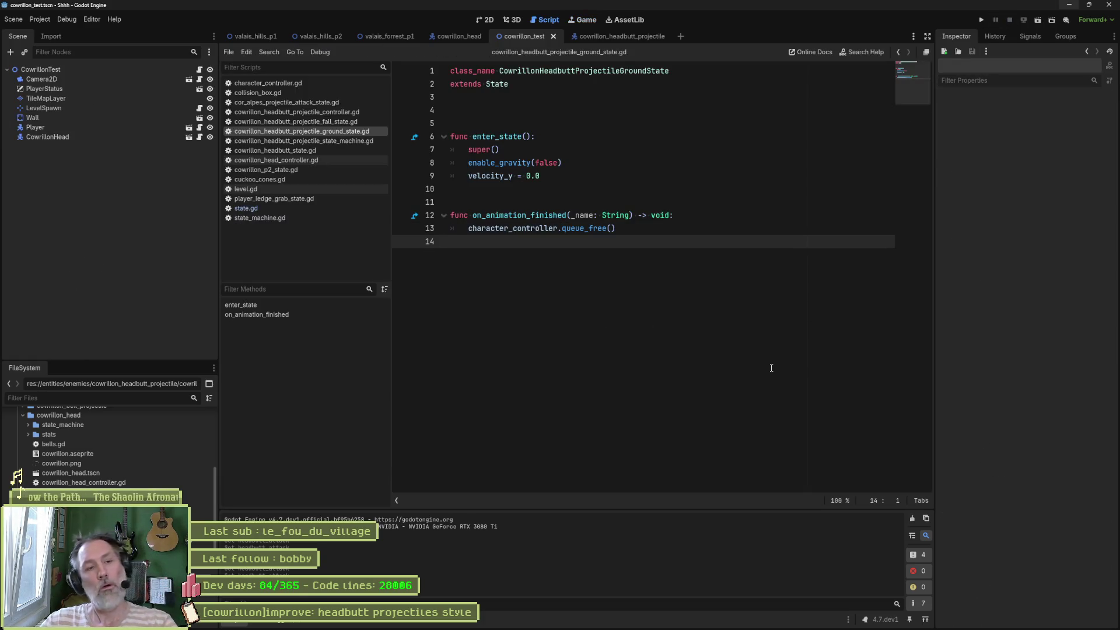
Save the scene with Ctrl+S, briefly opening and dismissing the WhatsApp window
key("ctrl+s")
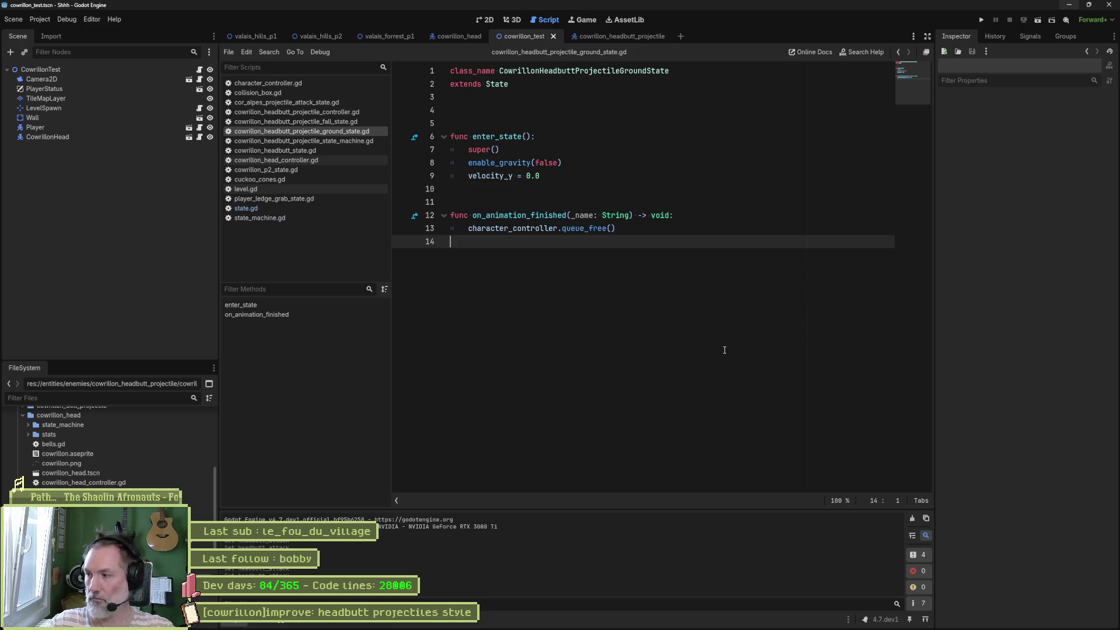
left_click(963, 119)
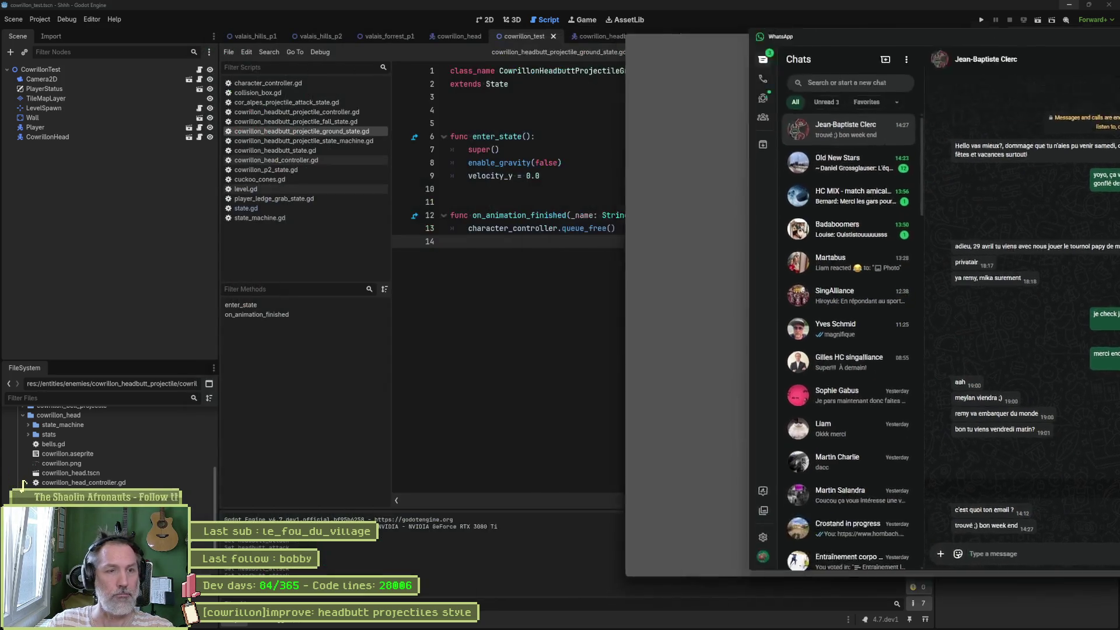
key("Escape")
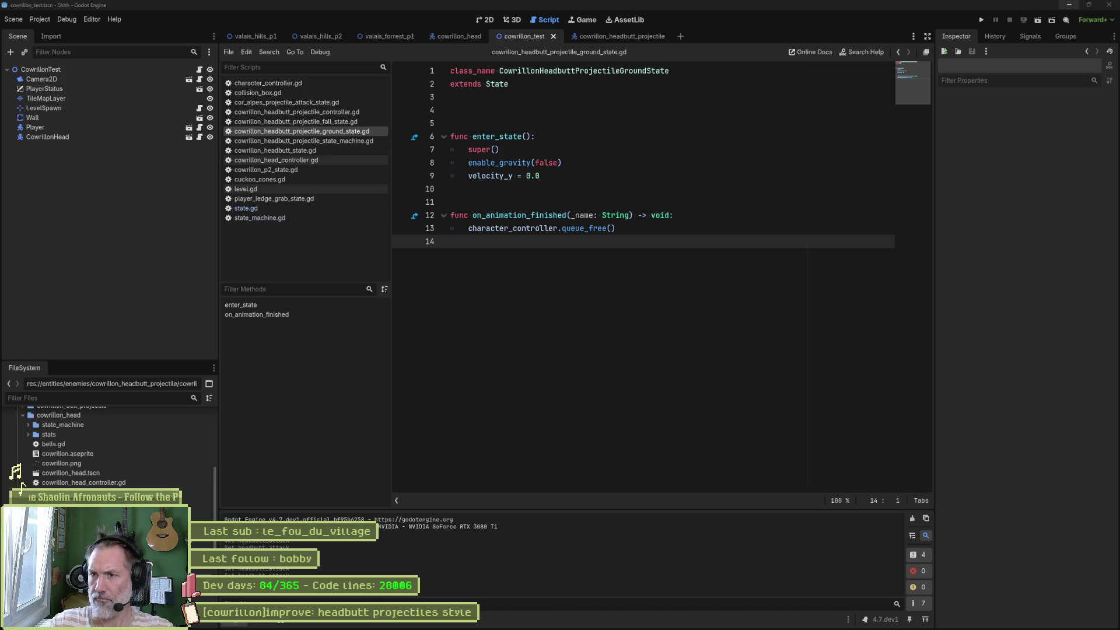
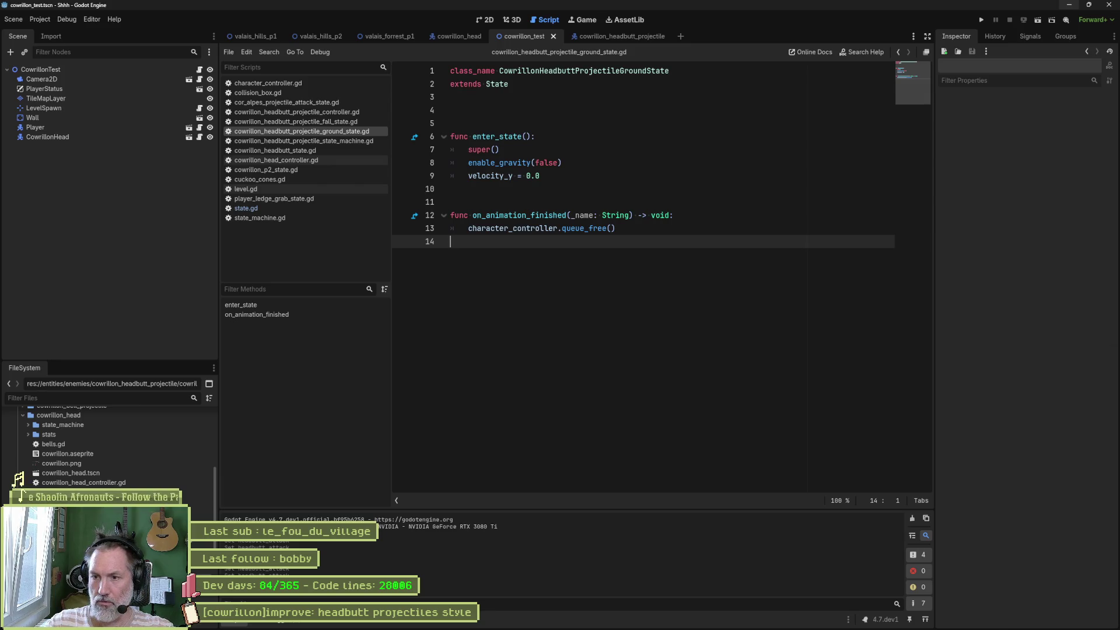
Switch from the Godot ground-state script to cowrillon_headbutt_projectile.aseprite in Aseprite
left_click(570, 260)
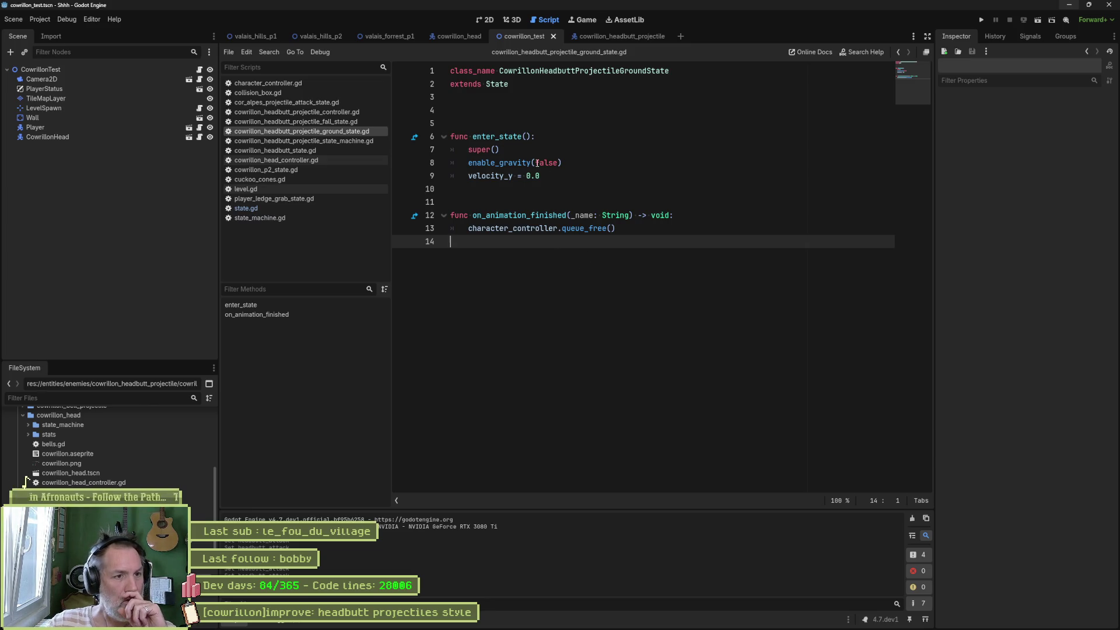
mouse_move(636, 624)
left_click(635, 599)
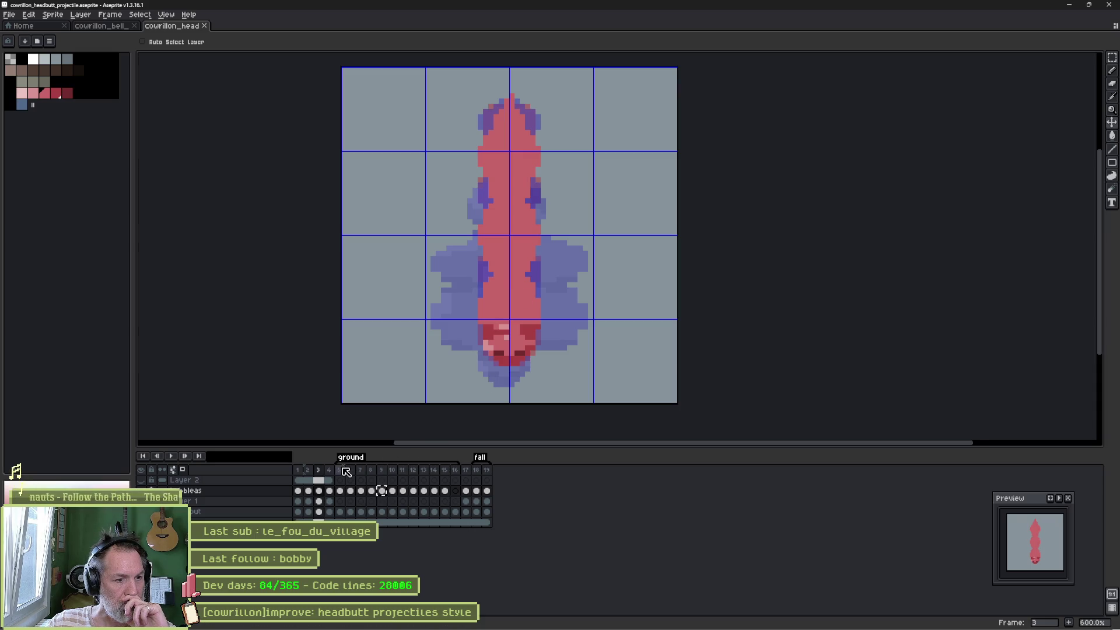
Preview the fall animation from frame 18, then add a new frame after frame 19
left_click(476, 470)
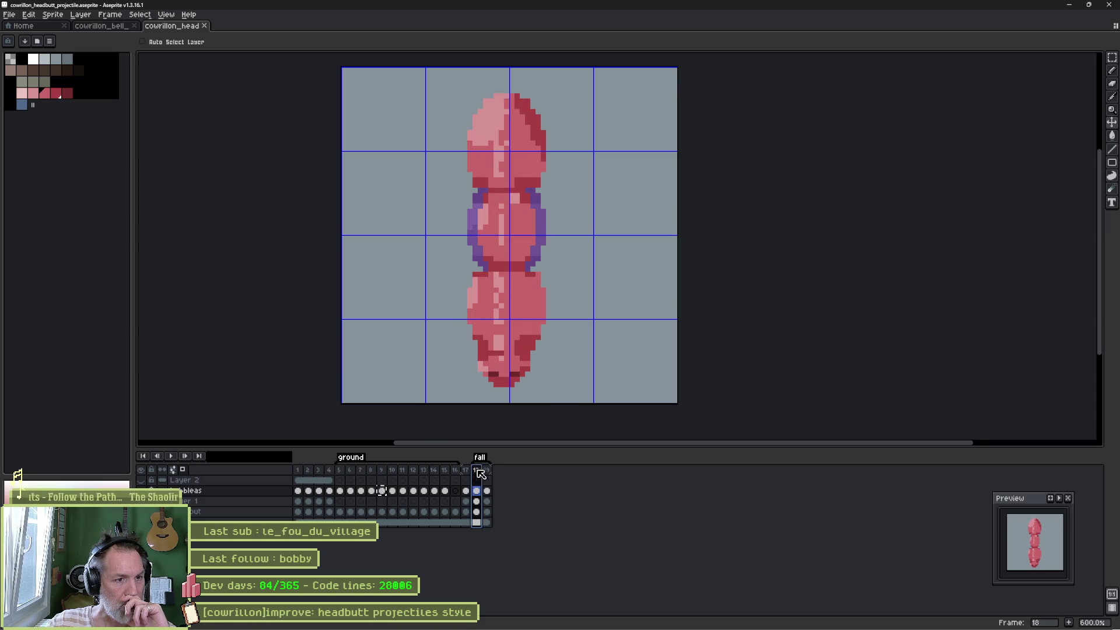
key("Return")
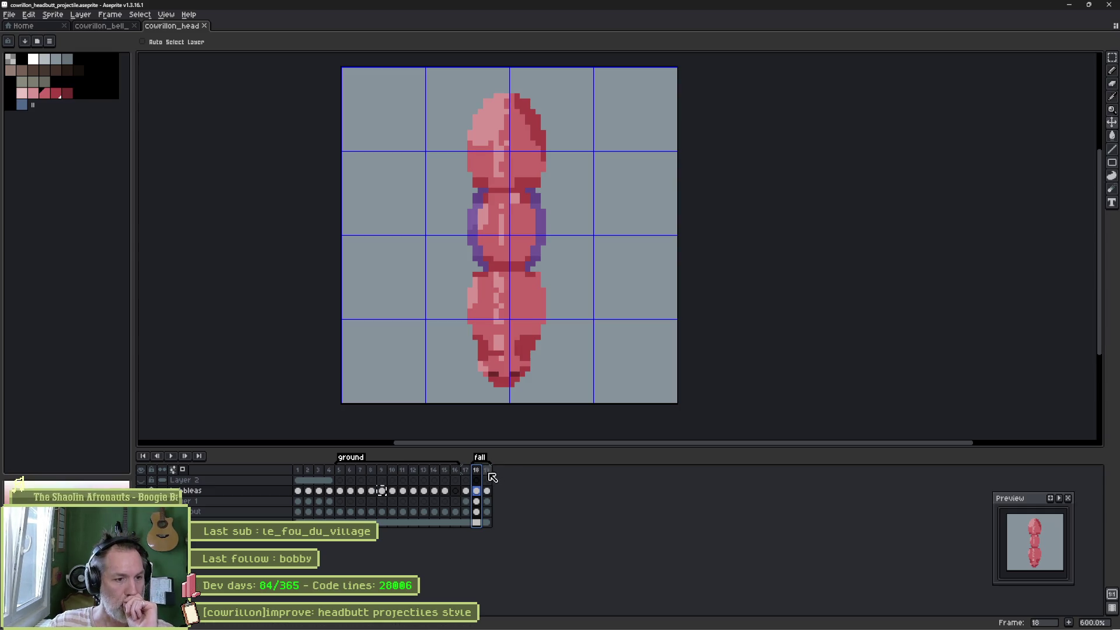
left_click(486, 470)
key("alt+n")
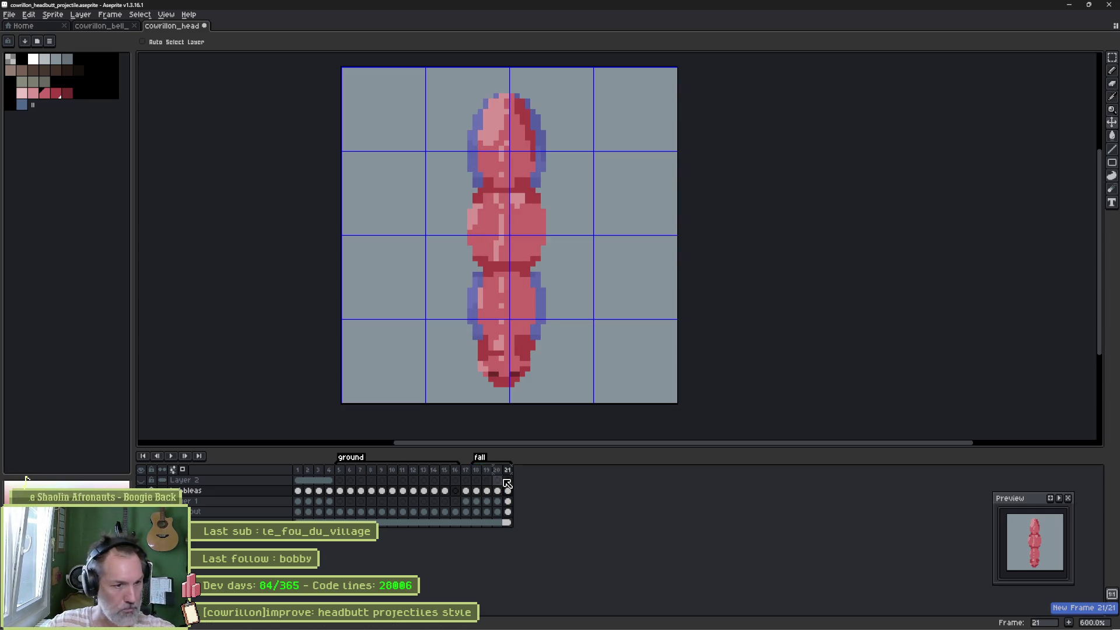
Add one more new frame at the end and settle on frame 20
key("alt+n")
left_click_drag(480, 475, 489, 475)
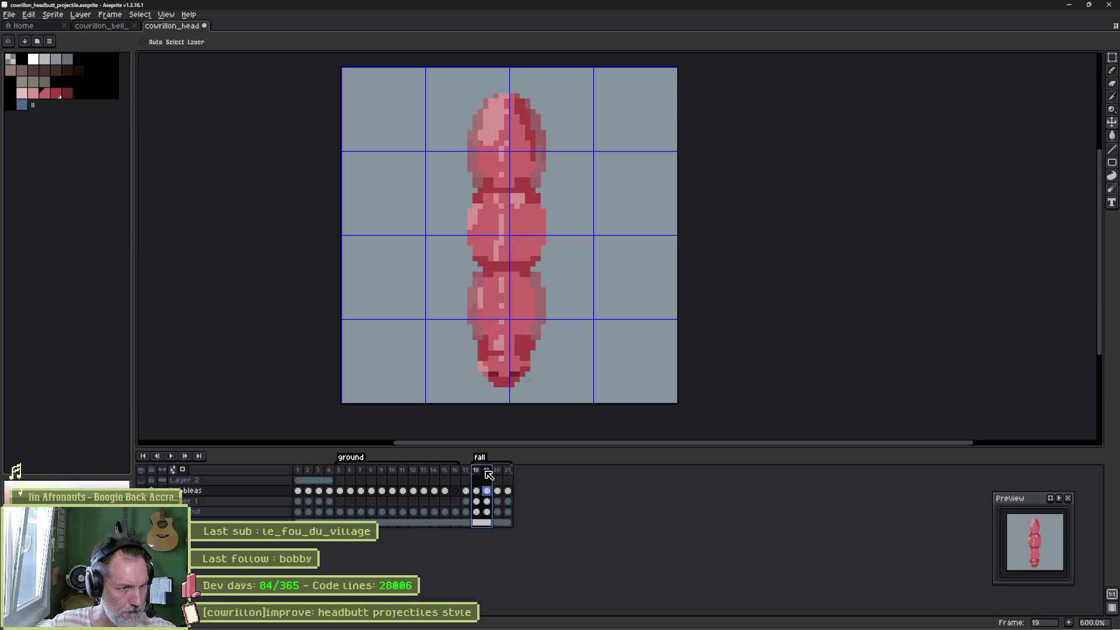
left_click_drag(494, 475, 498, 476)
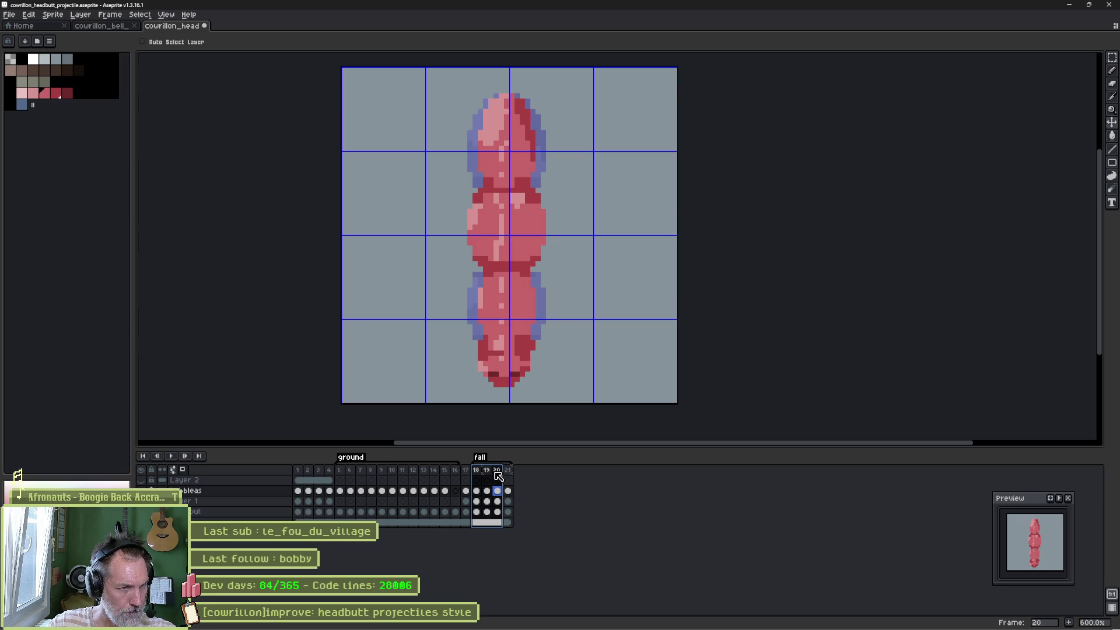
left_click(548, 226)
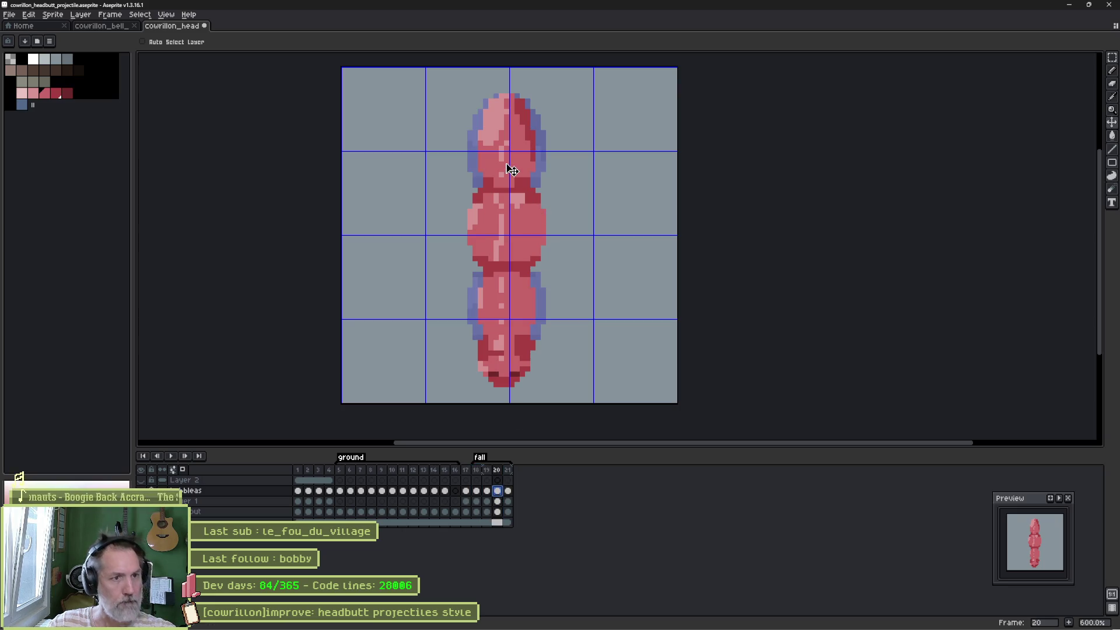
Widen frame 20's upper neck band, darken its left side, and erase the stray arm pixels
key("m")
mouse_move(447, 152)
left_mouse_down()
mouse_move(571, 206)
mouse_move(583, 188)
mouse_move(629, 186)
left_mouse_up()
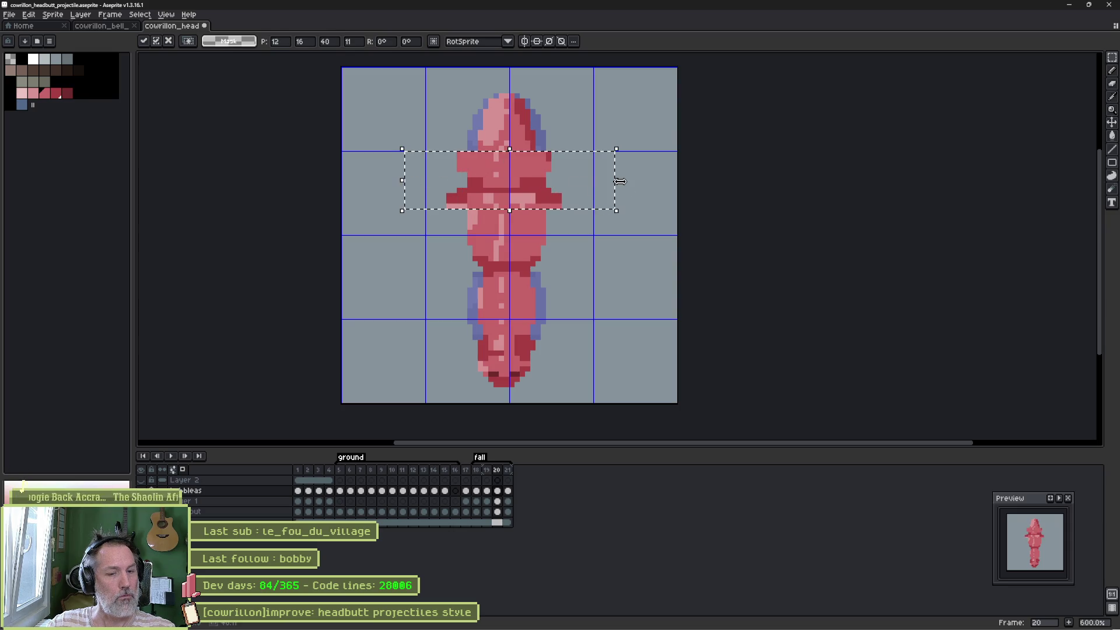
key("ctrl+d")
key("b")
scroll(521, 194, "up", 3)
left_click(444, 178, "alt")
mouse_move(441, 192)
left_mouse_down()
mouse_move(441, 230)
mouse_move(415, 175)
mouse_move(429, 213)
left_mouse_up()
key("e")
mouse_move(608, 187)
left_mouse_down()
mouse_move(618, 210)
mouse_move(595, 187)
mouse_move(617, 207)
left_mouse_up()
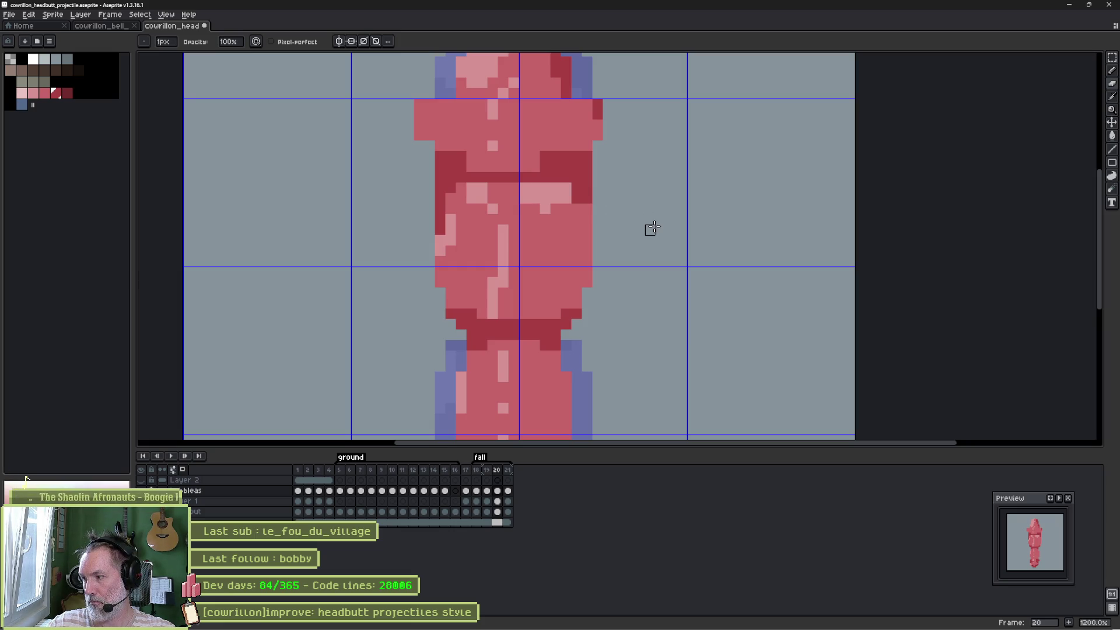
Paint a light pink highlight on the head and dark red along its right and left edges
scroll(591, 242, "up", 1)
scroll(591, 243, "down", 3)
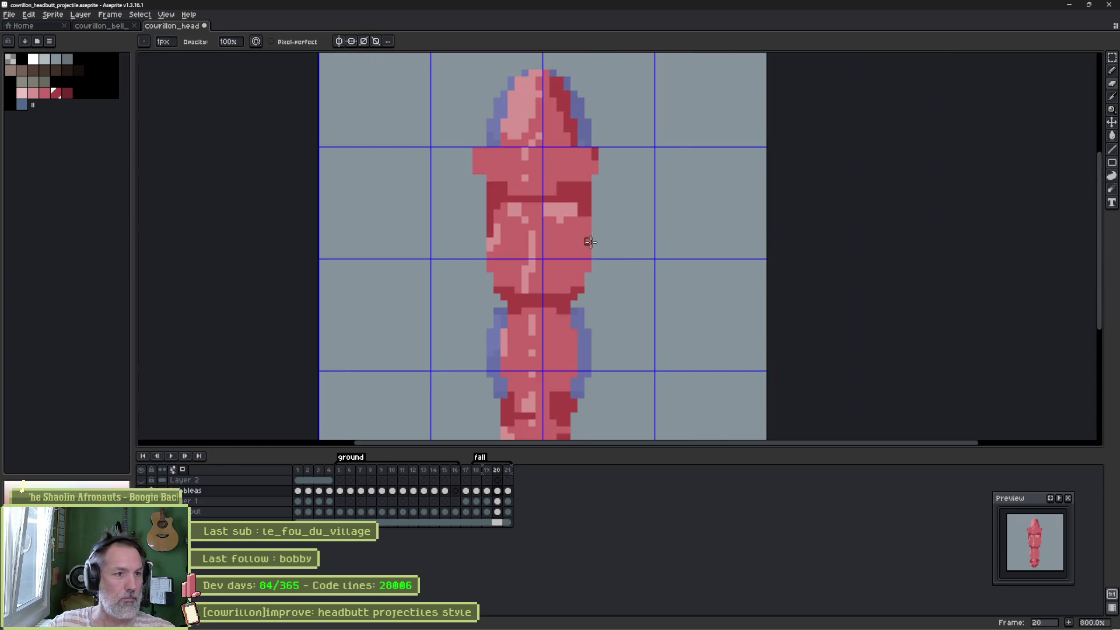
key("alt")
left_click(515, 183, "alt")
mouse_move(518, 167)
left_mouse_down()
mouse_move(496, 209)
mouse_move(525, 156)
left_mouse_up()
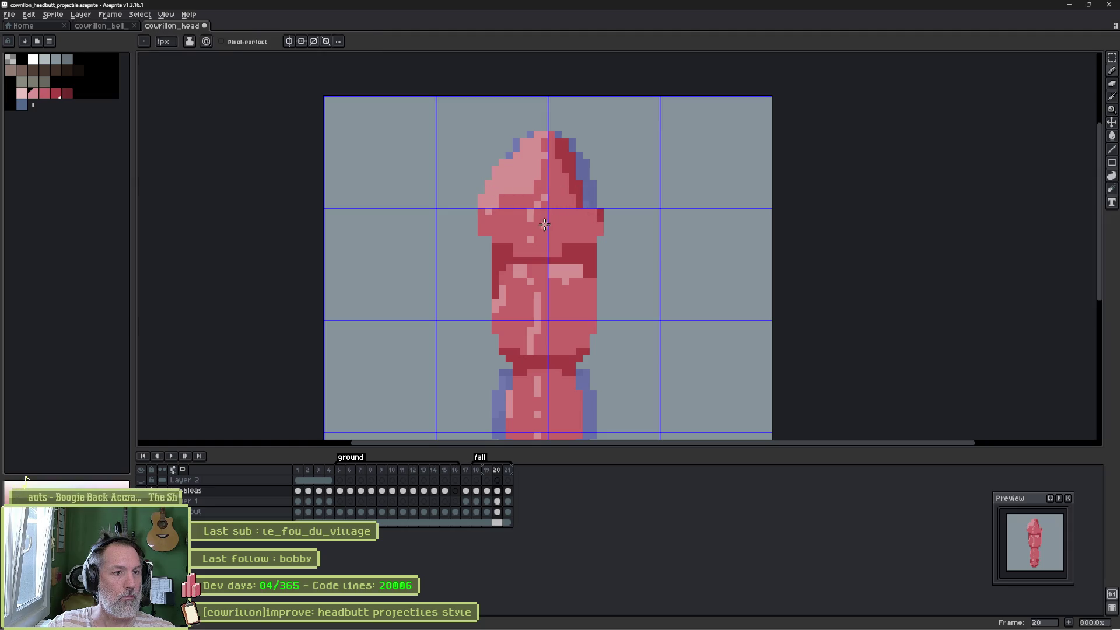
left_click(562, 150, "alt")
left_click_drag(578, 155, 601, 211)
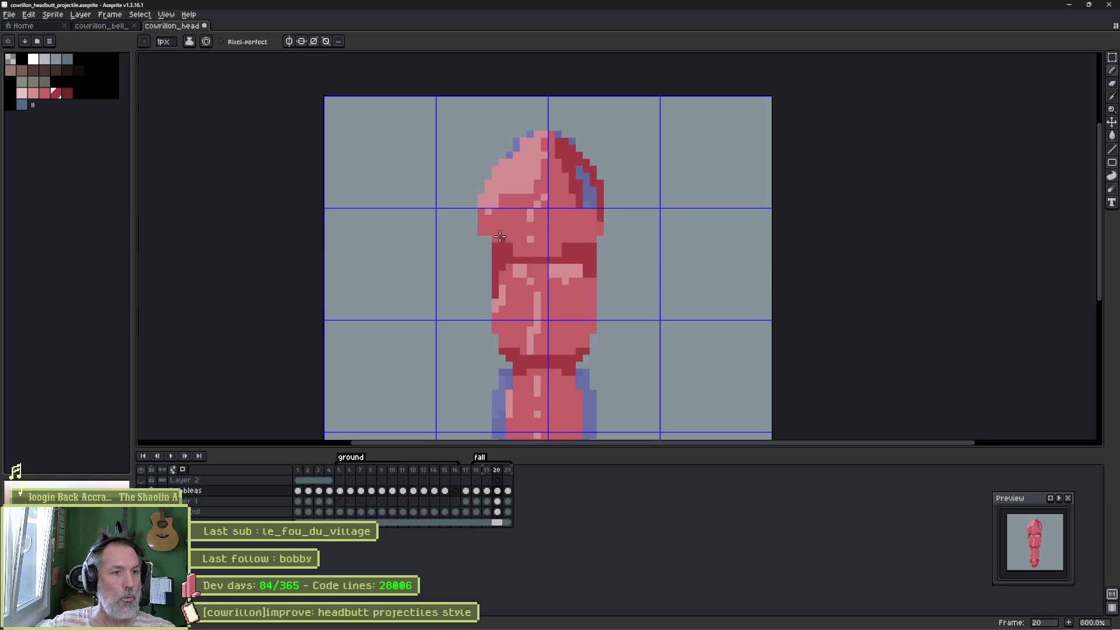
key("alt")
left_click_drag(487, 270, 488, 296)
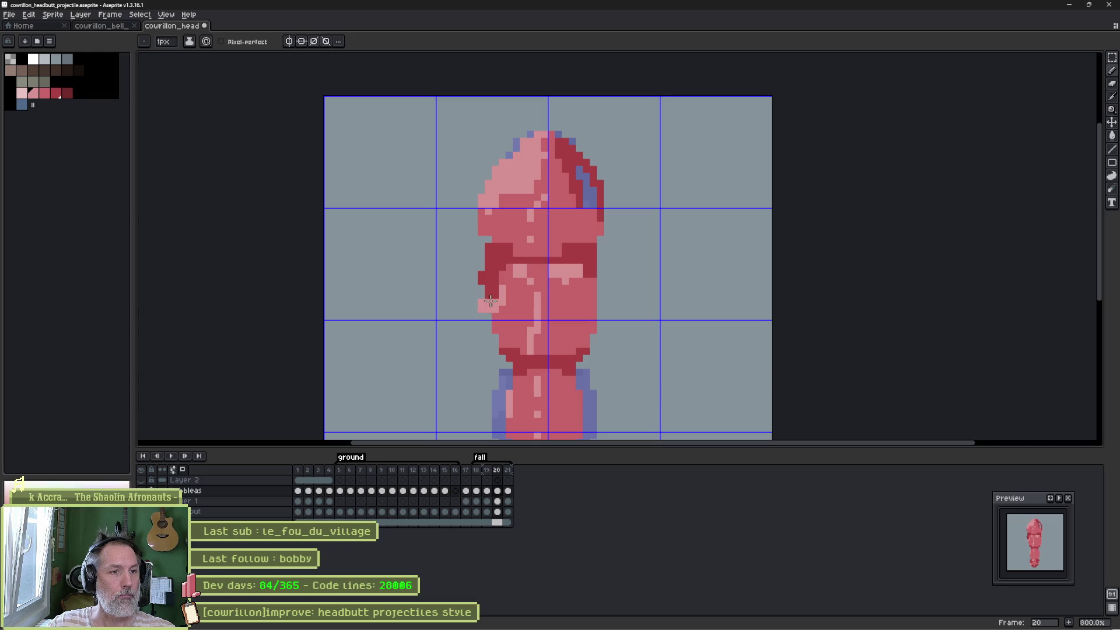
Compare against frames 18–19 and repaint the blue upper-right edge pixels dark red
left_click(483, 290, "alt")
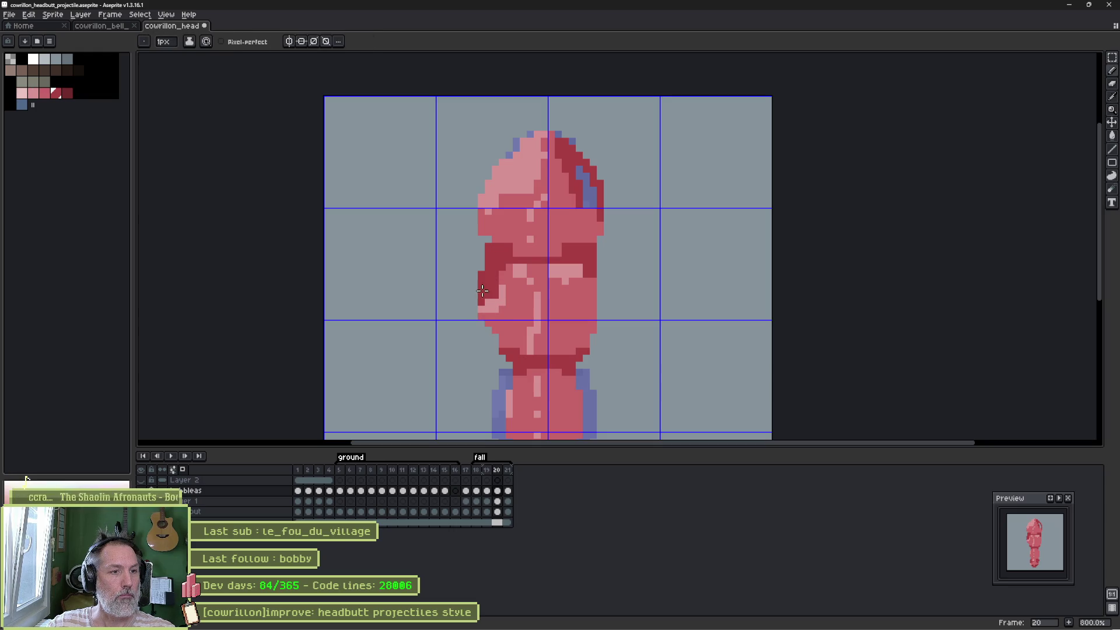
left_click(489, 240, "alt")
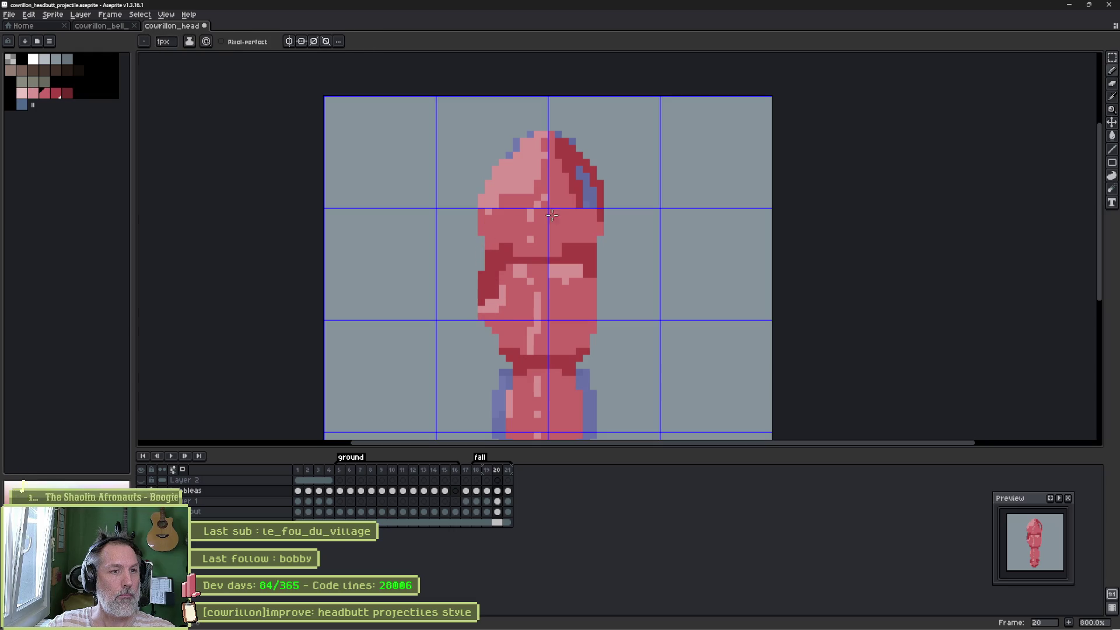
scroll(572, 253, "down", 1)
scroll(581, 262, "down", 1)
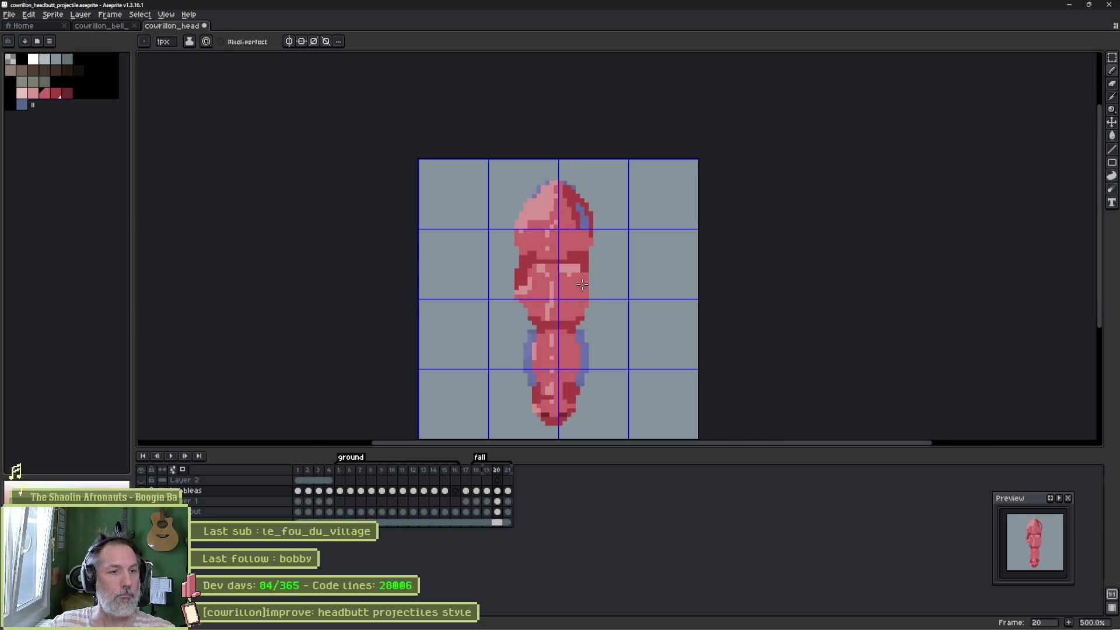
left_click(477, 470)
left_click_drag(478, 471, 497, 472)
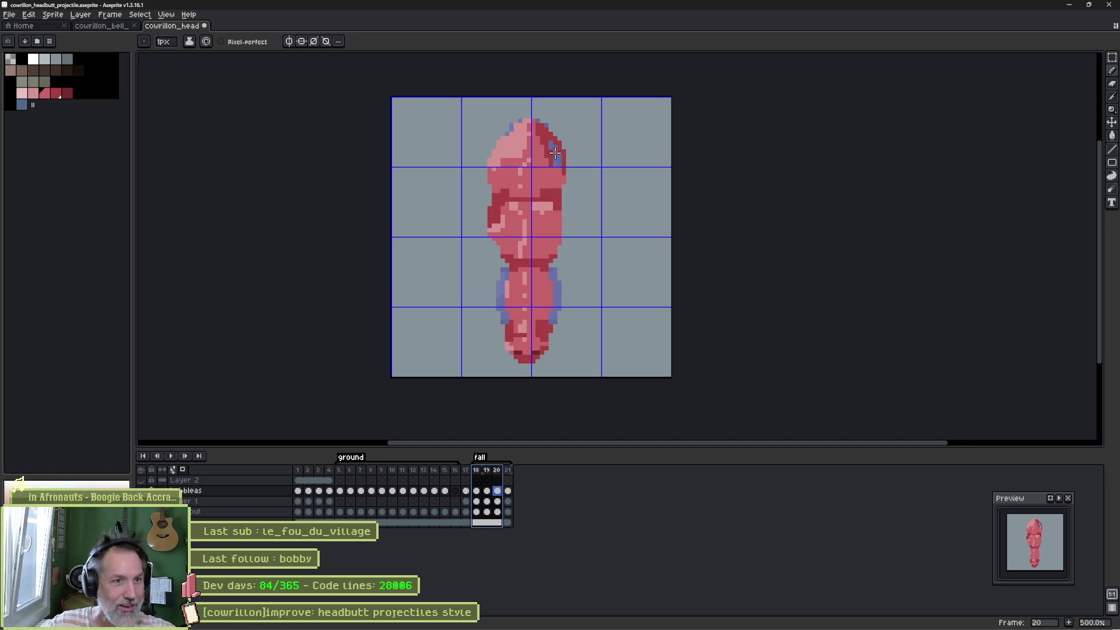
left_click_drag(553, 150, 559, 162)
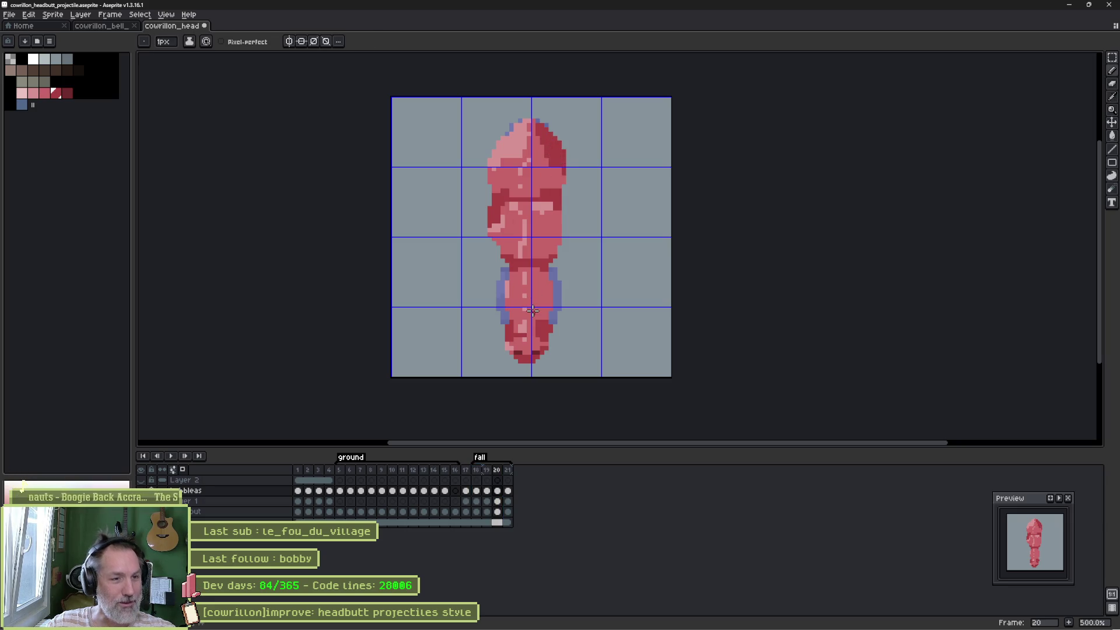
left_click_drag(477, 492, 498, 495)
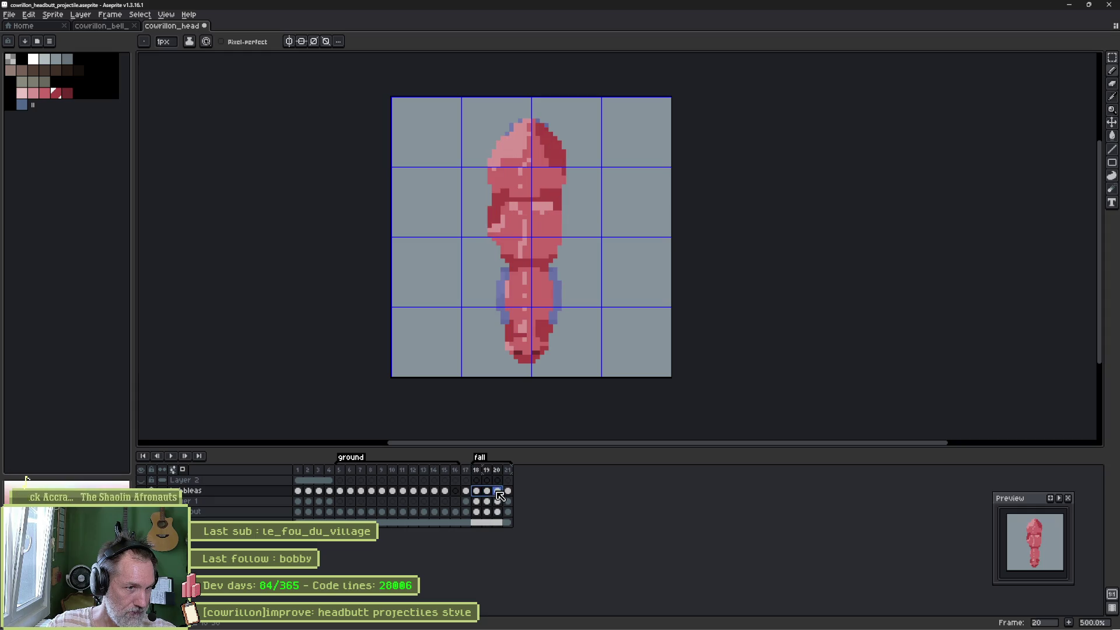
Erase stray pixels along the sprite's left edge and add a purple edge pixel
scroll(475, 215, "up", 2)
key("e")
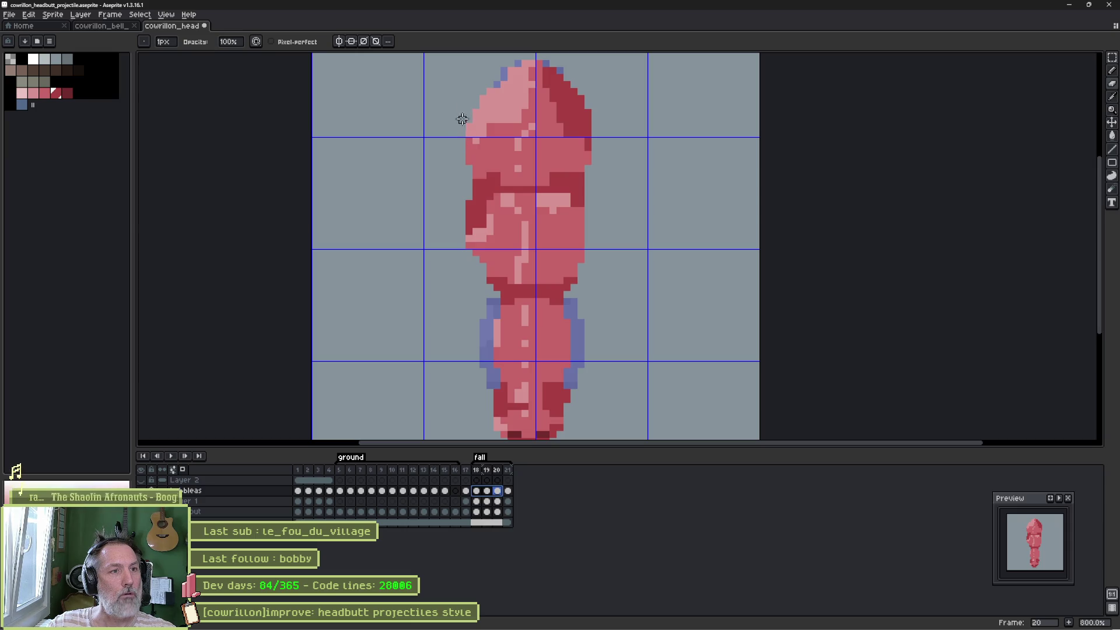
left_click_drag(468, 205, 475, 270)
left_click(468, 225)
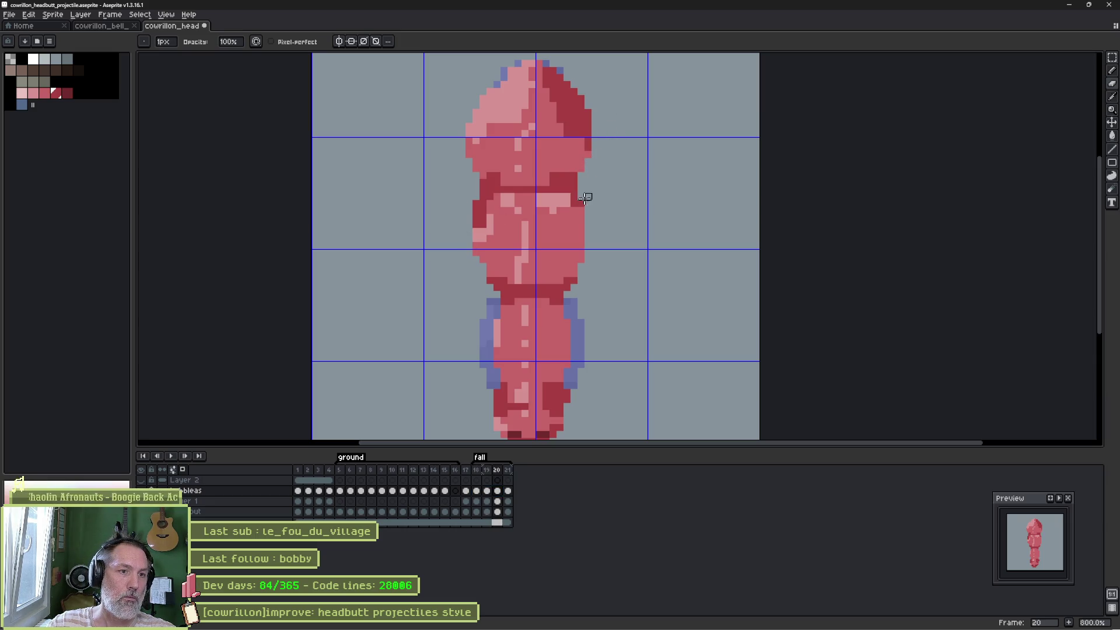
left_click(490, 281)
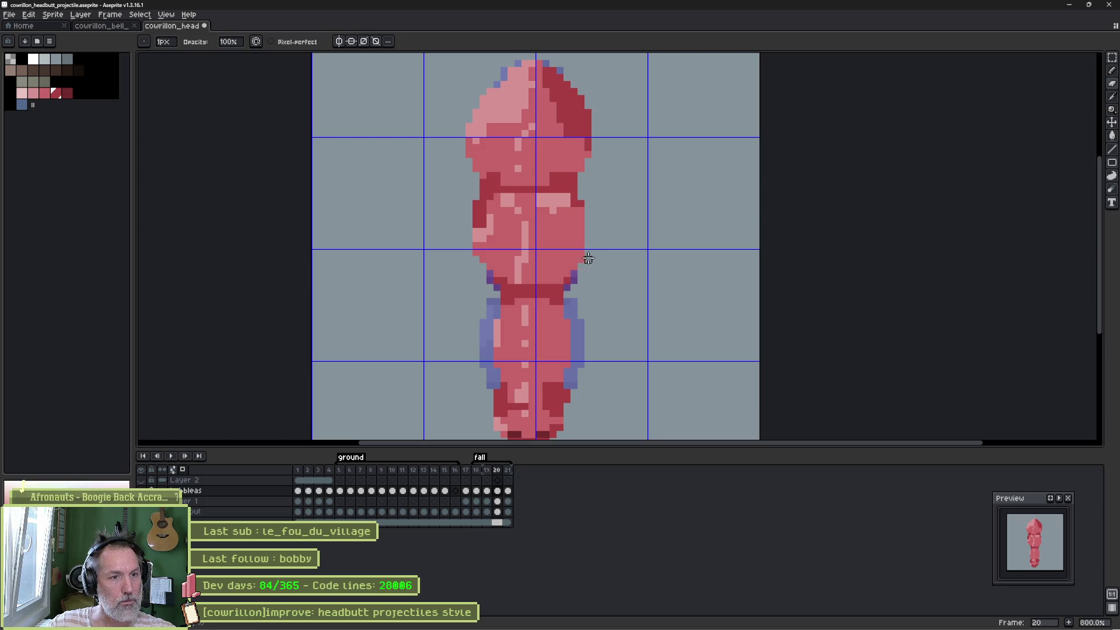
key("e")
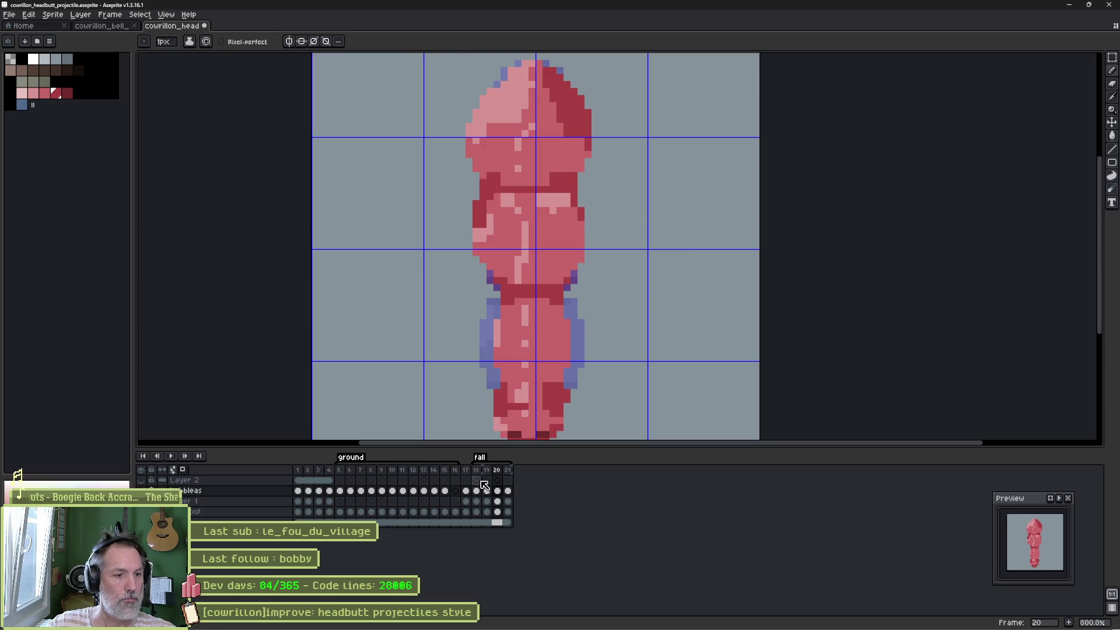
left_click_drag(477, 470, 487, 471)
key("Return")
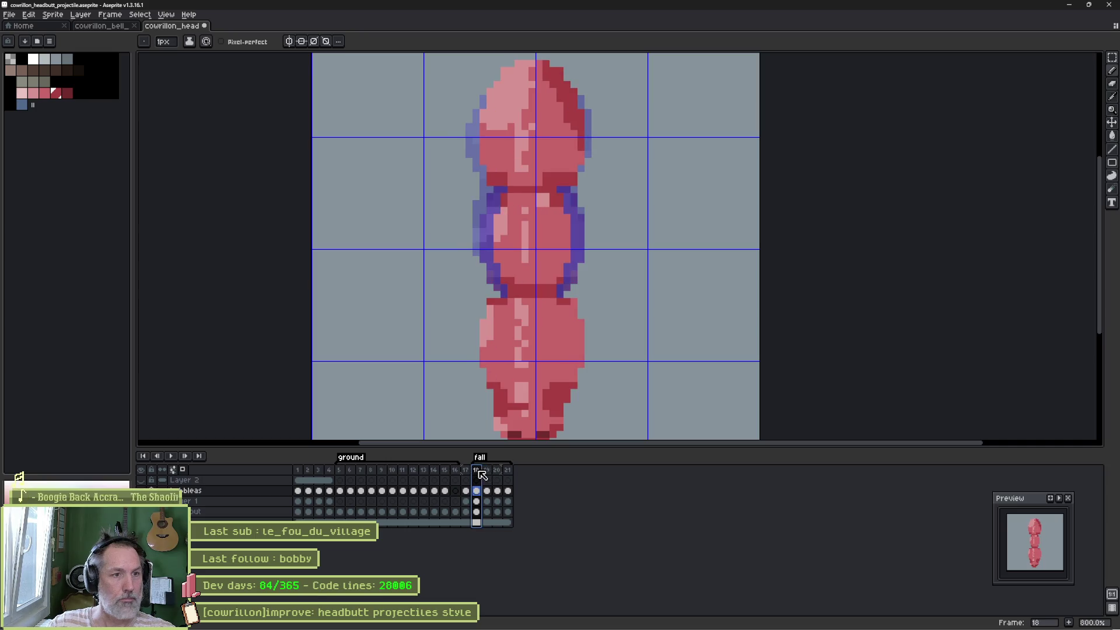
left_click(477, 470)
left_click_drag(481, 470, 499, 470)
key("Return")
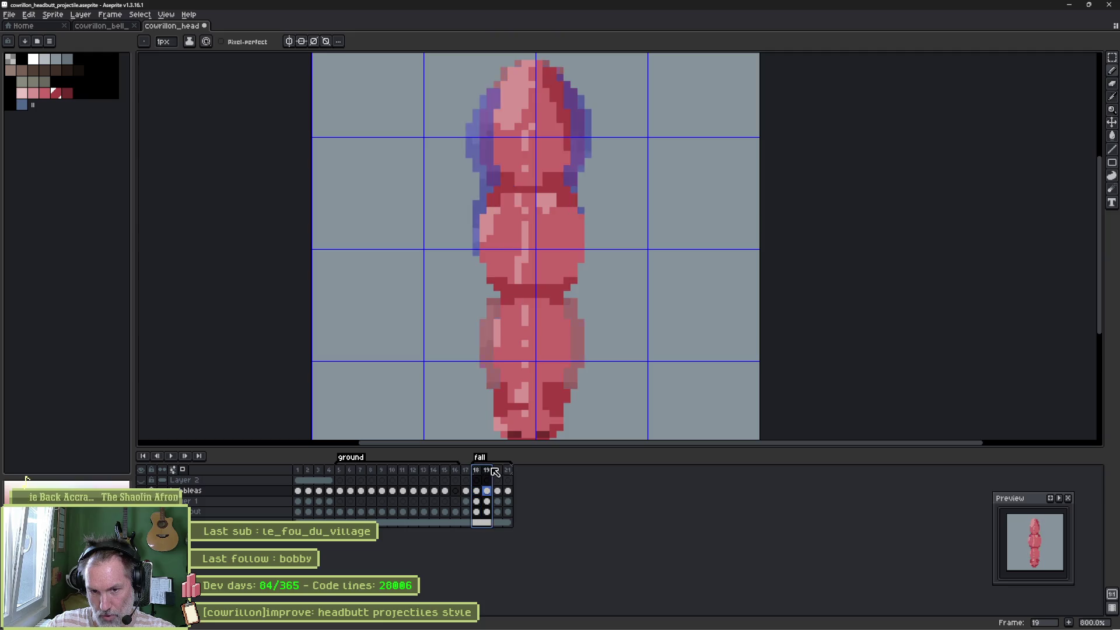
left_click(481, 470)
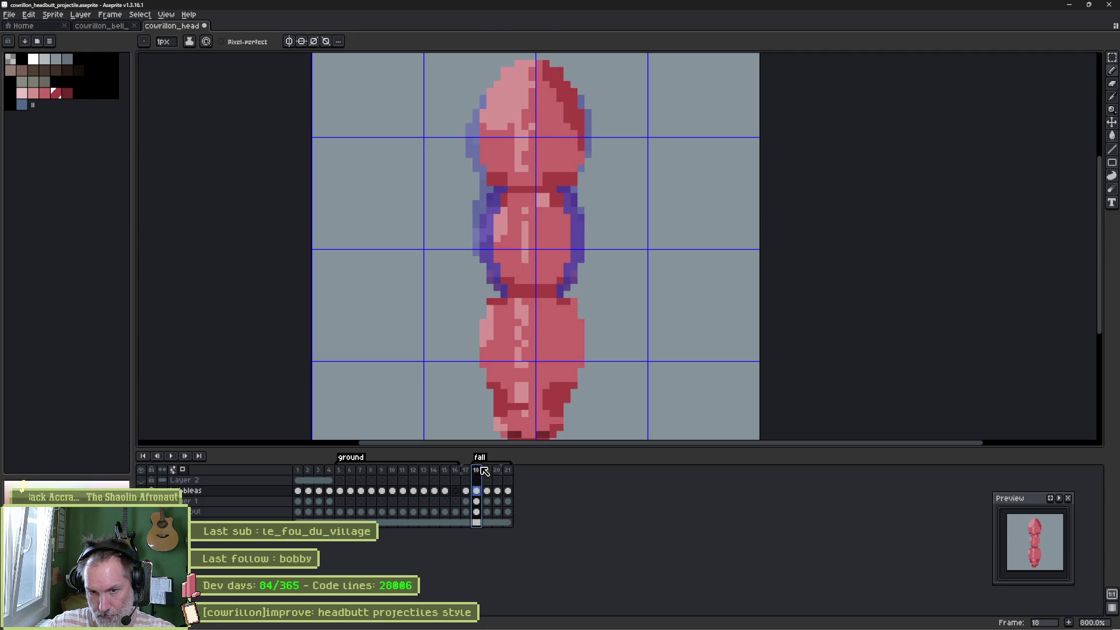
left_click_drag(540, 179, 548, 203)
scroll(525, 198, "up", 3)
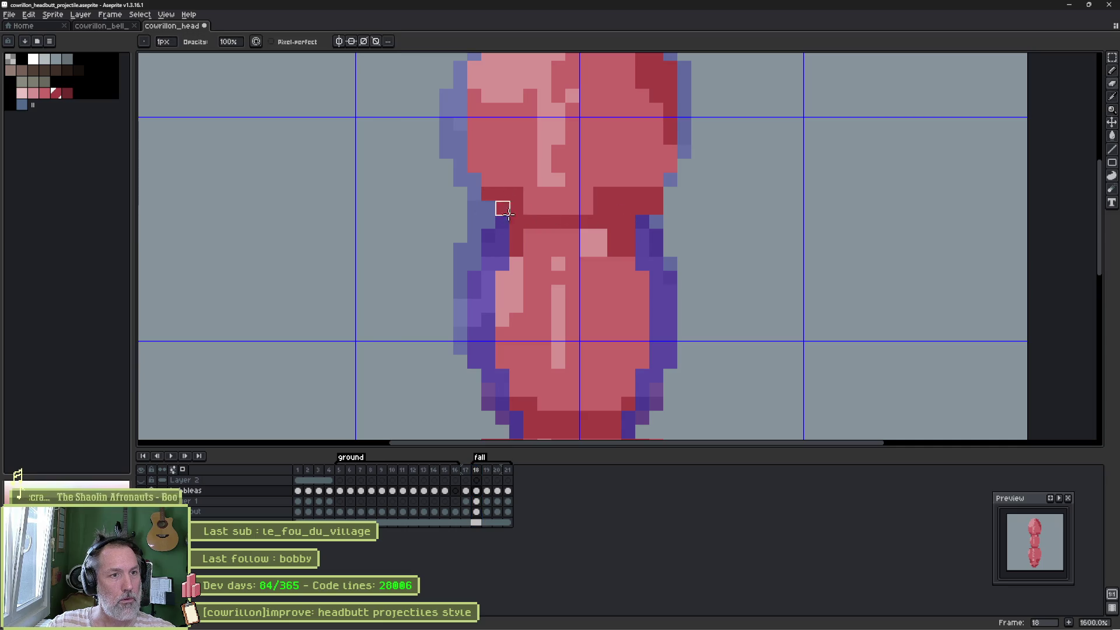
mouse_move(670, 291)
left_mouse_down()
mouse_move(663, 231)
mouse_move(593, 138)
left_mouse_up()
key("alt")
left_click_drag(496, 267, 482, 266)
left_click_drag(608, 267, 622, 267)
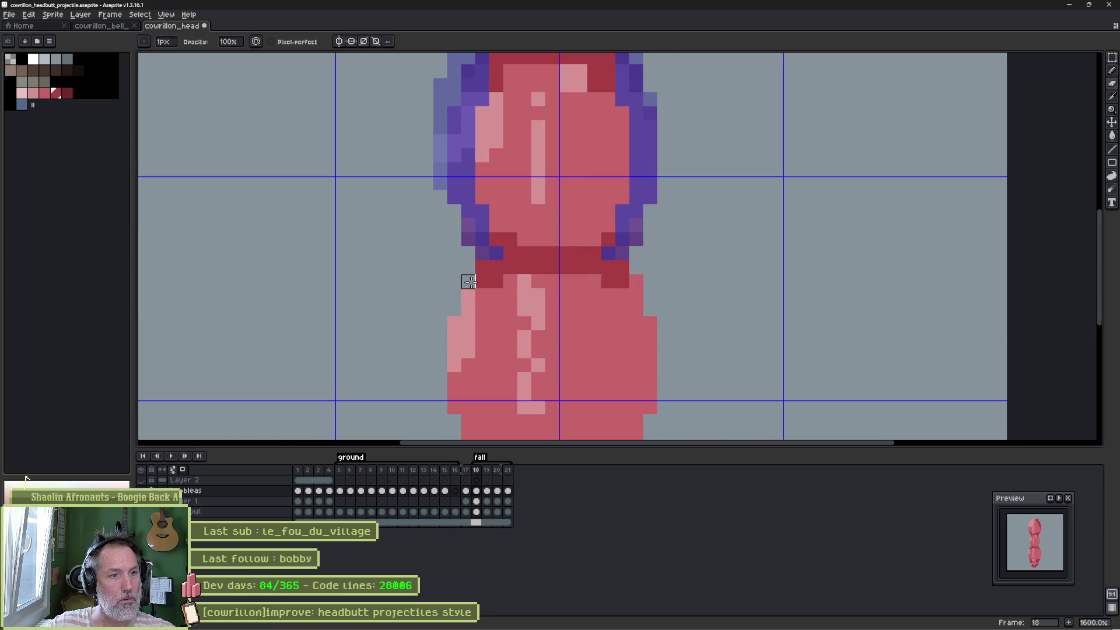
left_click(482, 295, "alt")
left_click(620, 260, "alt")
left_click(636, 295)
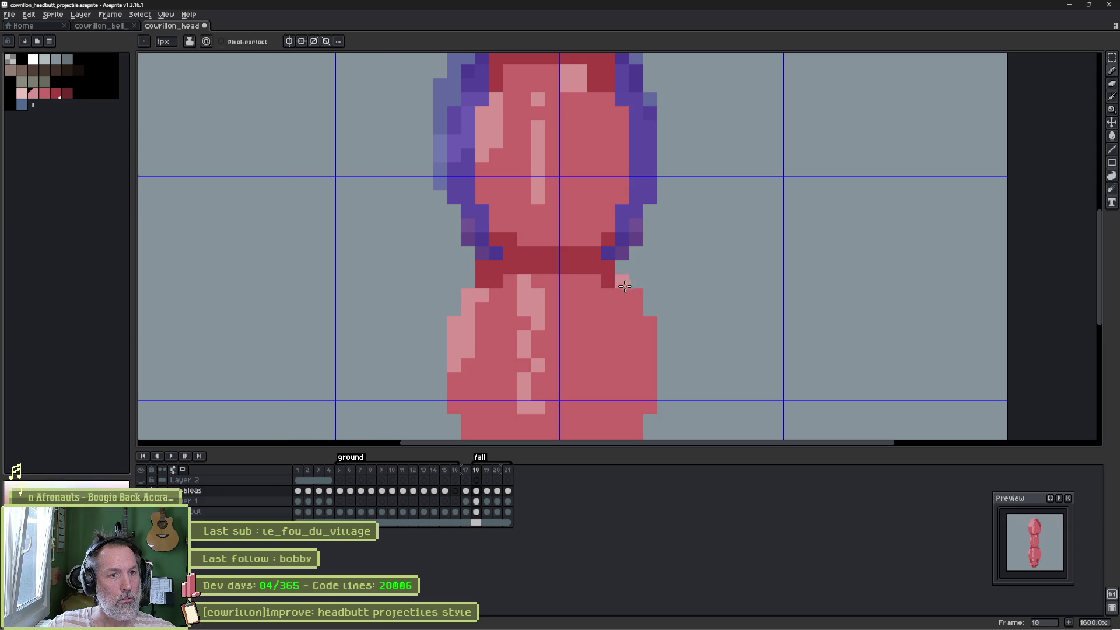
scroll(692, 320, "down", 3)
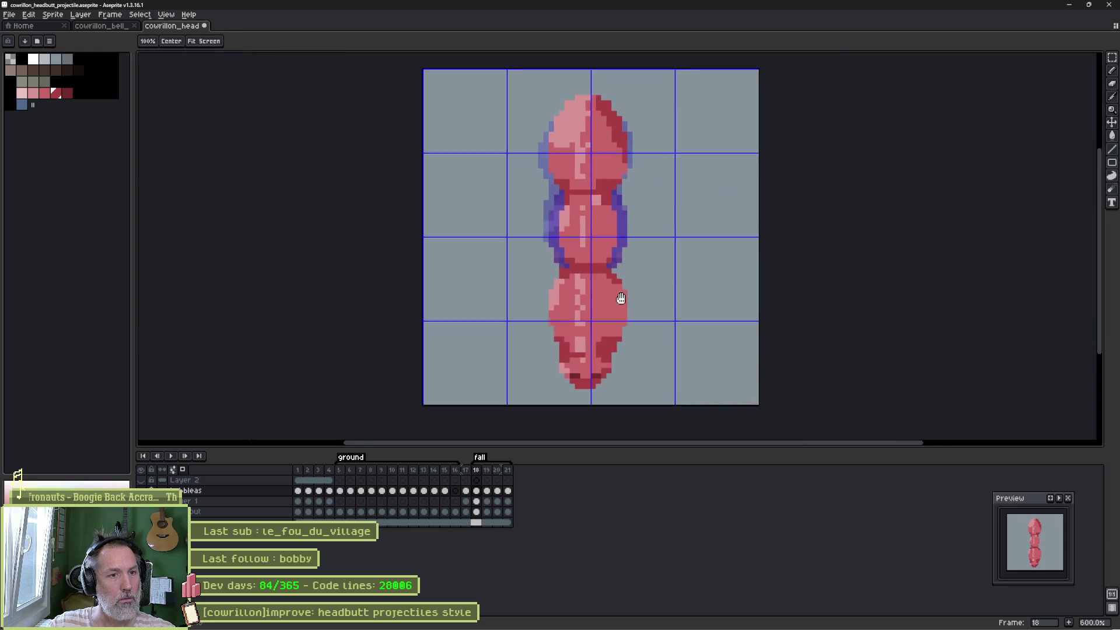
left_click_drag(476, 475, 500, 475)
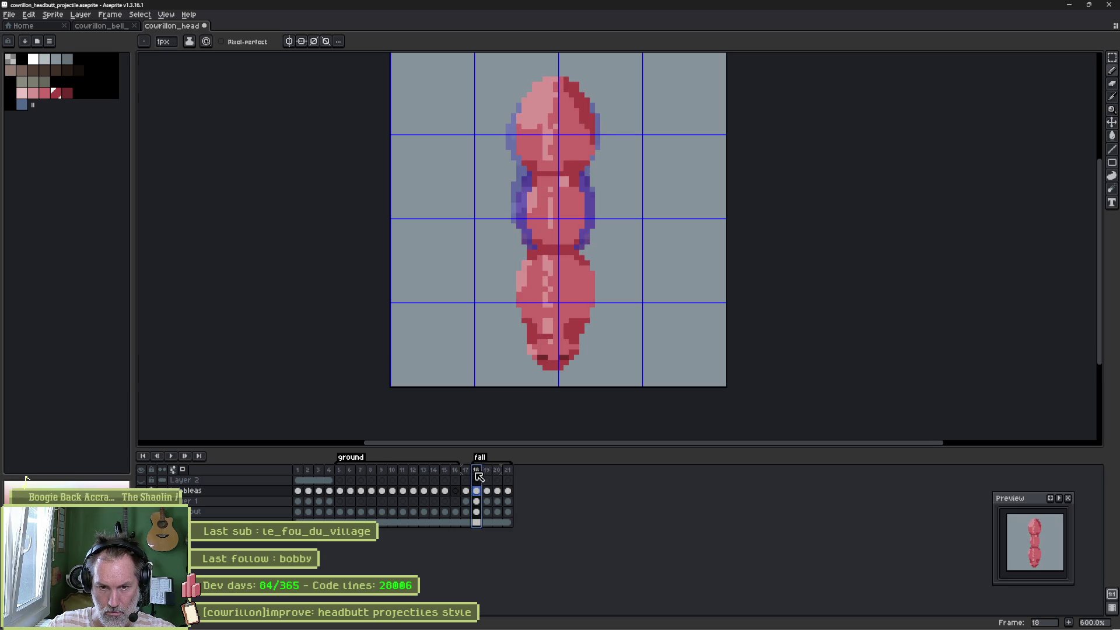
left_click_drag(480, 476, 502, 475)
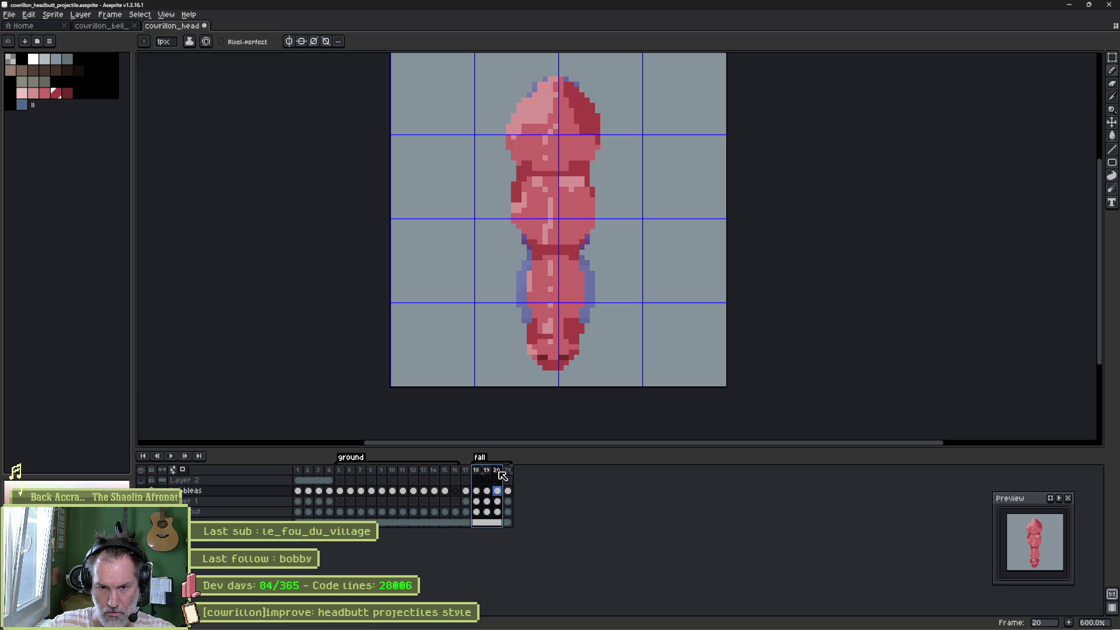
Retouch frame 20's left edge and add purple shading down its right edge
scroll(545, 219, "up", 3)
mouse_move(452, 178)
left_mouse_down()
mouse_move(442, 208)
mouse_move(470, 292)
mouse_move(454, 251)
left_mouse_up()
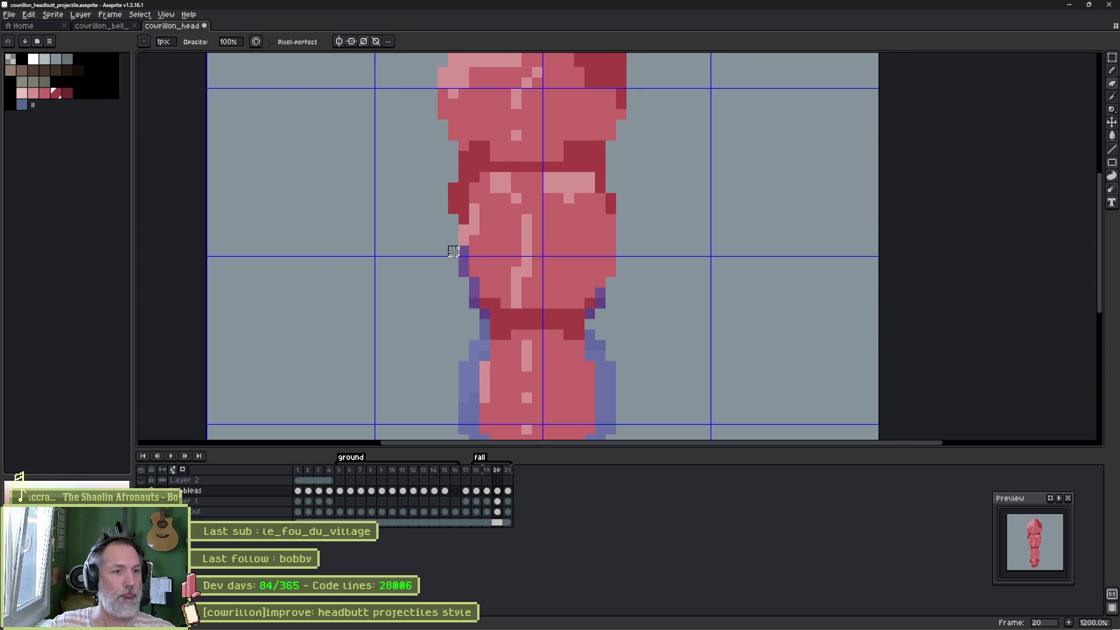
mouse_move(618, 225)
left_mouse_down()
mouse_move(589, 301)
mouse_move(621, 245)
left_mouse_up()
key("e")
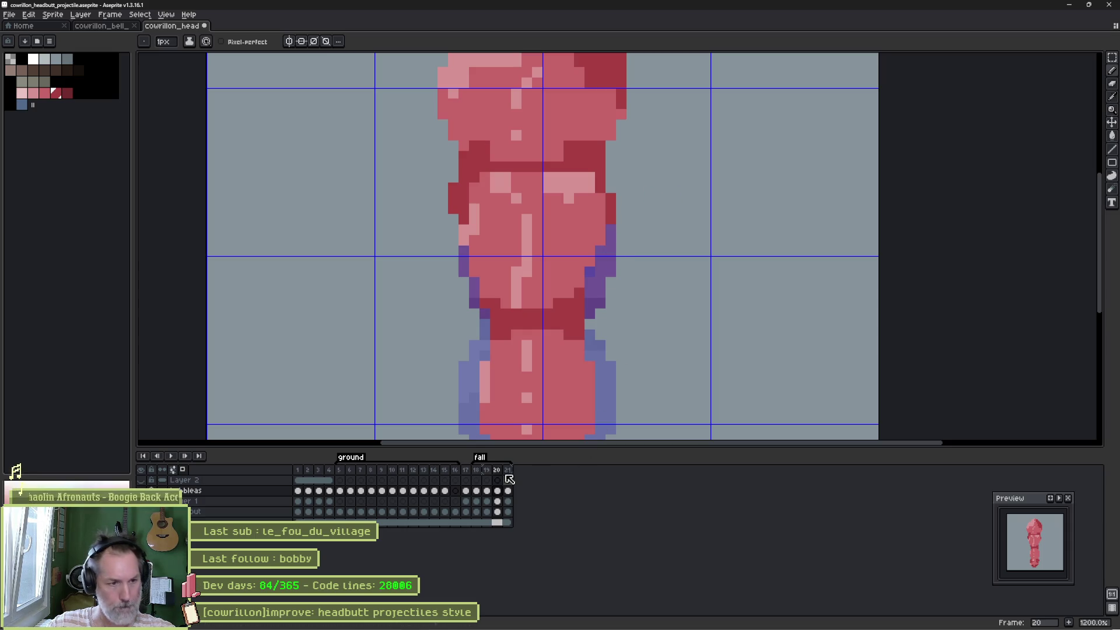
Loop-play frames 18–20, then move to frame 21 and undo stray red pixels
left_click_drag(477, 470, 497, 470)
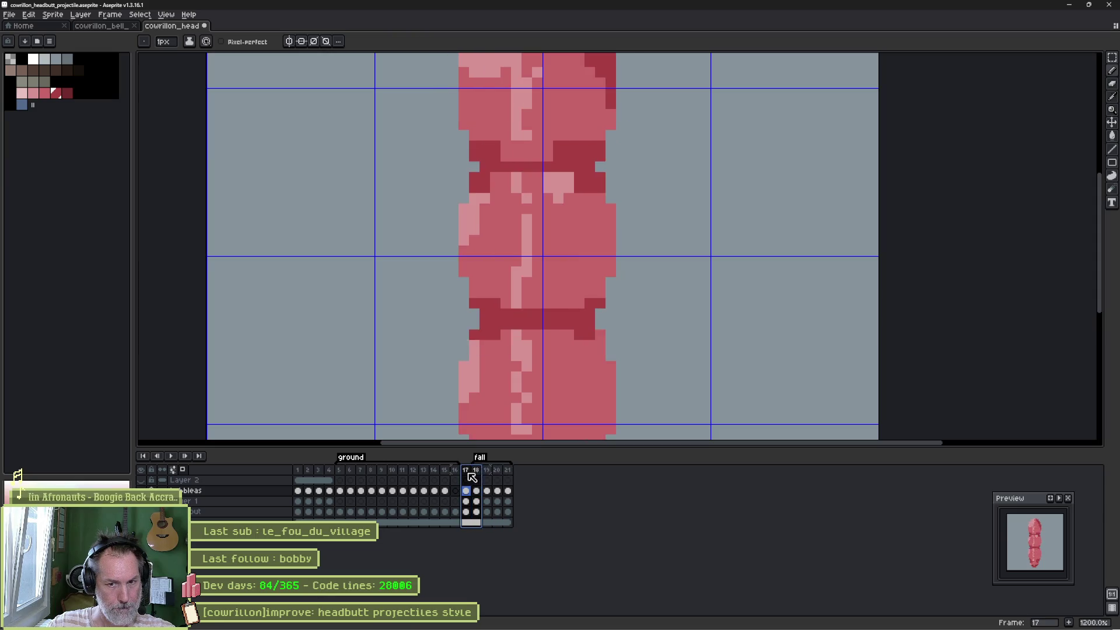
key("Return")
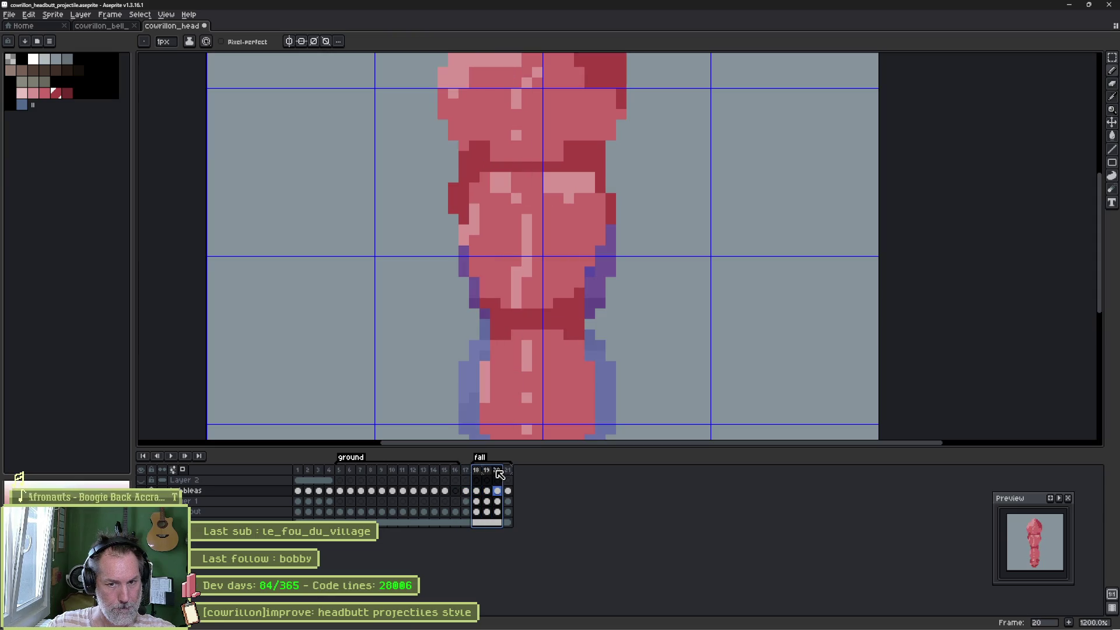
left_click_drag(477, 474, 498, 474)
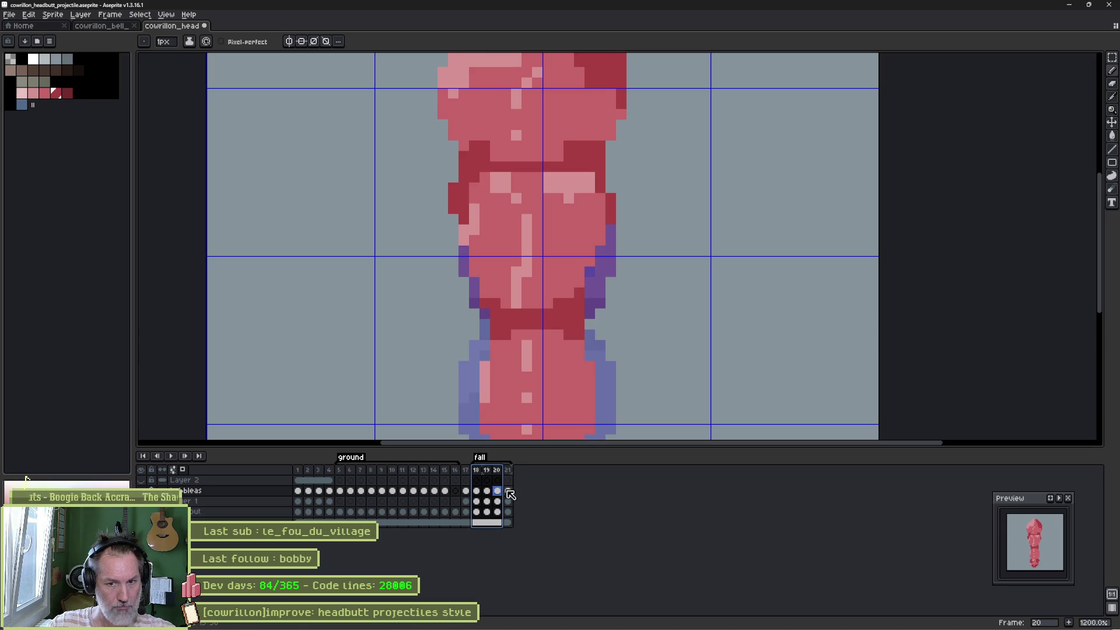
left_click(508, 491)
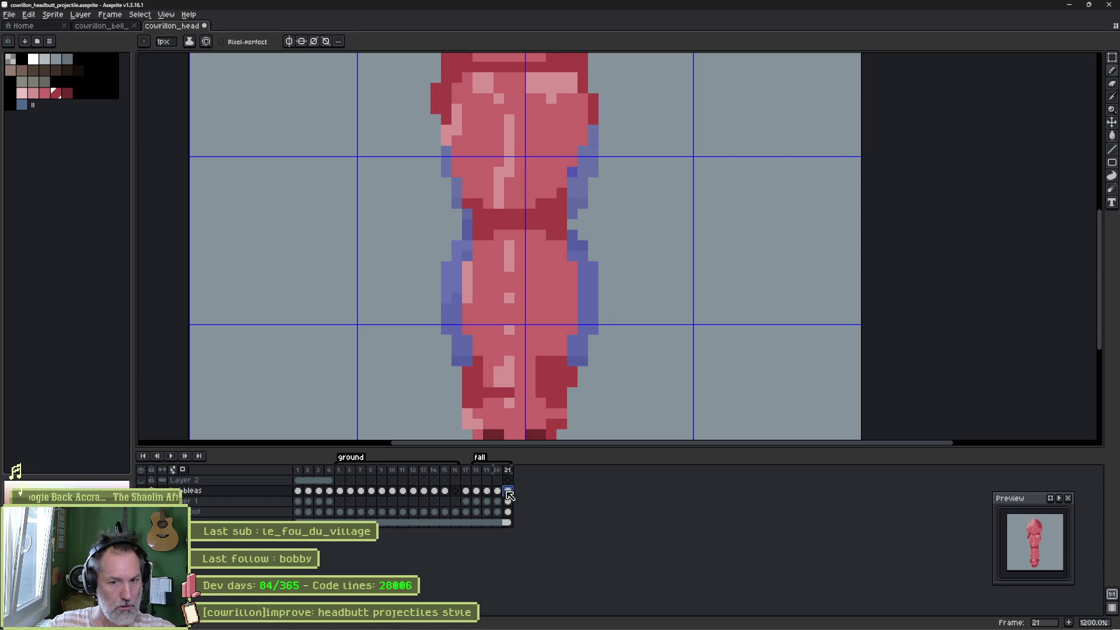
left_click_drag(553, 285, 555, 247)
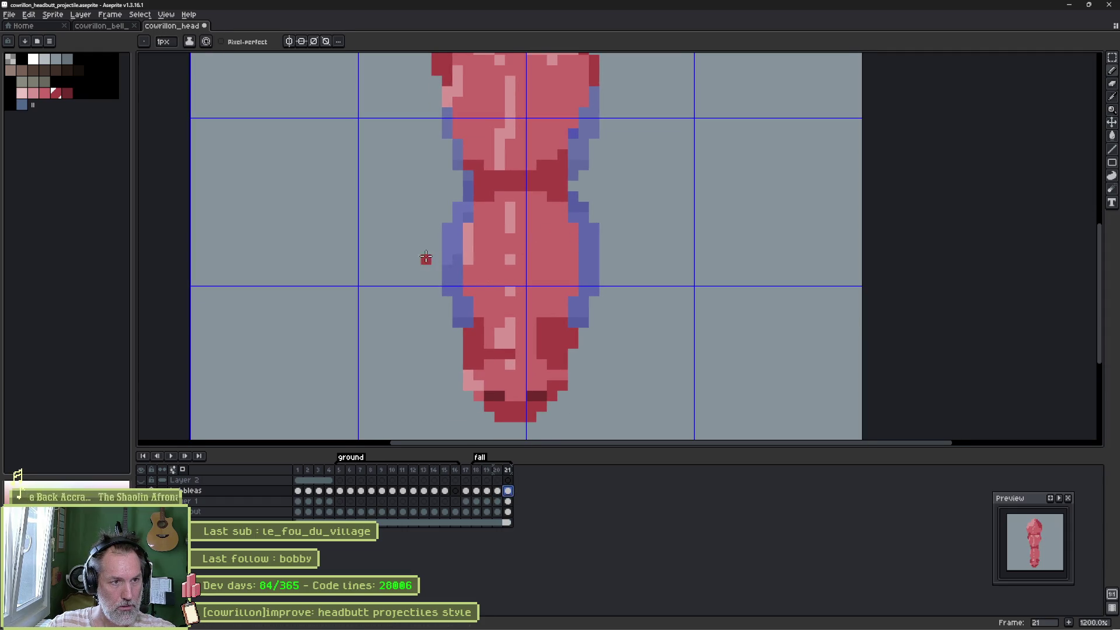
key("ctrl+z")
key("ctrl+z")
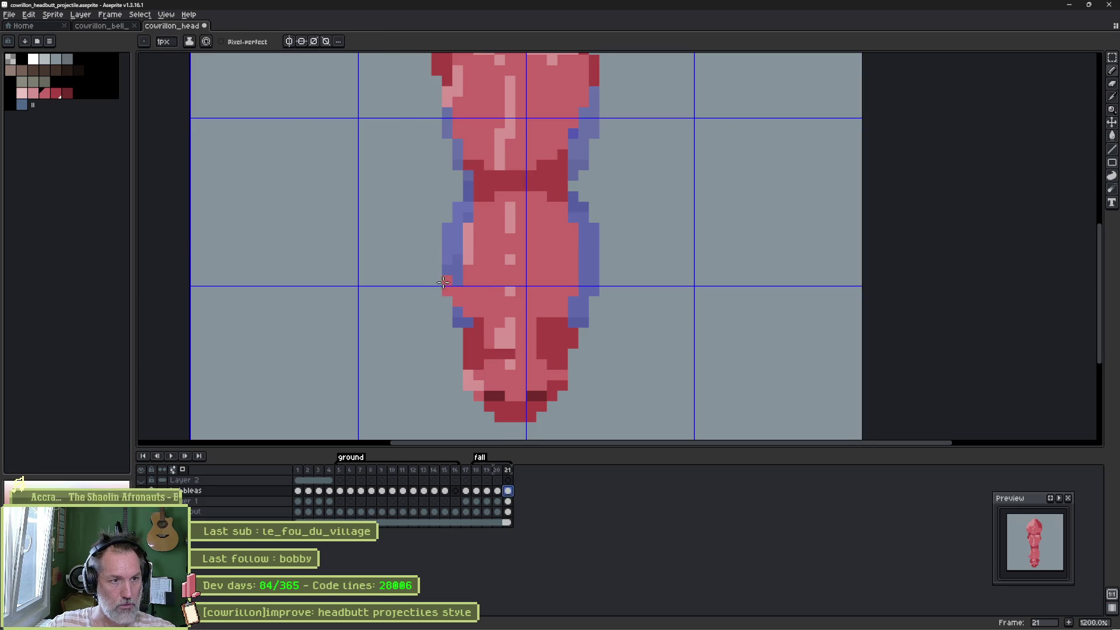
Draw red arms out both sides of frame 21's lower body and fill them solid red
left_click_drag(455, 301, 421, 274)
mouse_move(577, 304)
left_mouse_down()
mouse_move(613, 275)
mouse_move(606, 284)
left_mouse_up()
mouse_move(414, 260)
left_mouse_down()
mouse_move(403, 236)
mouse_move(421, 193)
mouse_move(447, 187)
mouse_move(438, 137)
mouse_move(449, 94)
left_mouse_up()
mouse_move(592, 108)
left_mouse_down()
mouse_move(588, 157)
mouse_move(613, 187)
mouse_move(625, 258)
left_mouse_up()
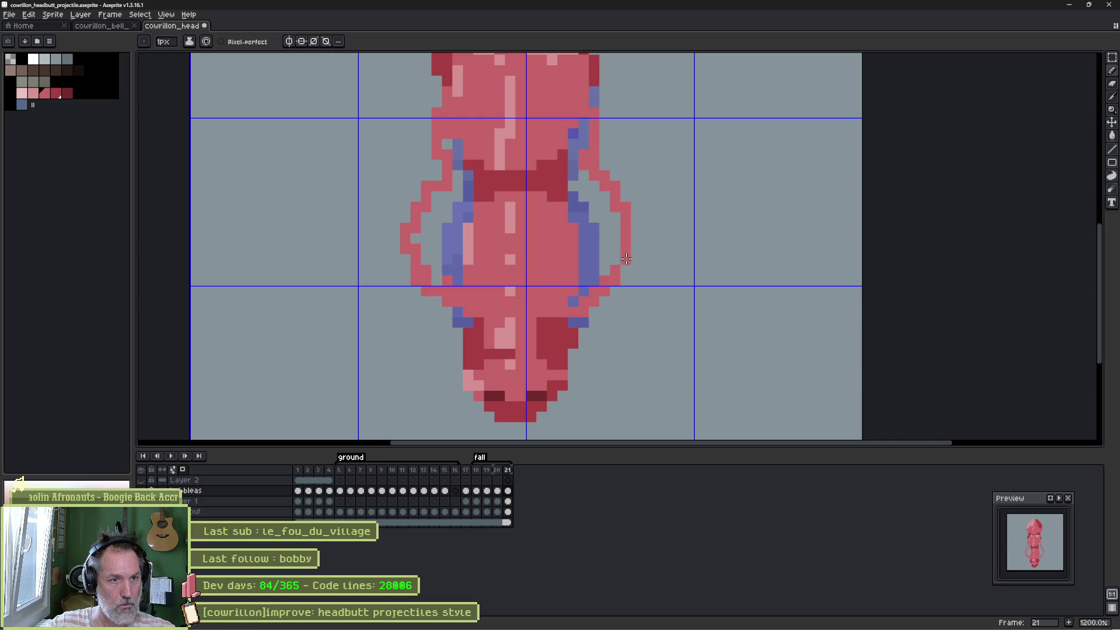
key("g")
left_click(593, 251)
left_click(449, 245)
key("b")
Outline the lower bar and body edges in dark red with a 2px brush
left_click(489, 176, "alt")
left_click(459, 179)
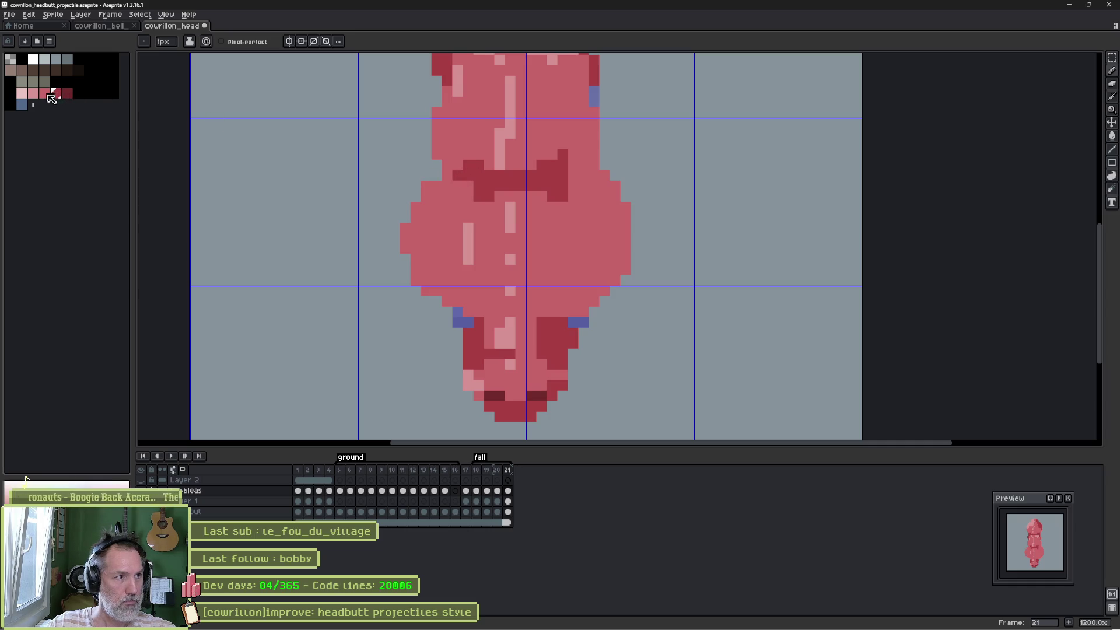
key("b")
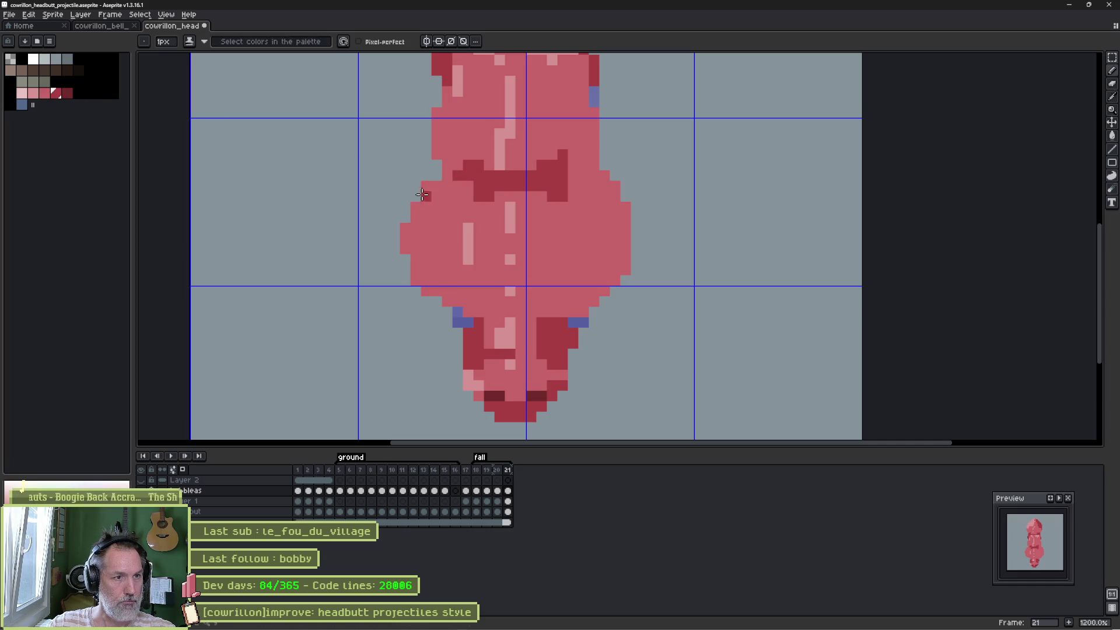
left_click(430, 189)
key("ctrl+z")
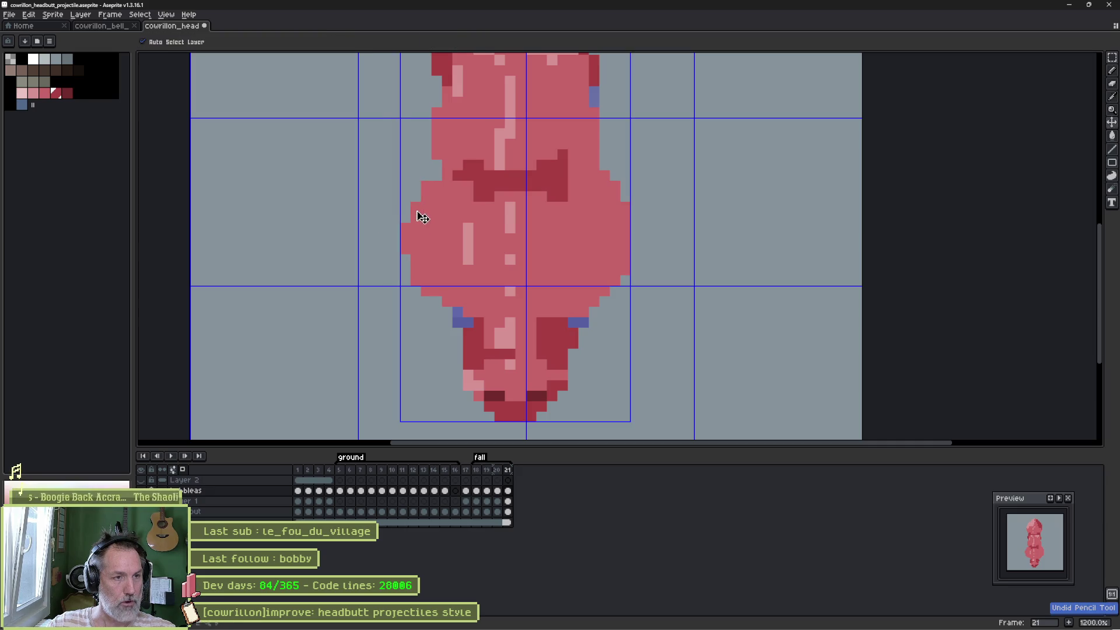
left_click(344, 157)
key("ctrl+z")
left_click_drag(45, 93, 56, 94)
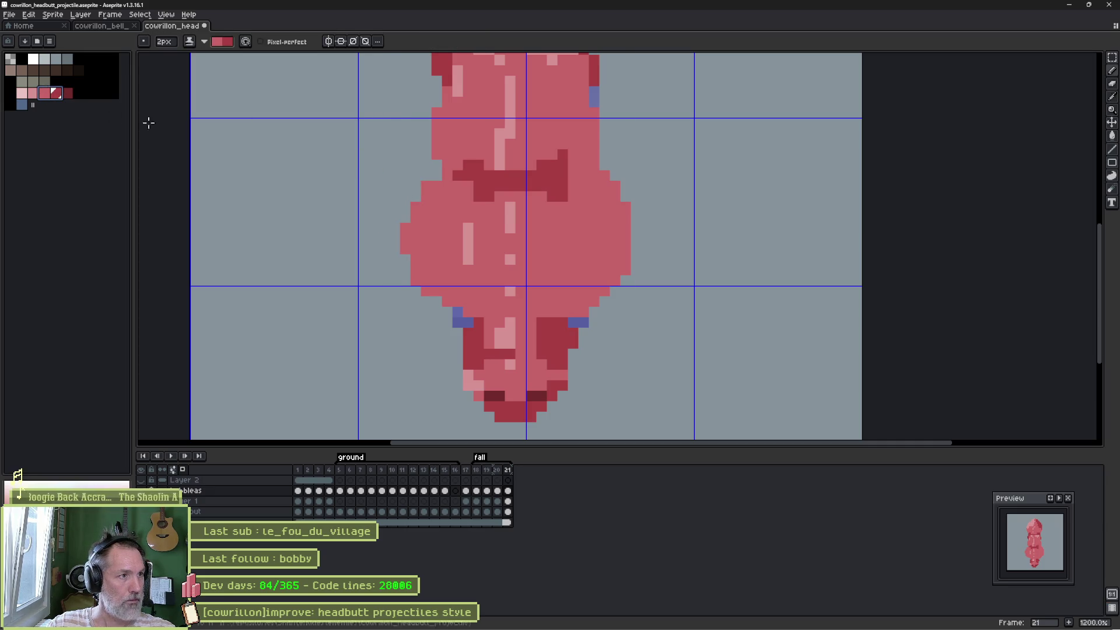
left_click(451, 184)
mouse_move(450, 184)
left_mouse_down()
mouse_move(430, 186)
mouse_move(403, 248)
left_mouse_up()
left_click_drag(563, 156, 625, 206)
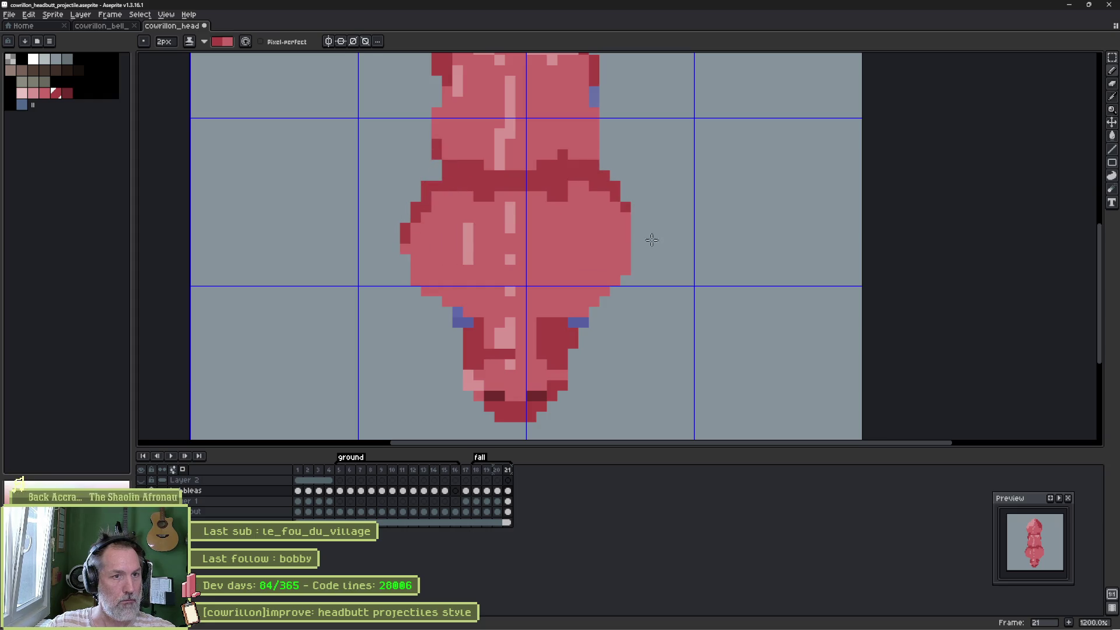
mouse_move(625, 150)
left_mouse_down()
mouse_move(624, 295)
mouse_move(607, 257)
left_mouse_up()
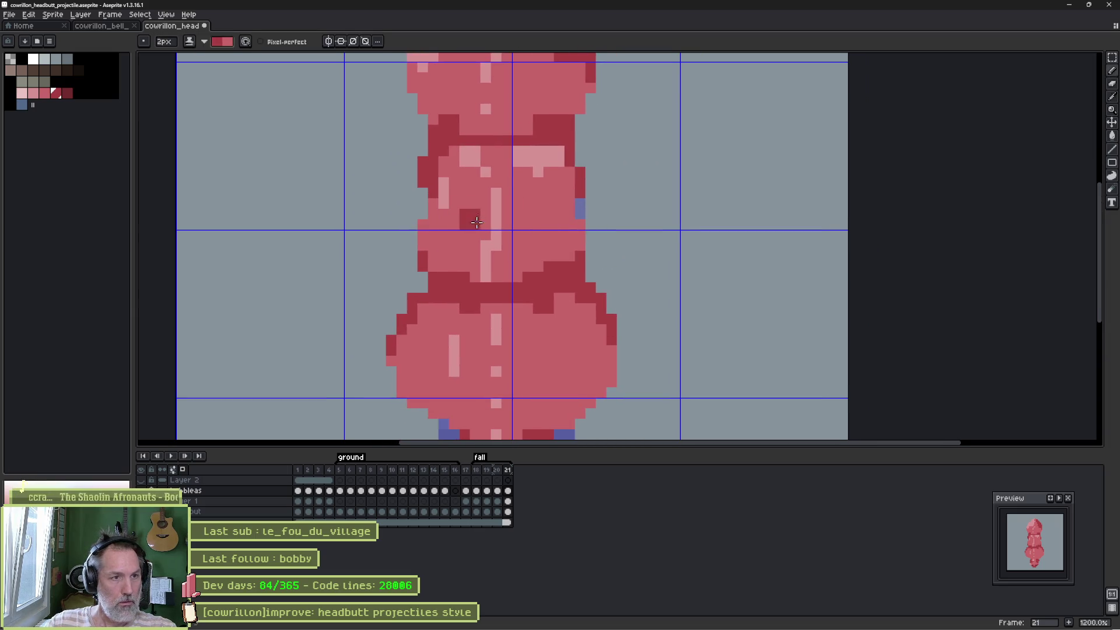
Shade frame 21's left and right sides in blue and the head's right edge purple
scroll(476, 222, "down", 2)
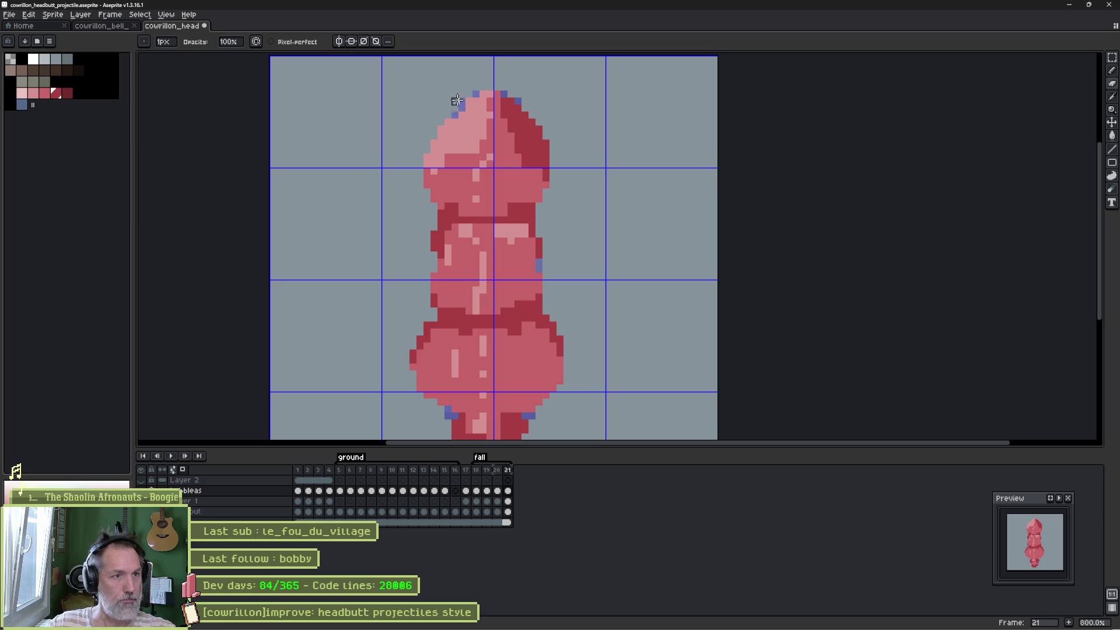
mouse_move(448, 142)
left_mouse_down()
mouse_move(461, 222)
mouse_move(443, 246)
mouse_move(446, 289)
left_mouse_up()
mouse_move(427, 253)
left_mouse_down()
mouse_move(453, 198)
mouse_move(438, 140)
mouse_move(420, 176)
left_mouse_up()
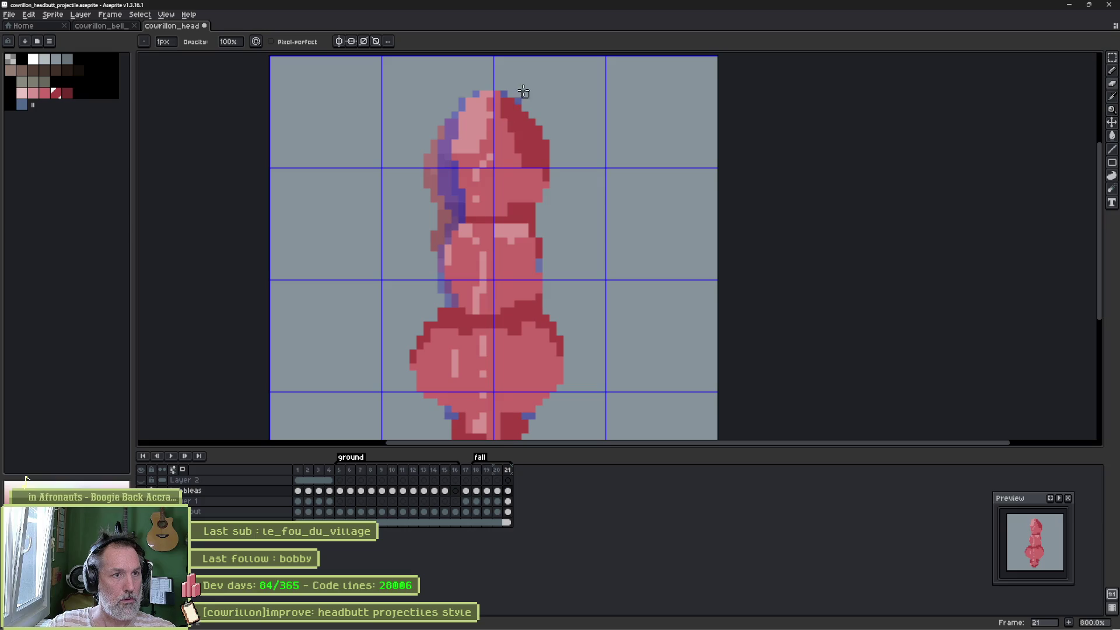
mouse_move(524, 177)
left_mouse_down()
mouse_move(509, 222)
mouse_move(529, 244)
mouse_move(538, 284)
left_mouse_up()
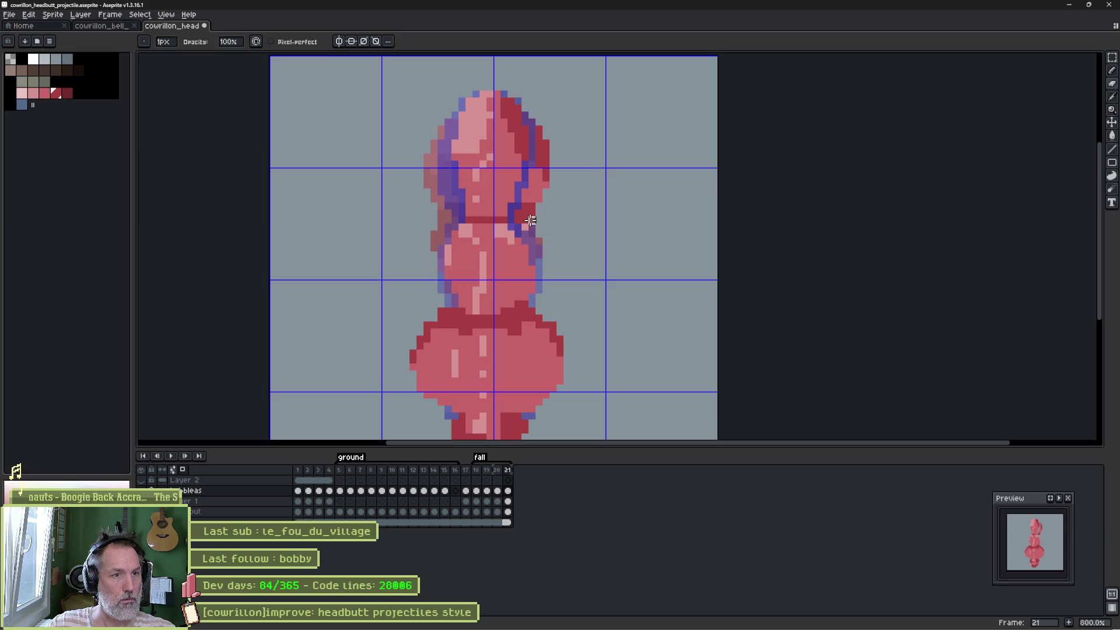
left_click_drag(529, 194, 541, 135)
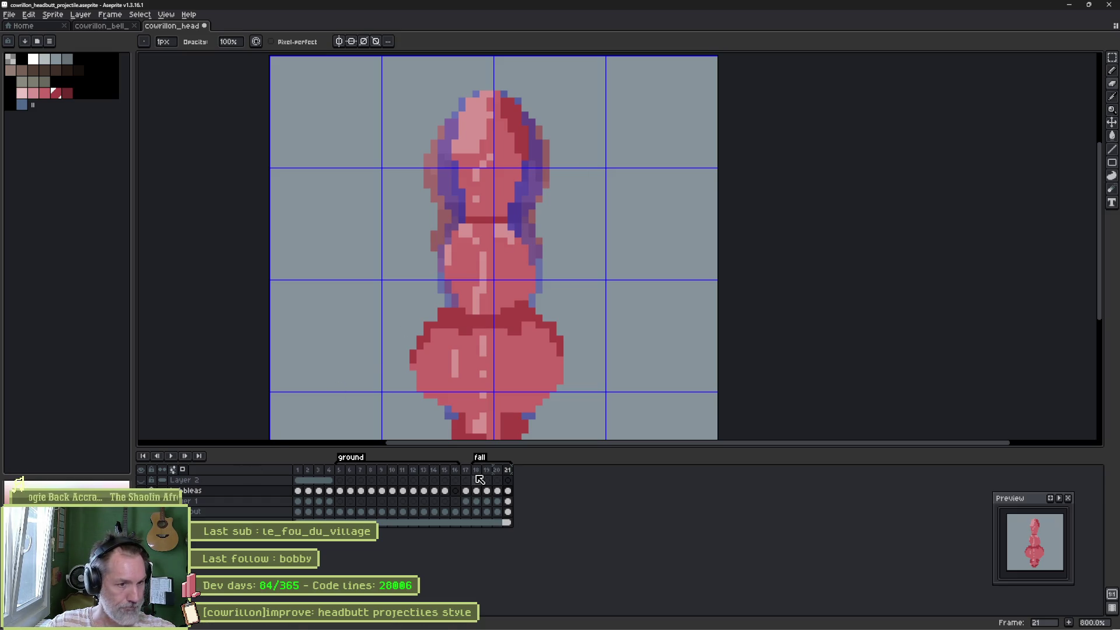
Compare frames 18–21, then try a blue line down the face's left edge and undo it
left_click_drag(476, 470, 507, 470)
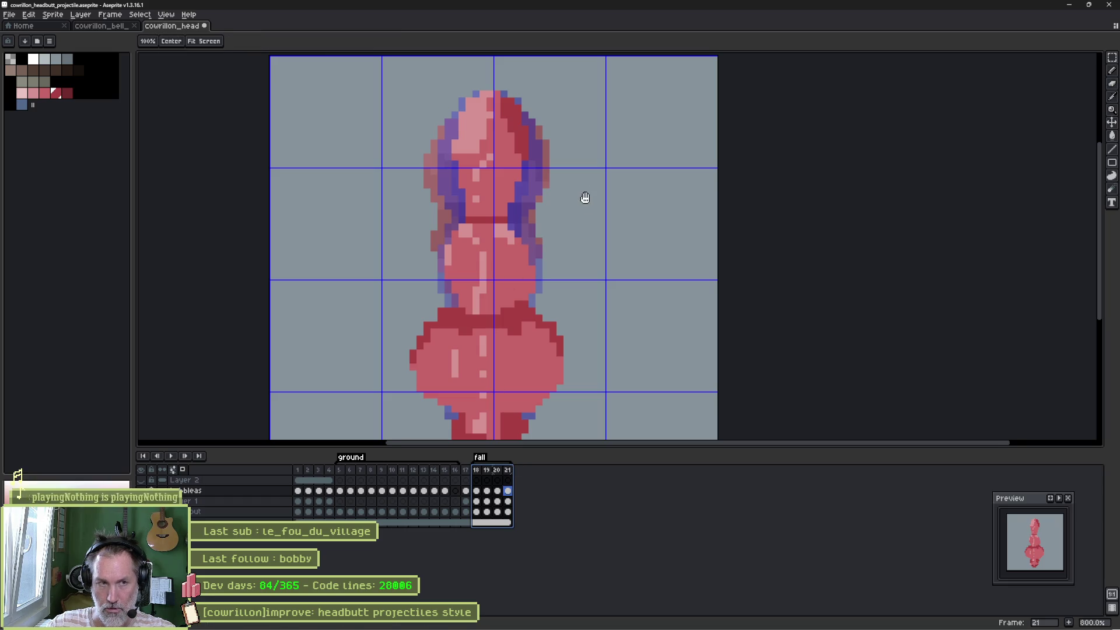
left_click_drag(554, 169, 549, 251)
key("alt")
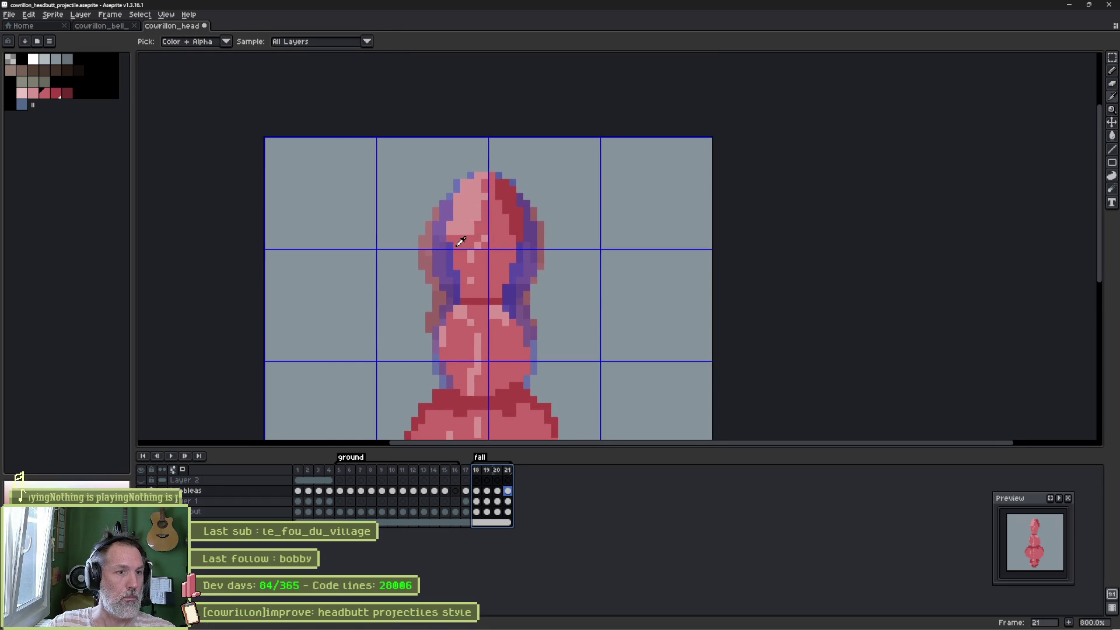
left_click(444, 232)
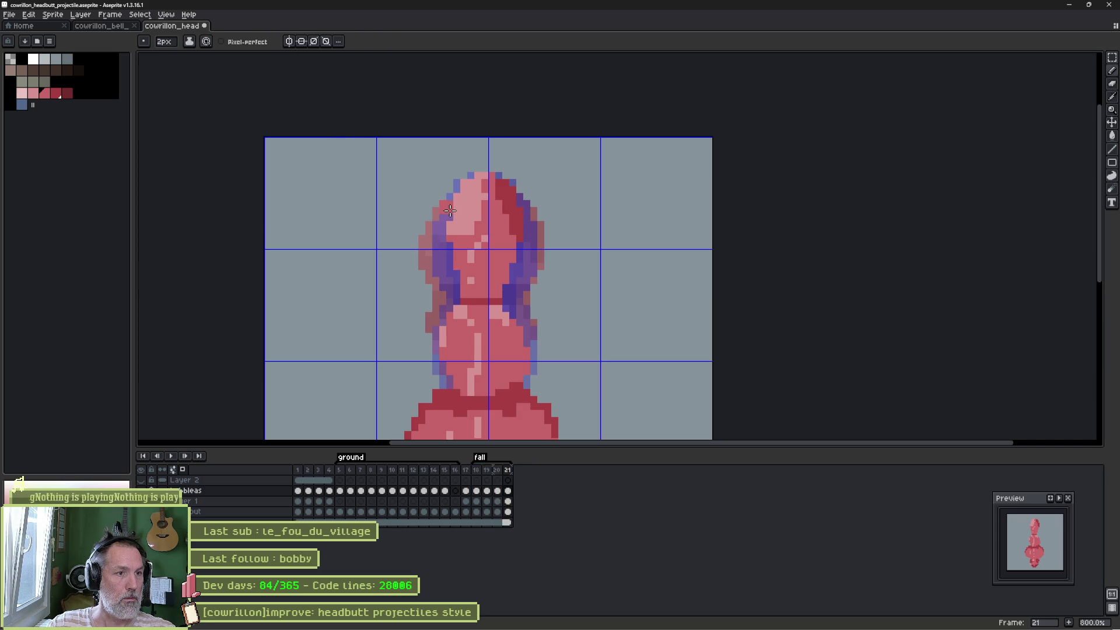
left_click_drag(442, 248, 450, 284)
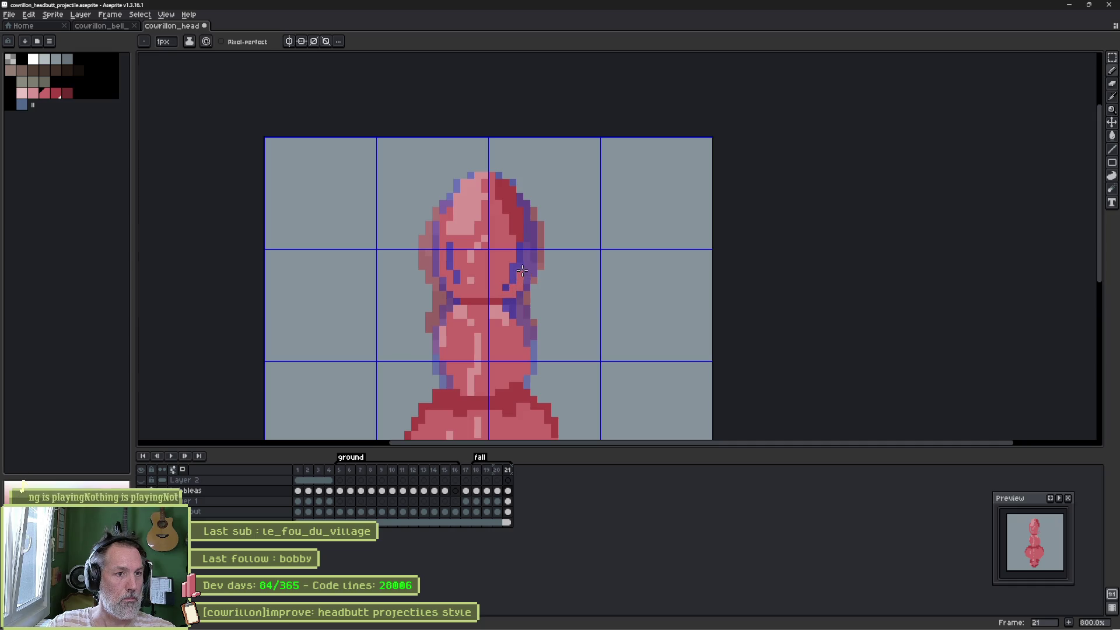
key("ctrl+z")
key("ctrl+z")
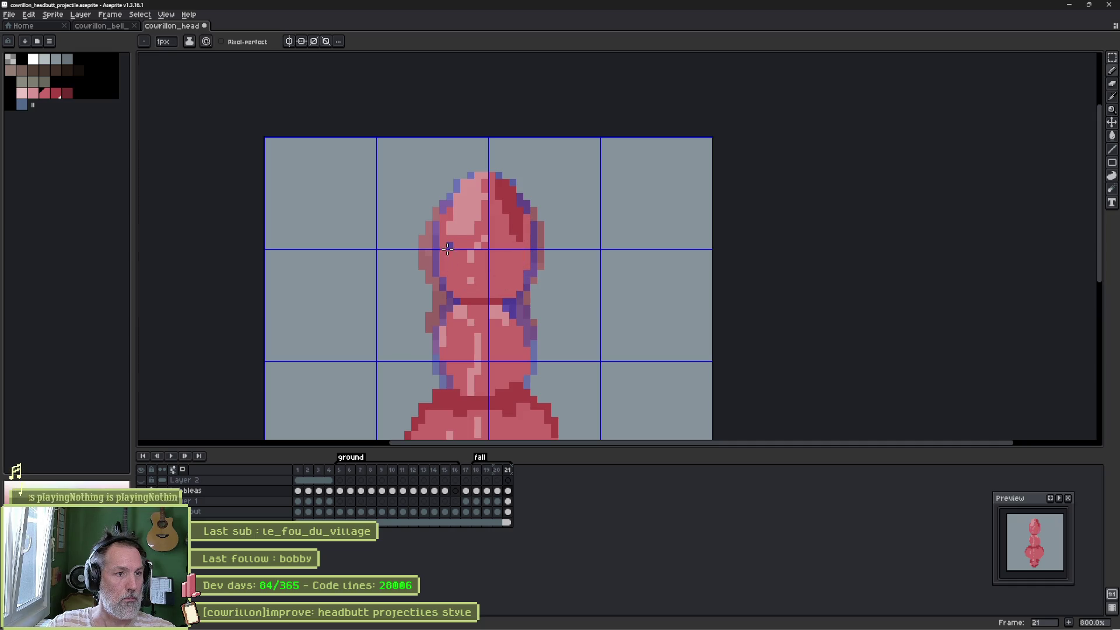
Trim the lower blob's left and right edges and darken its upper-right edge dark red
scroll(512, 261, "down", 3)
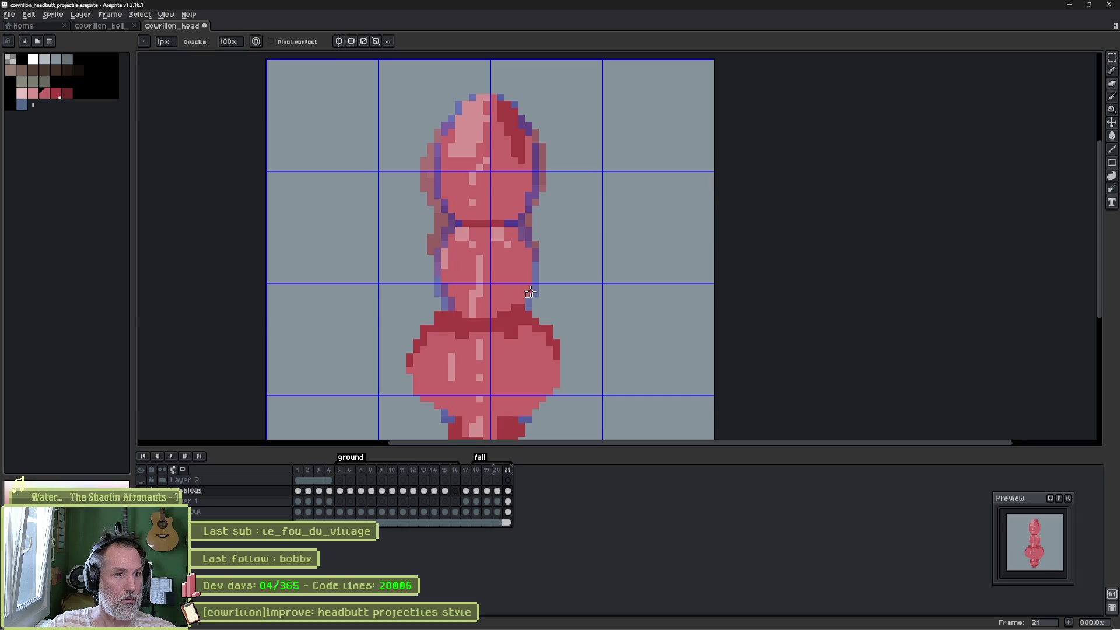
scroll(534, 300, "down", 3)
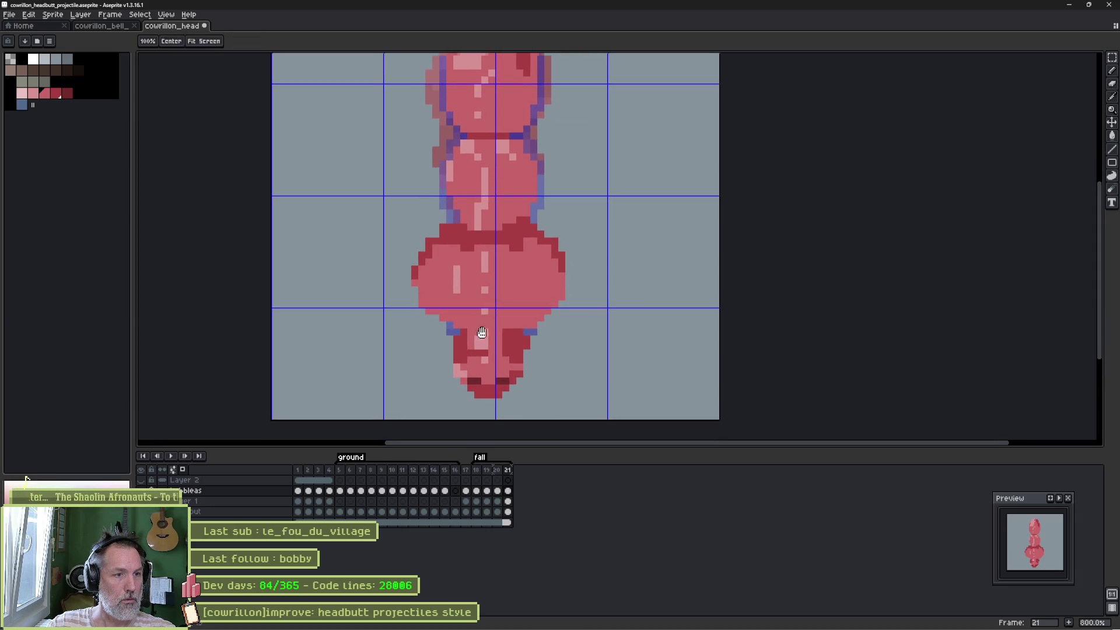
scroll(436, 217, "down", 1)
mouse_move(437, 226)
left_mouse_down()
mouse_move(428, 274)
mouse_move(437, 309)
mouse_move(417, 246)
left_mouse_up()
left_click_drag(541, 210, 566, 275)
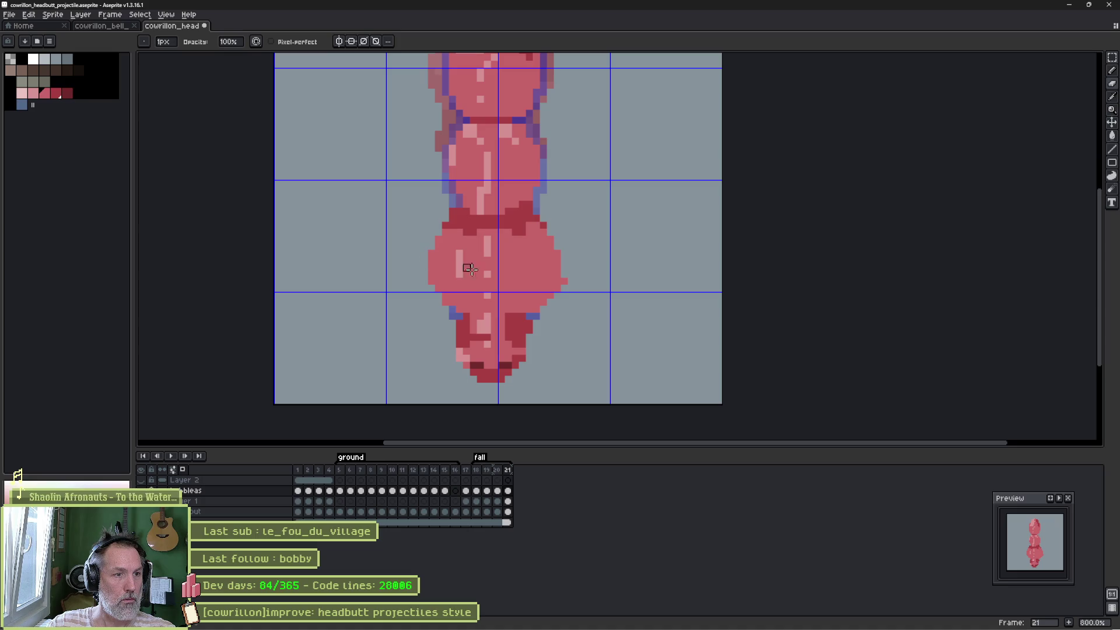
key("b")
left_click_drag(539, 231, 552, 250)
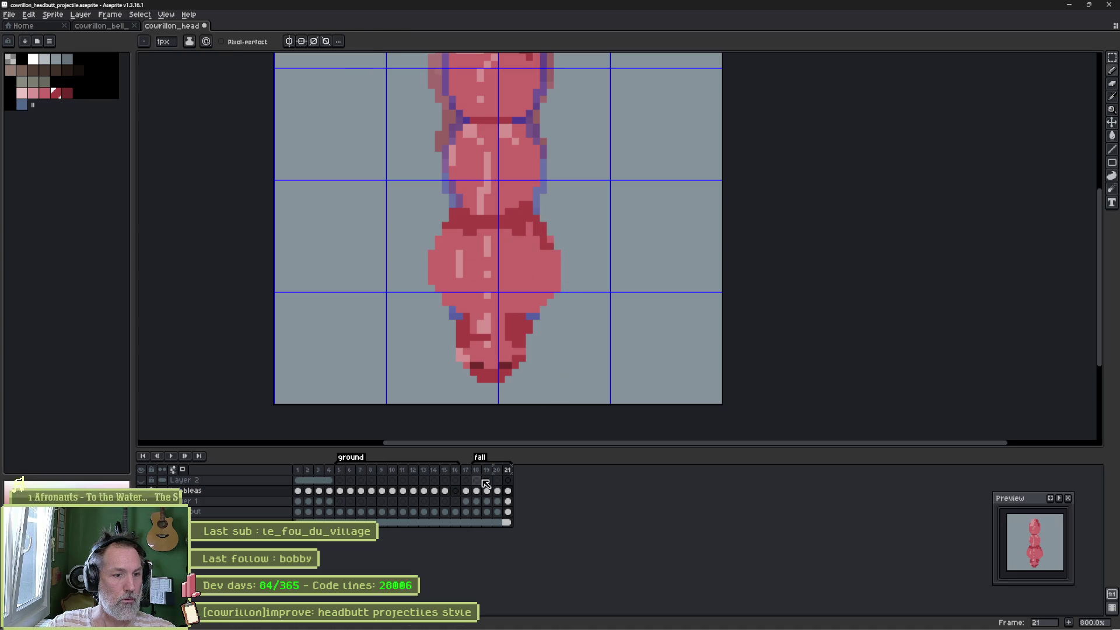
mouse_move(476, 474)
left_mouse_down()
mouse_move(509, 475)
mouse_move(497, 475)
left_mouse_up()
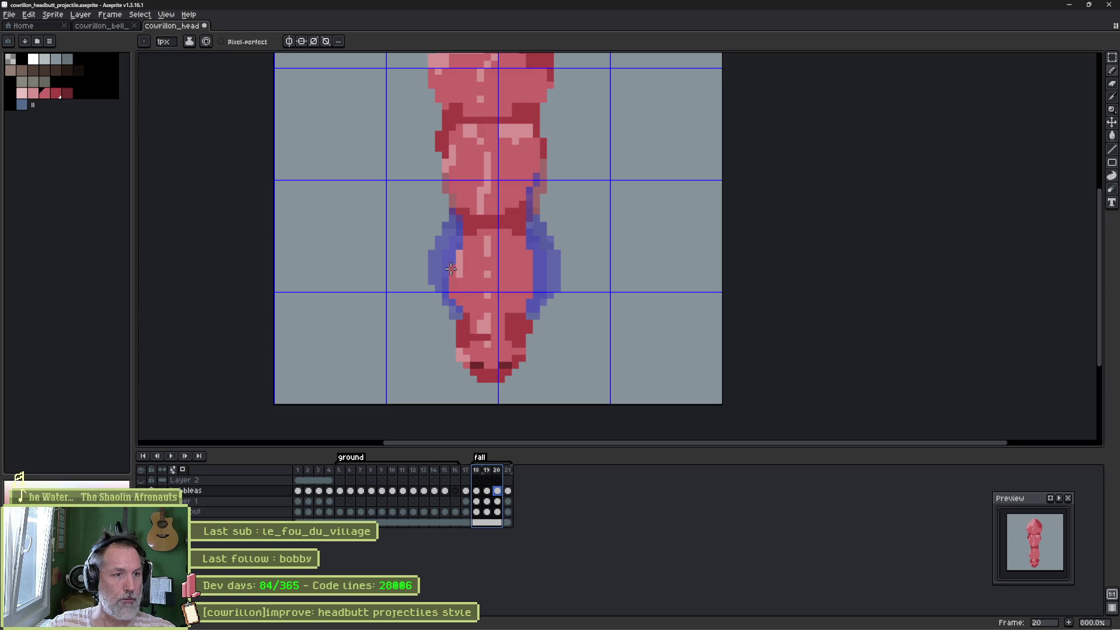
Step through and play the fall frames, then open the context menu for frames 18–21
key("Escape")
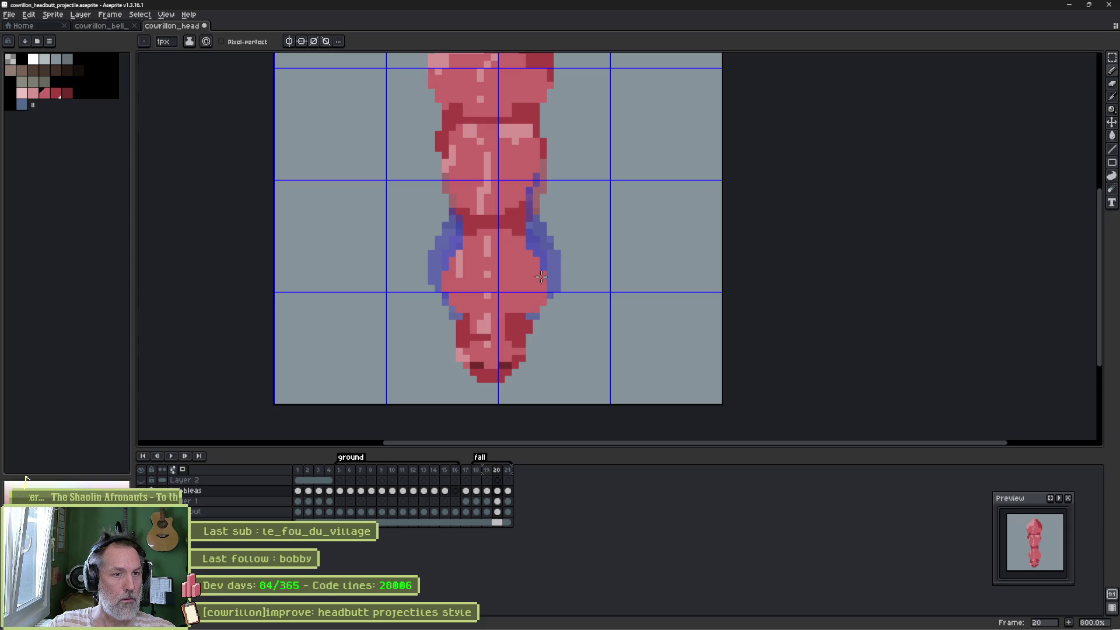
mouse_move(477, 470)
left_mouse_down()
mouse_move(510, 468)
mouse_move(476, 470)
mouse_move(479, 519)
left_mouse_up()
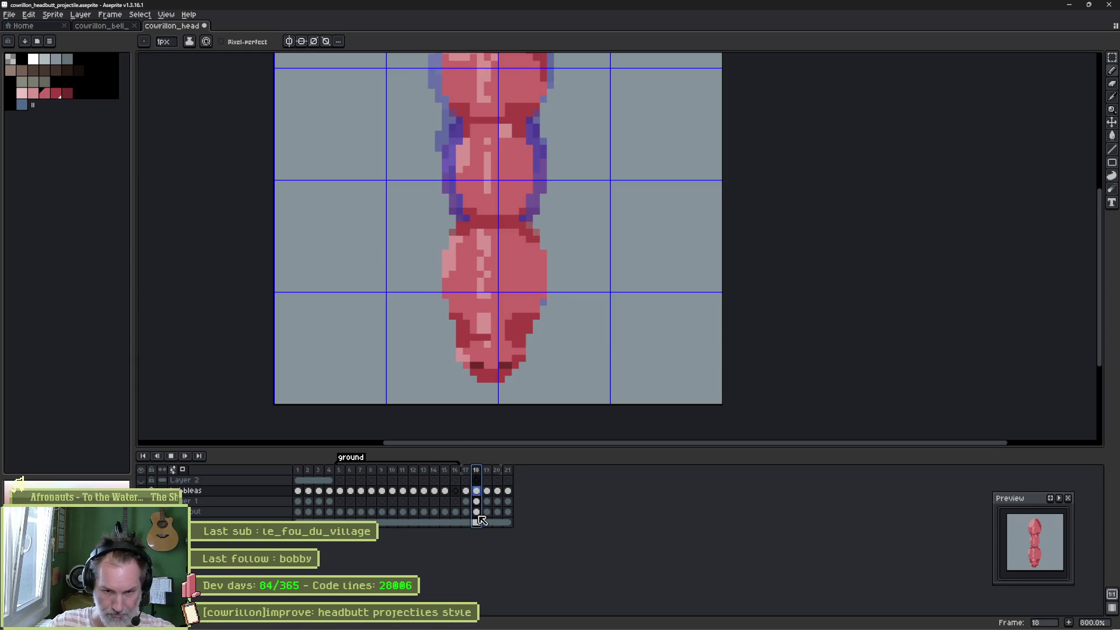
key("Return")
key("Return")
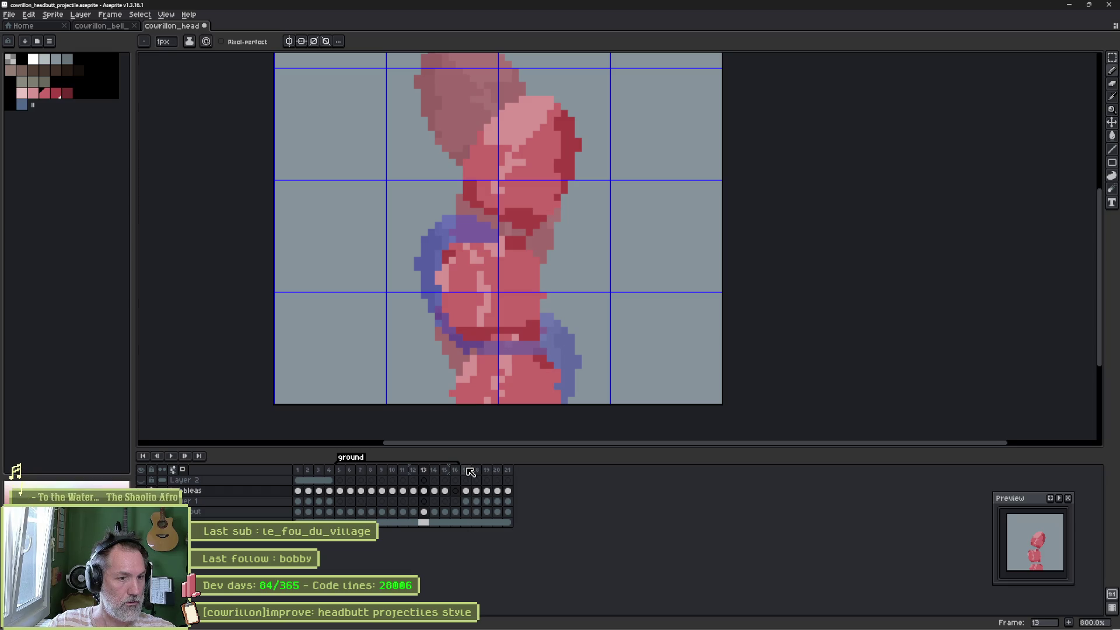
left_click_drag(470, 471, 507, 470)
right_click(507, 471)
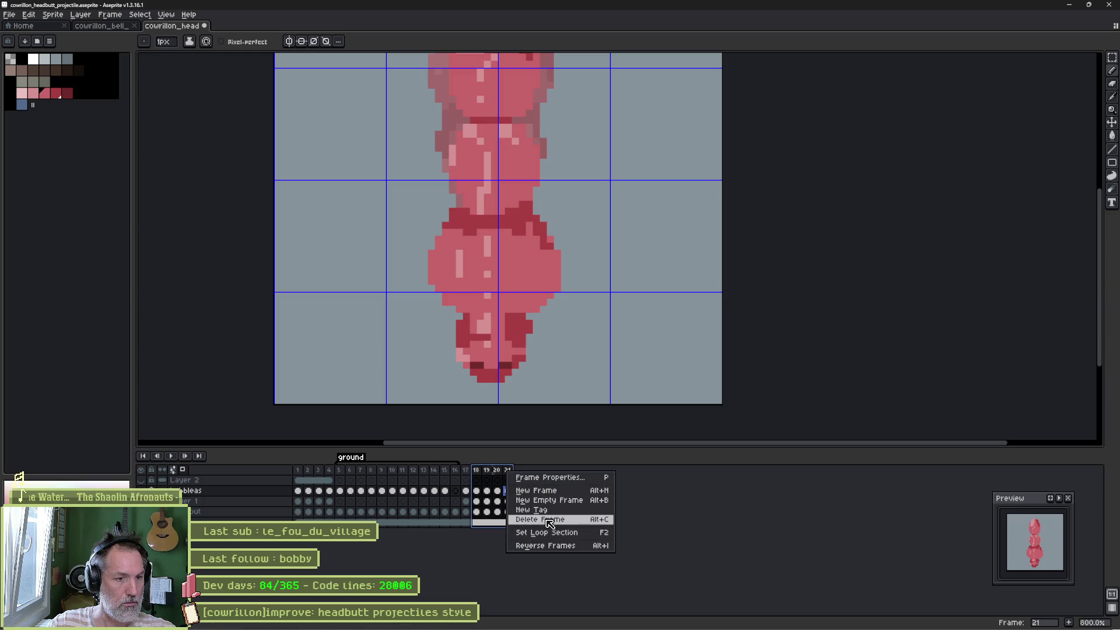
Create a new tag named 'fall' covering frames 18–21
left_click(548, 509)
type("fall")
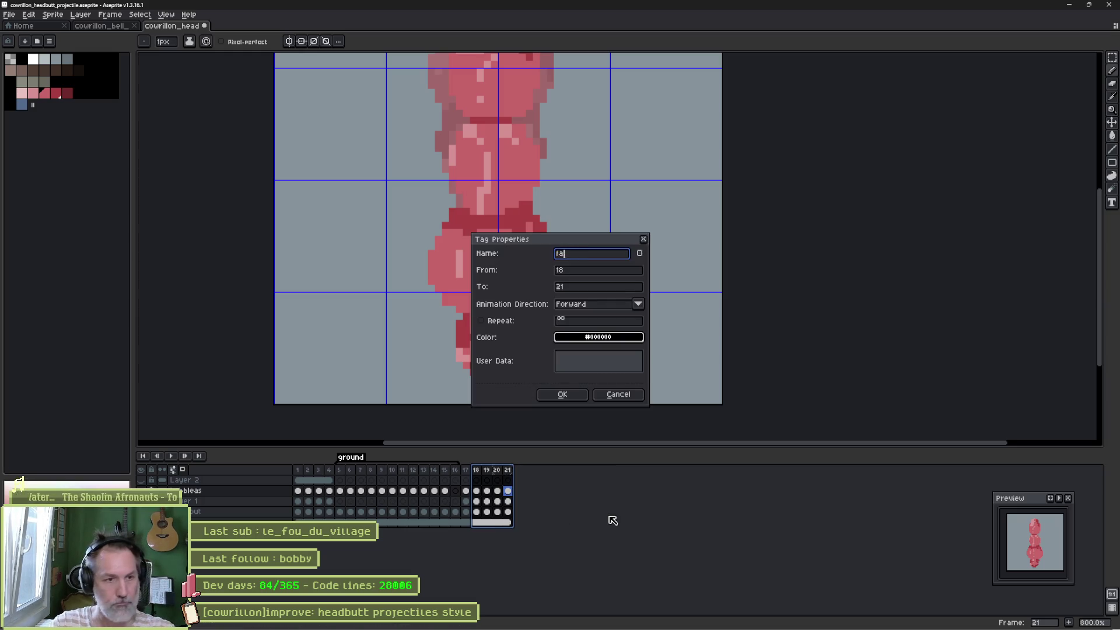
key("Return")
key("Return")
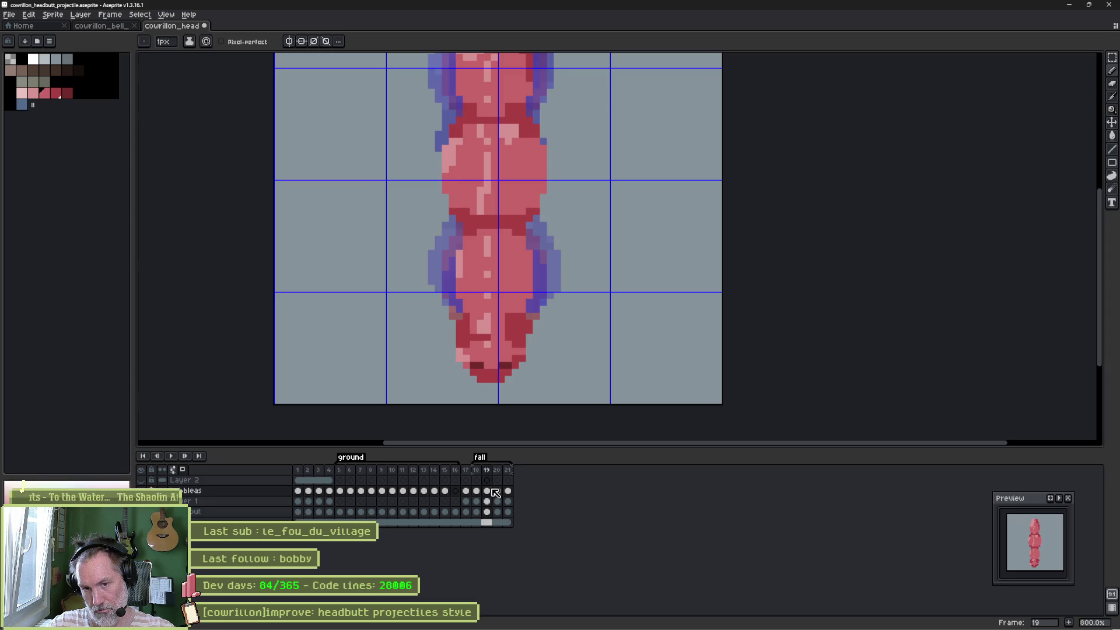
Fix frame 20's middle-section edges, repainting the left side pink and erasing stray pixels
scroll(504, 175, "up", 3)
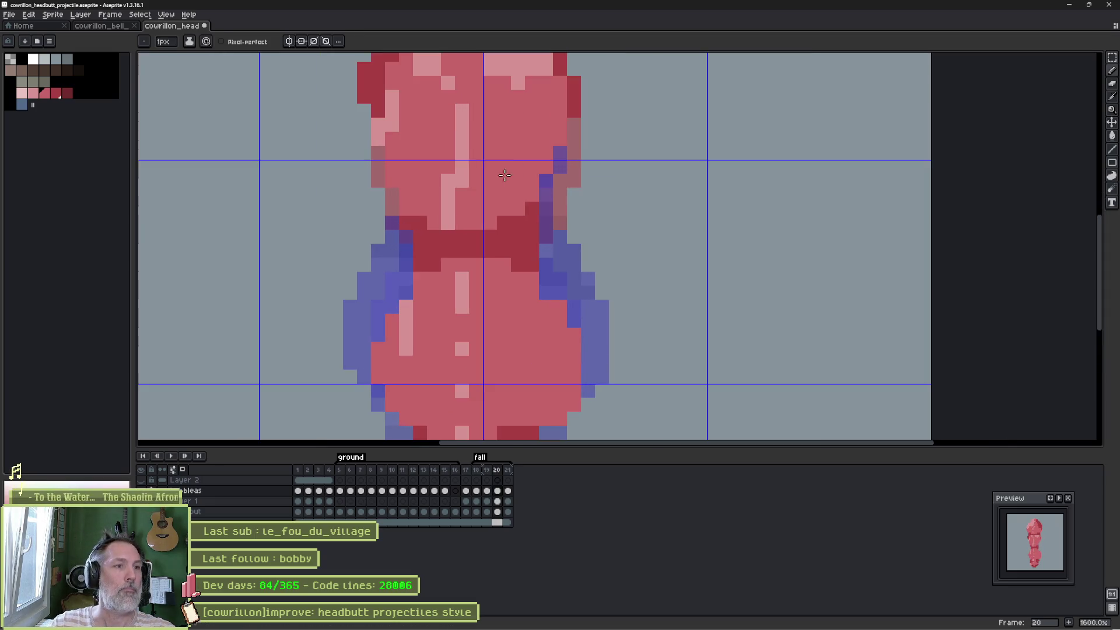
scroll(504, 175, "down", 2)
key("v")
key("b")
left_click_drag(383, 197, 383, 211)
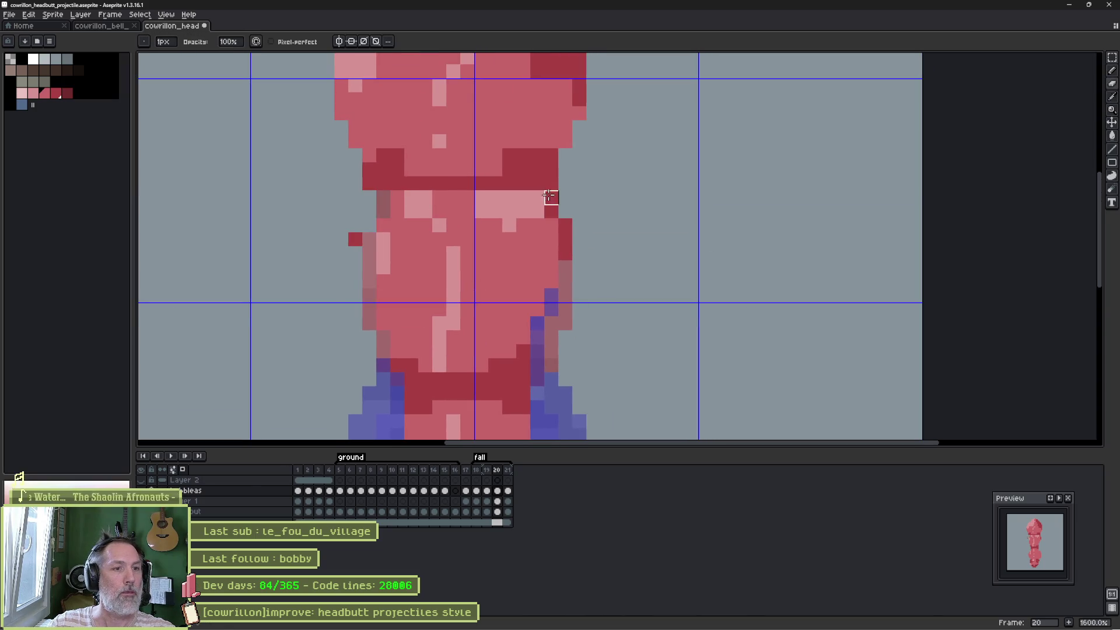
key("e")
mouse_move(550, 213)
left_mouse_down()
mouse_move(541, 203)
mouse_move(556, 247)
left_mouse_up()
left_click(554, 310)
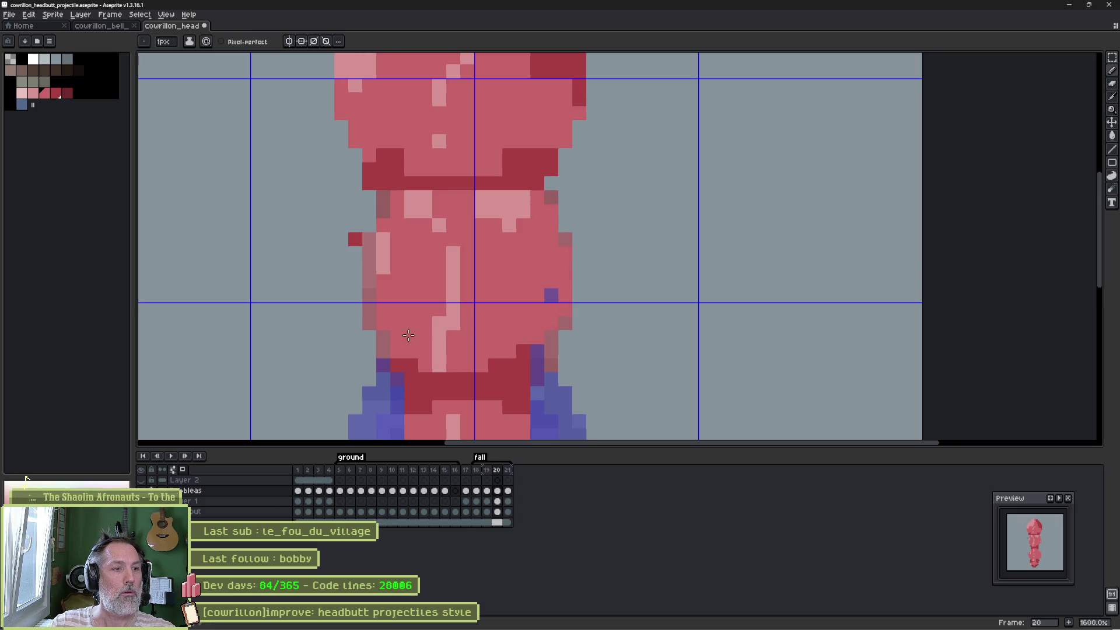
mouse_move(373, 284)
left_mouse_down()
mouse_move(385, 207)
mouse_move(374, 201)
left_mouse_up()
key("b")
key("e")
left_click(382, 198)
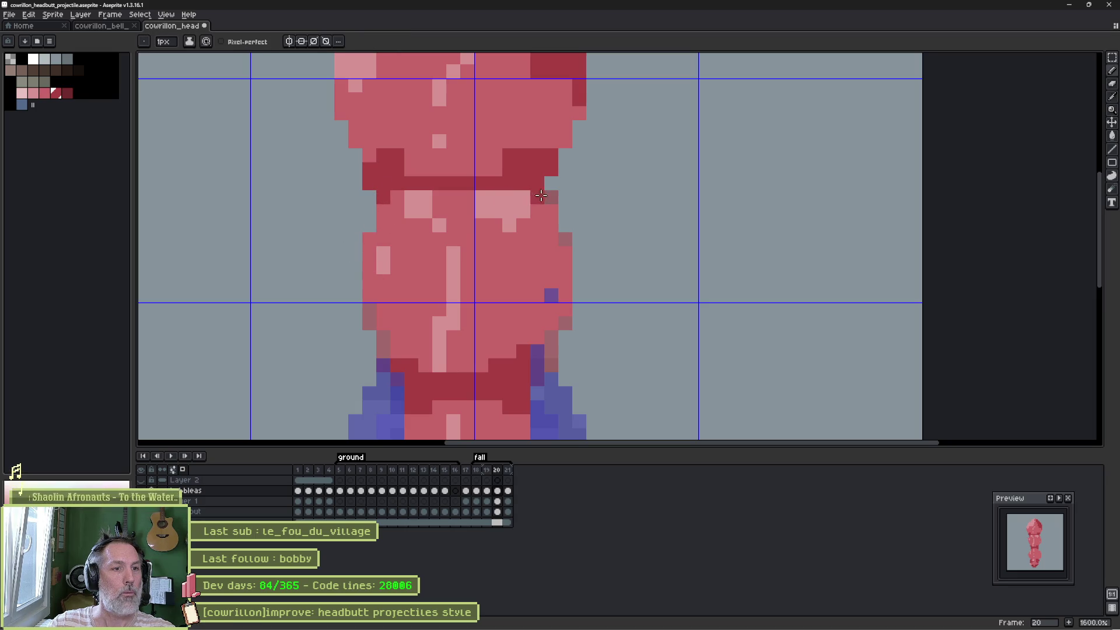
scroll(544, 292, "down", 2)
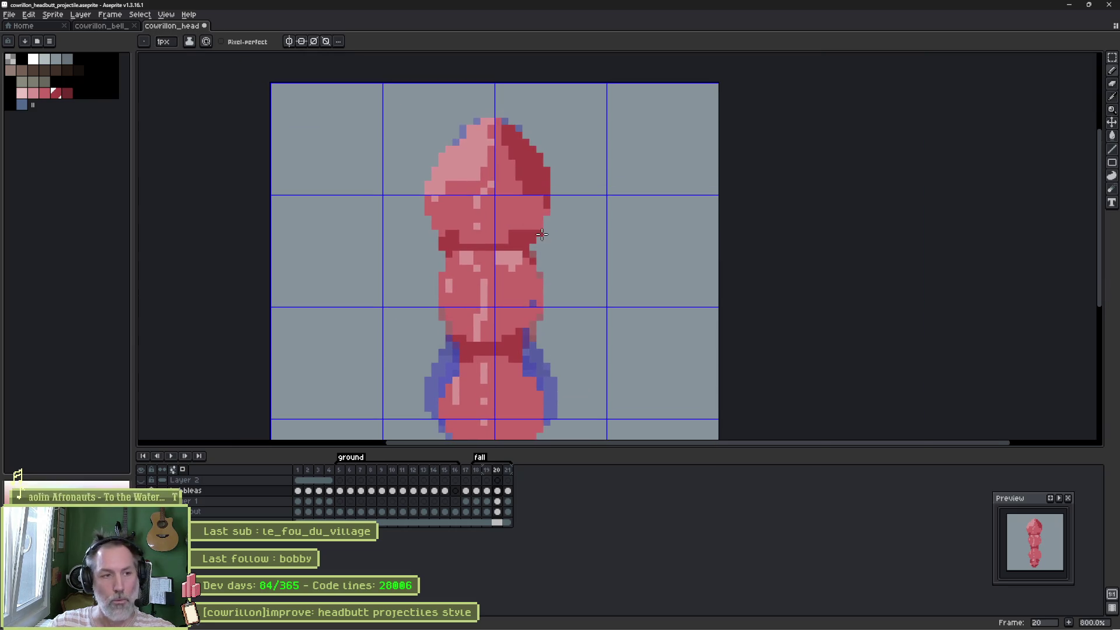
Reshape the top segment: blue upper-left outline, diagonal top-right edge, dark red right column
key("b")
mouse_move(457, 137)
left_mouse_down()
mouse_move(440, 185)
mouse_move(429, 175)
mouse_move(435, 151)
left_mouse_up()
left_click_drag(507, 142, 548, 167)
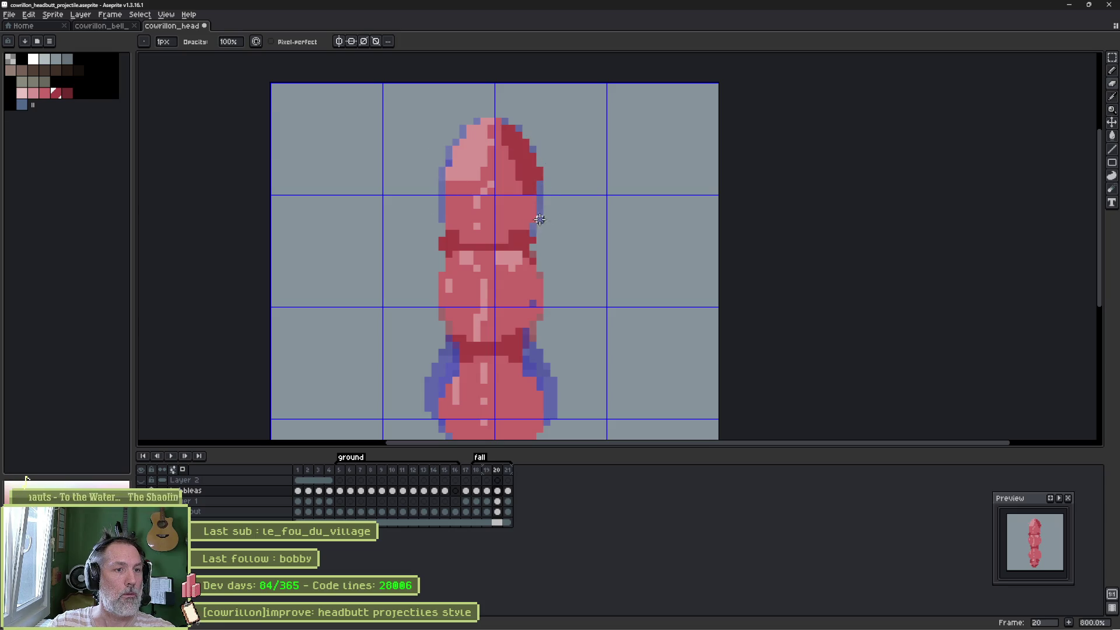
key("b")
left_click_drag(537, 219, 534, 185)
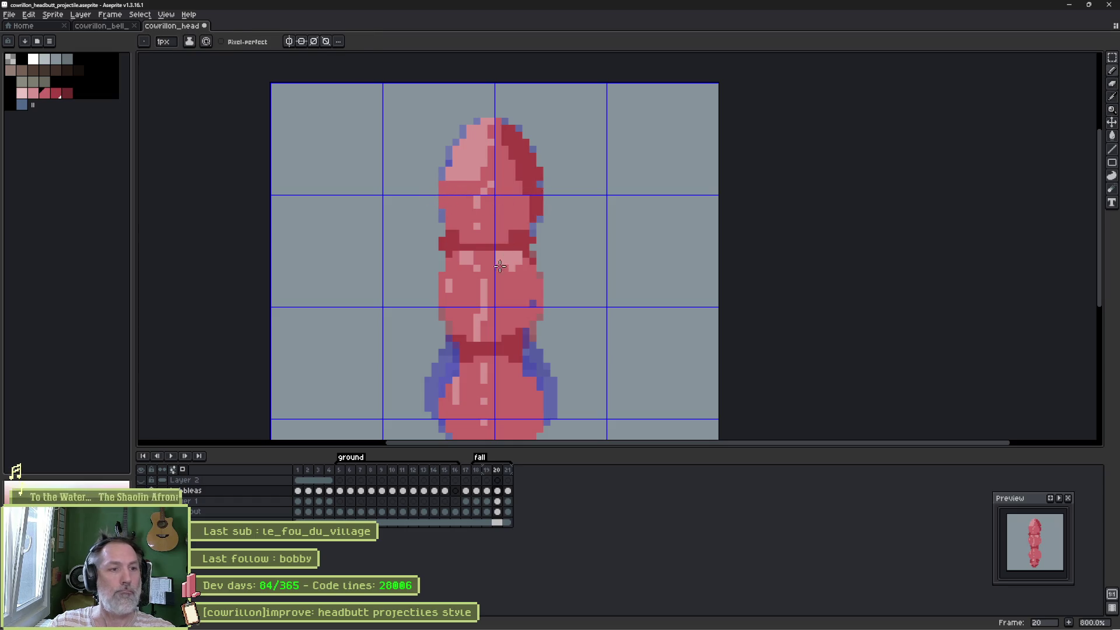
key("e")
left_click(443, 245)
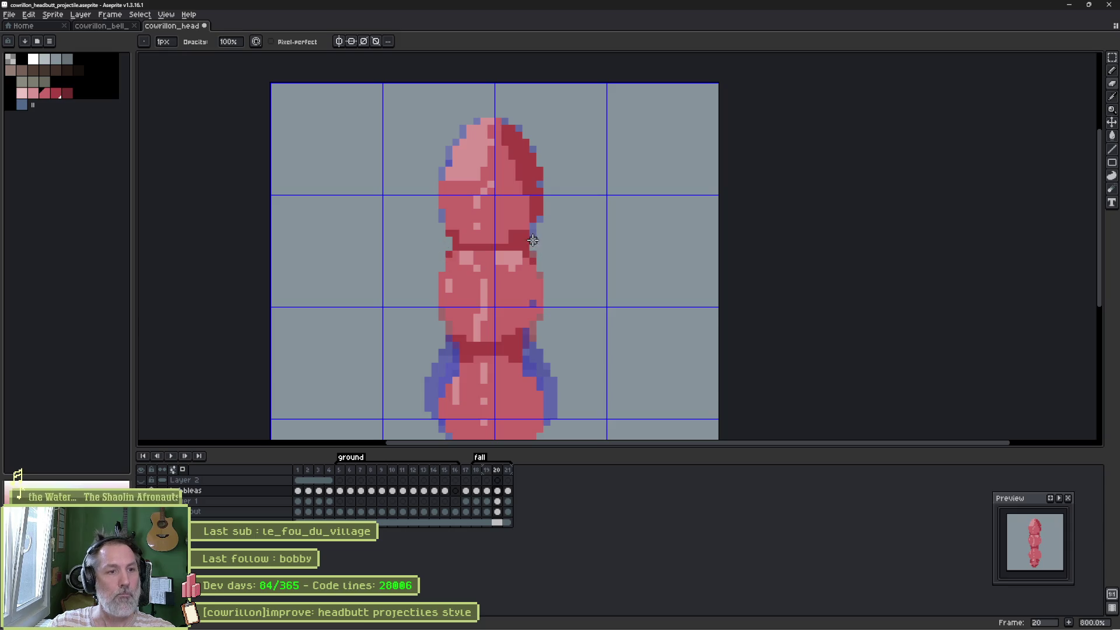
key("b")
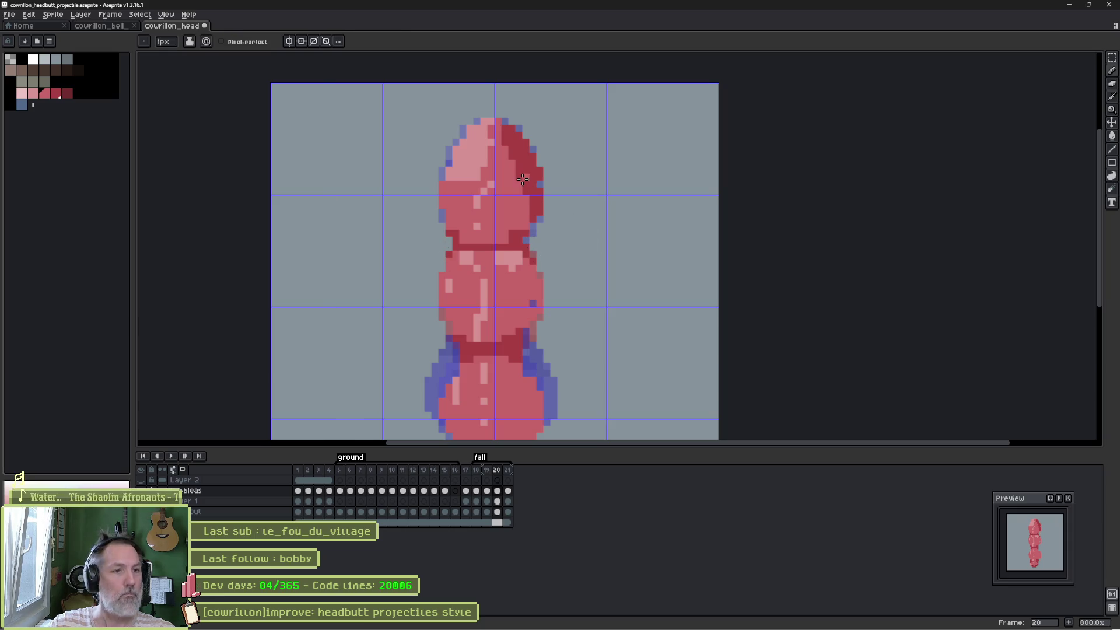
left_click(487, 491)
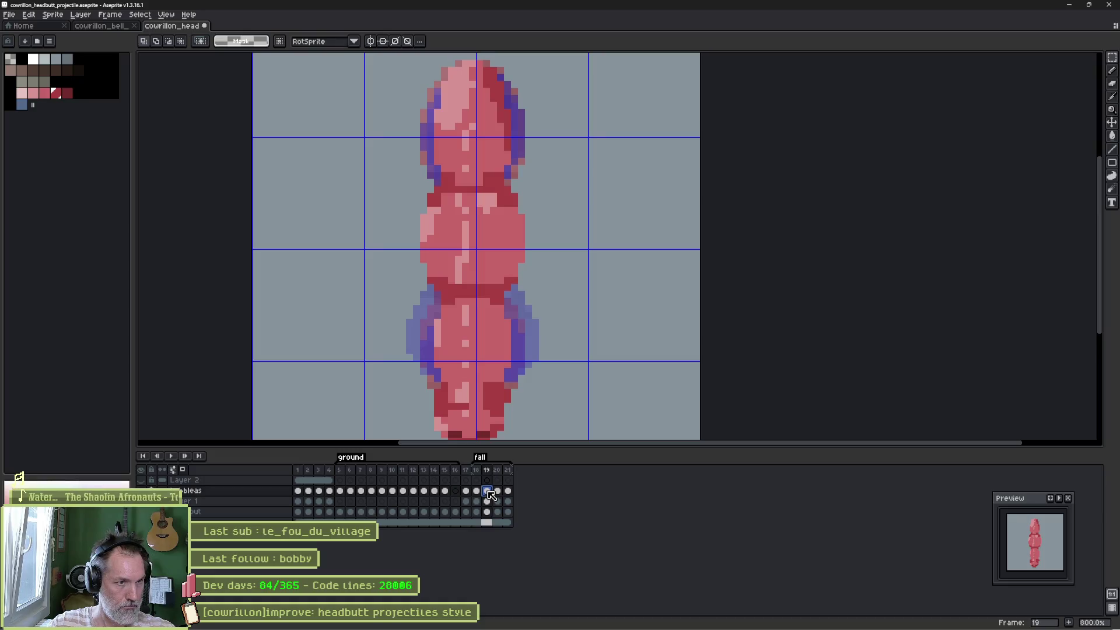
key("Return")
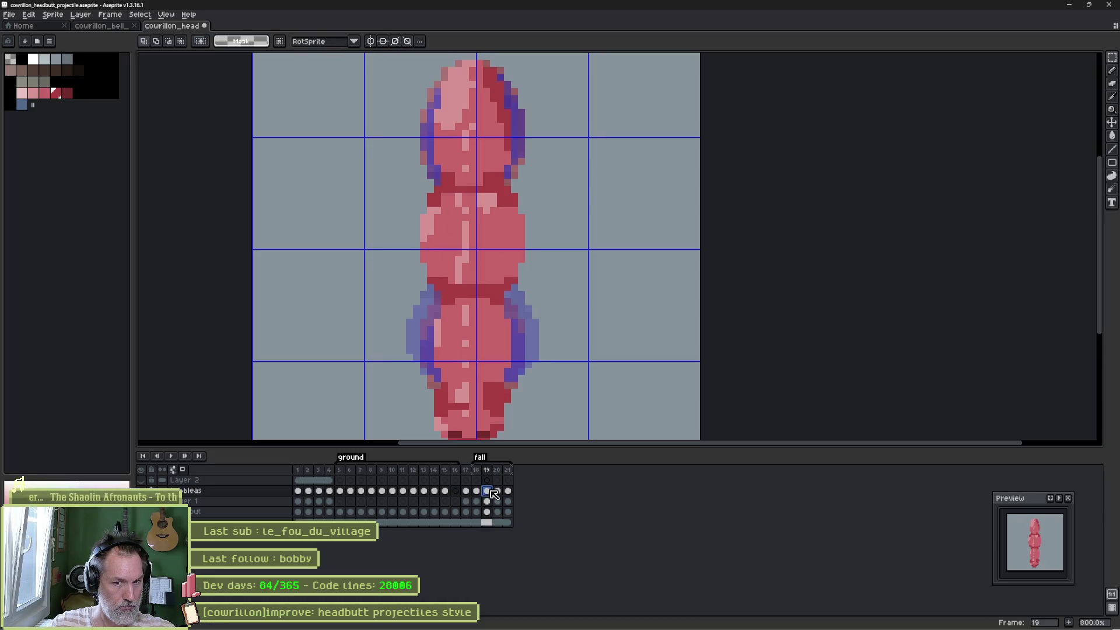
left_click(501, 490)
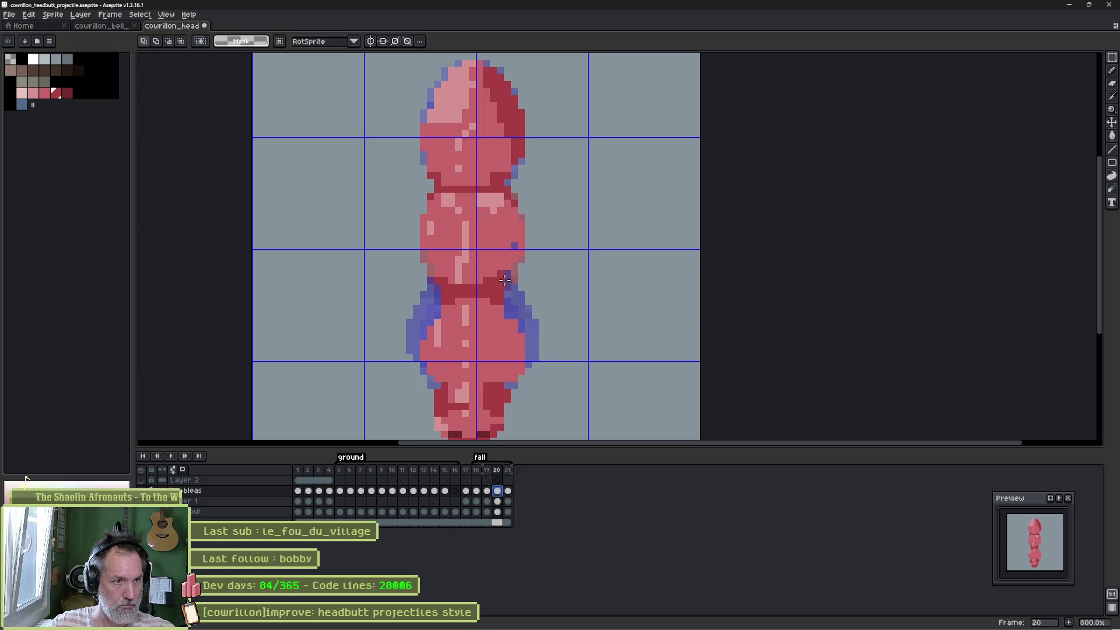
key("b")
mouse_move(435, 200)
left_mouse_down()
mouse_move(517, 208)
mouse_move(388, 258)
mouse_move(445, 243)
mouse_move(512, 268)
mouse_move(466, 280)
mouse_move(496, 274)
left_mouse_up()
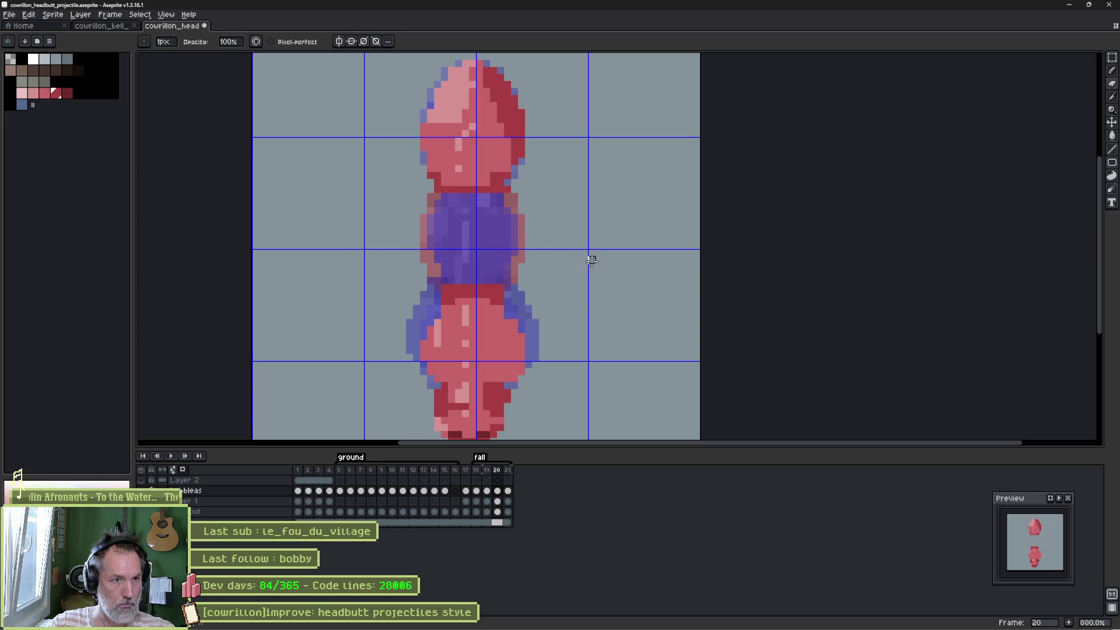
key("ctrl+z")
key("ctrl+d")
key("m")
mouse_move(483, 472)
left_mouse_down()
mouse_move(511, 472)
mouse_move(502, 477)
left_mouse_up()
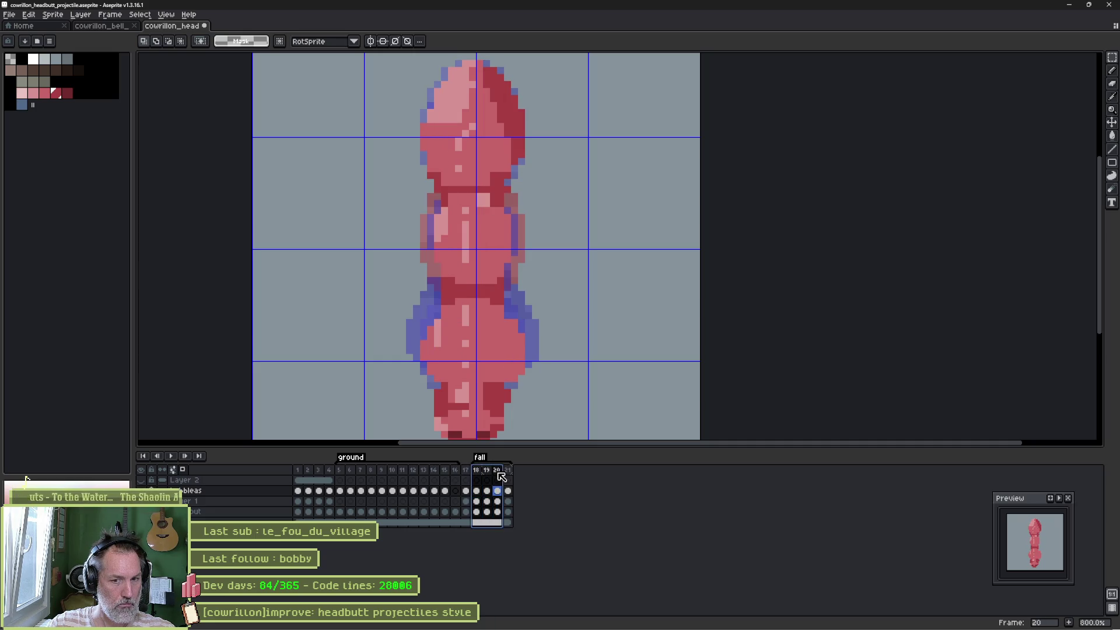
left_click(465, 472)
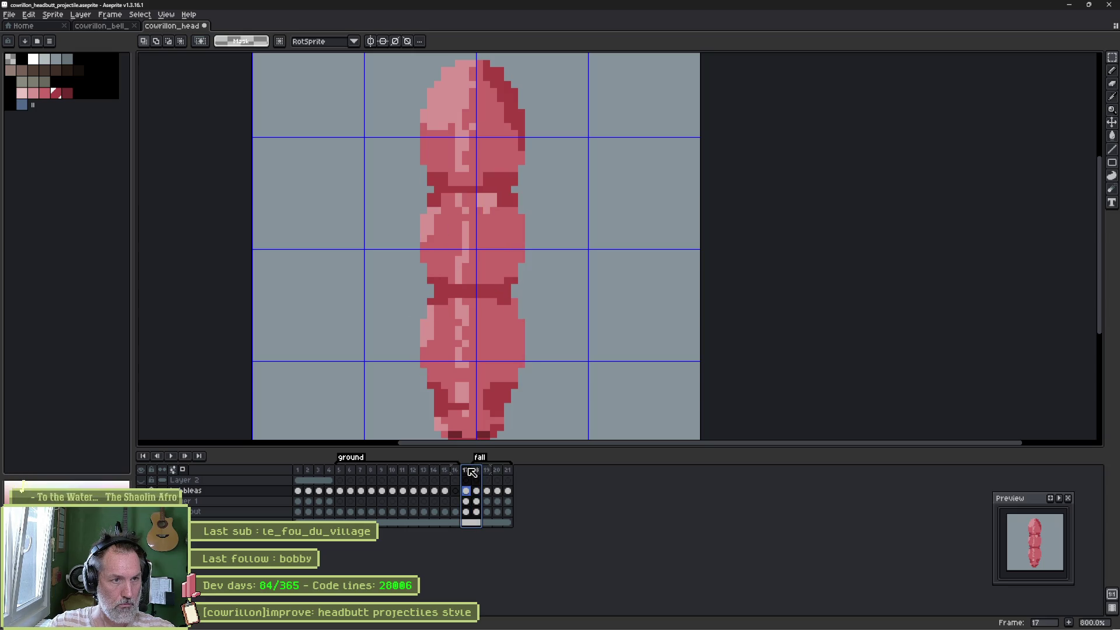
left_click(477, 470)
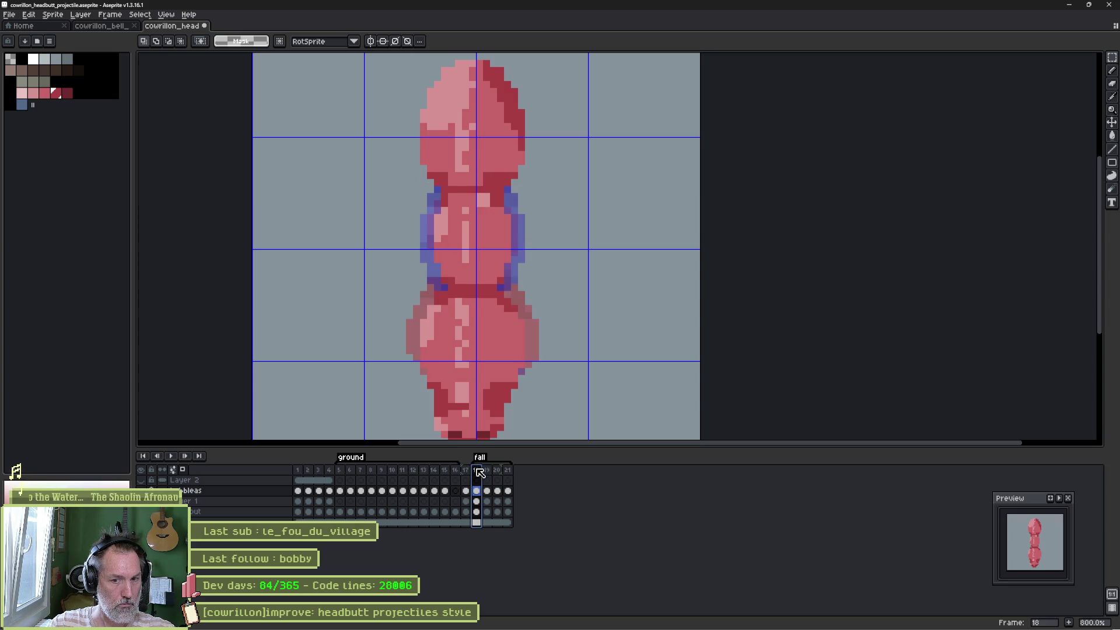
mouse_move(479, 472)
left_mouse_down()
mouse_move(503, 474)
mouse_move(483, 475)
left_mouse_up()
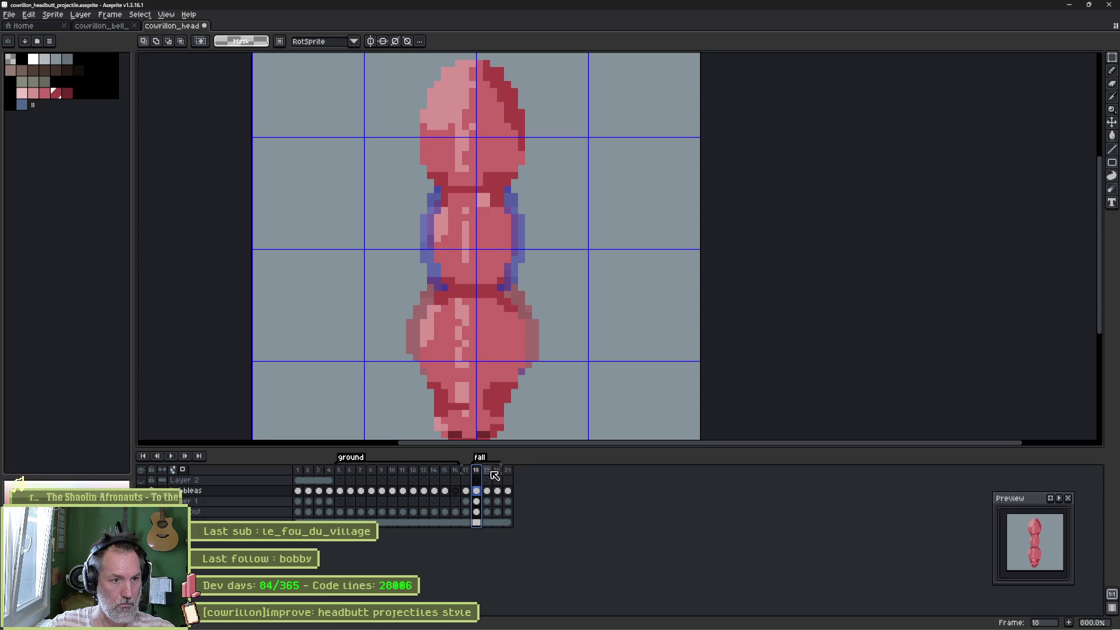
key("Return")
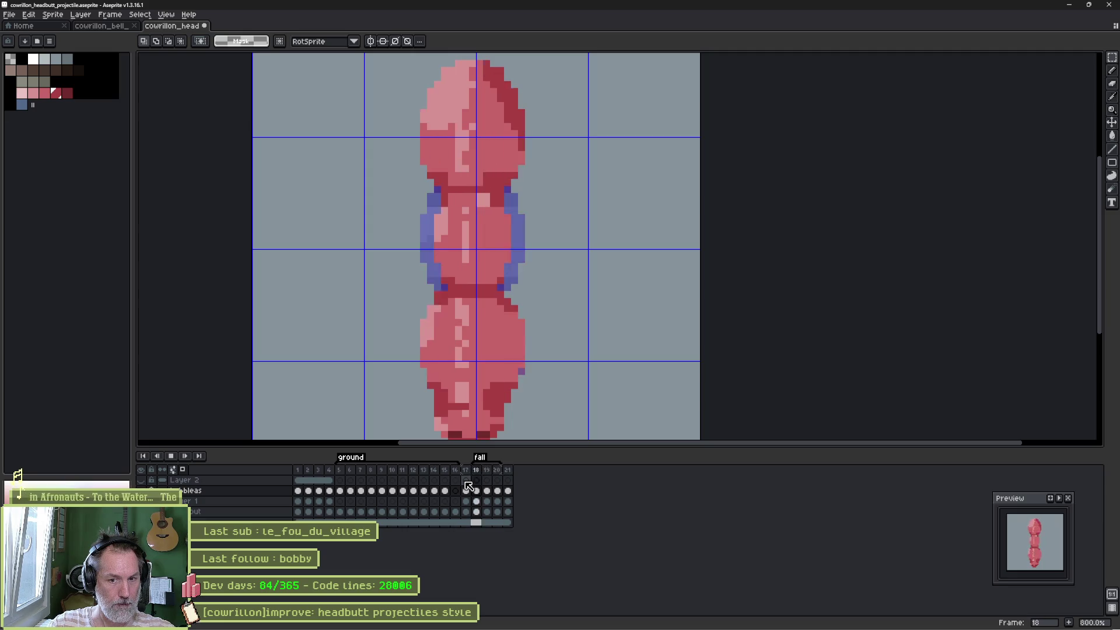
left_click(475, 490)
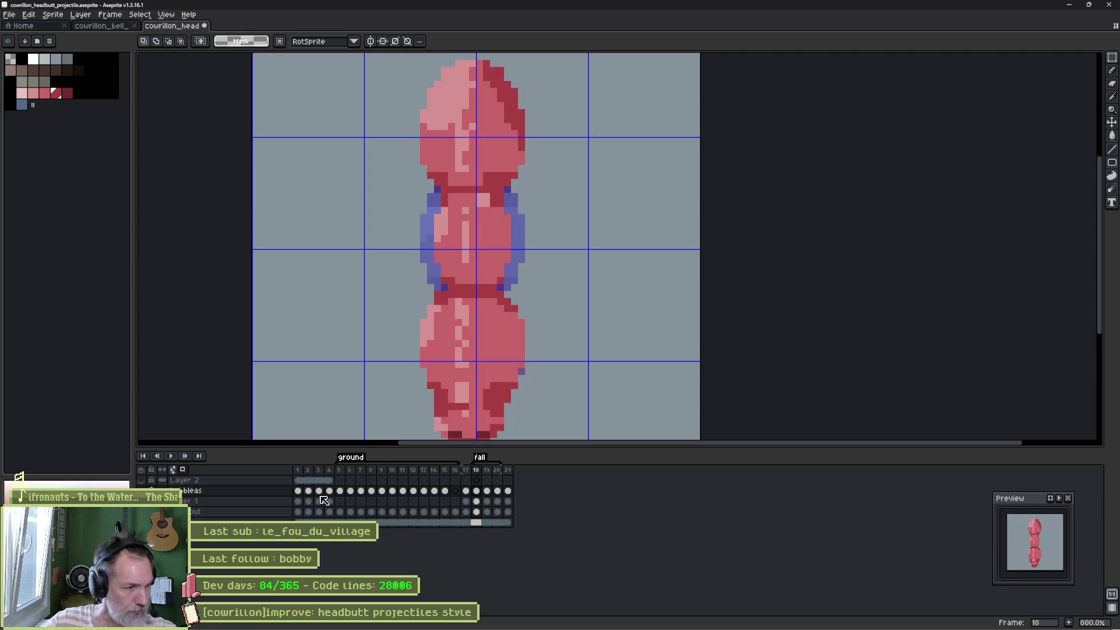
right_click(260, 497)
Duplicate the bleas layer and tilt frame 18's top segment about -27.5°, shifted down-right
left_click(280, 546)
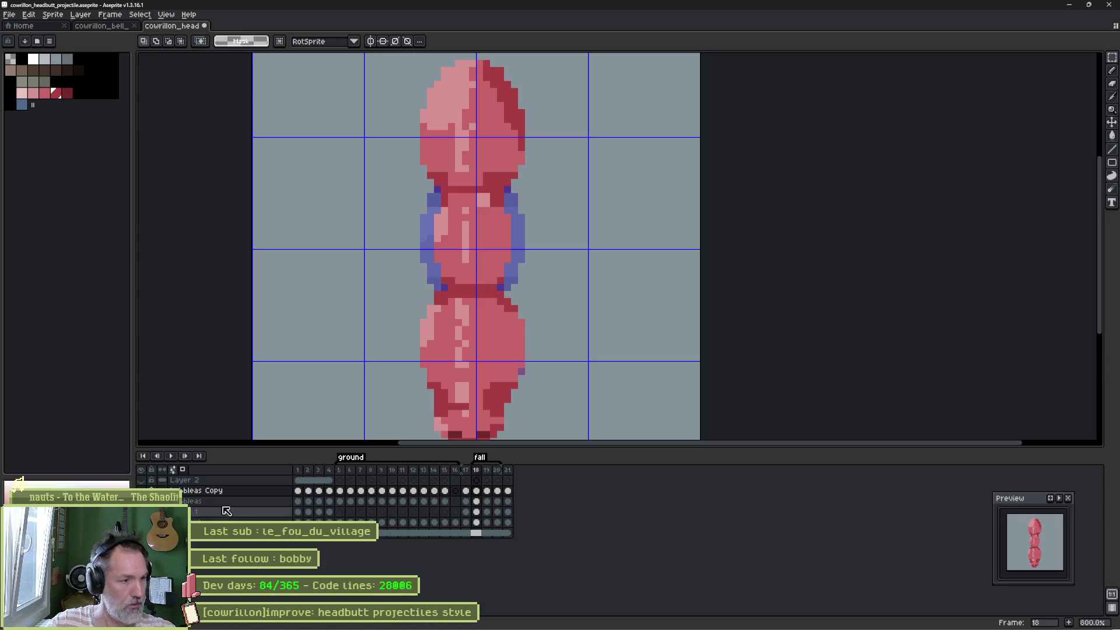
left_click(476, 491)
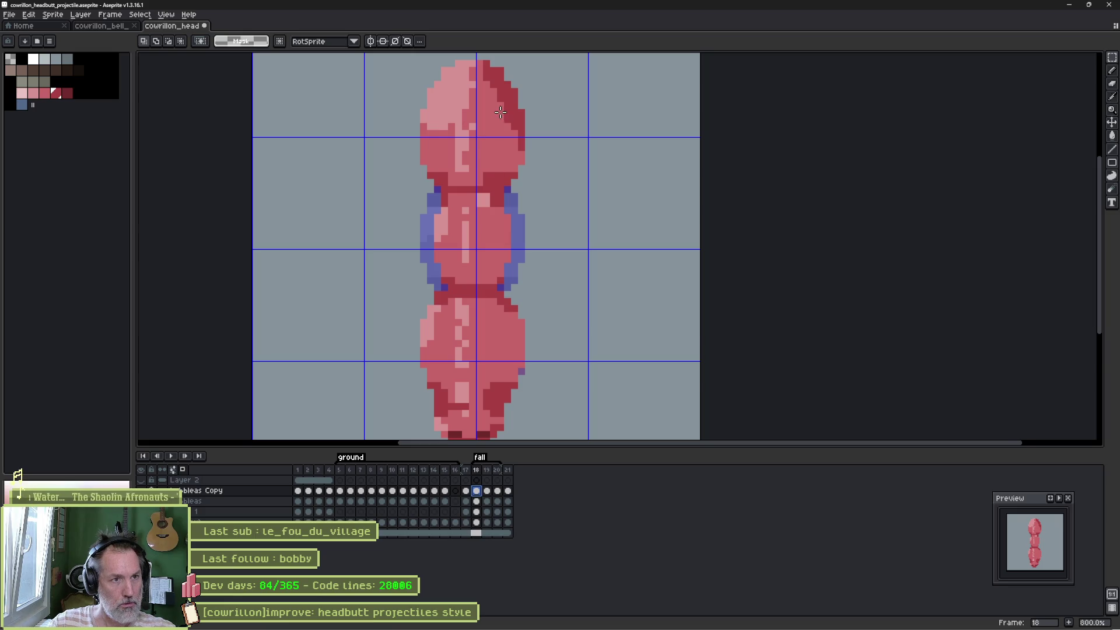
scroll(490, 147, "down", 1)
mouse_move(416, 95)
left_mouse_down()
mouse_move(547, 198)
mouse_move(530, 170)
left_mouse_up()
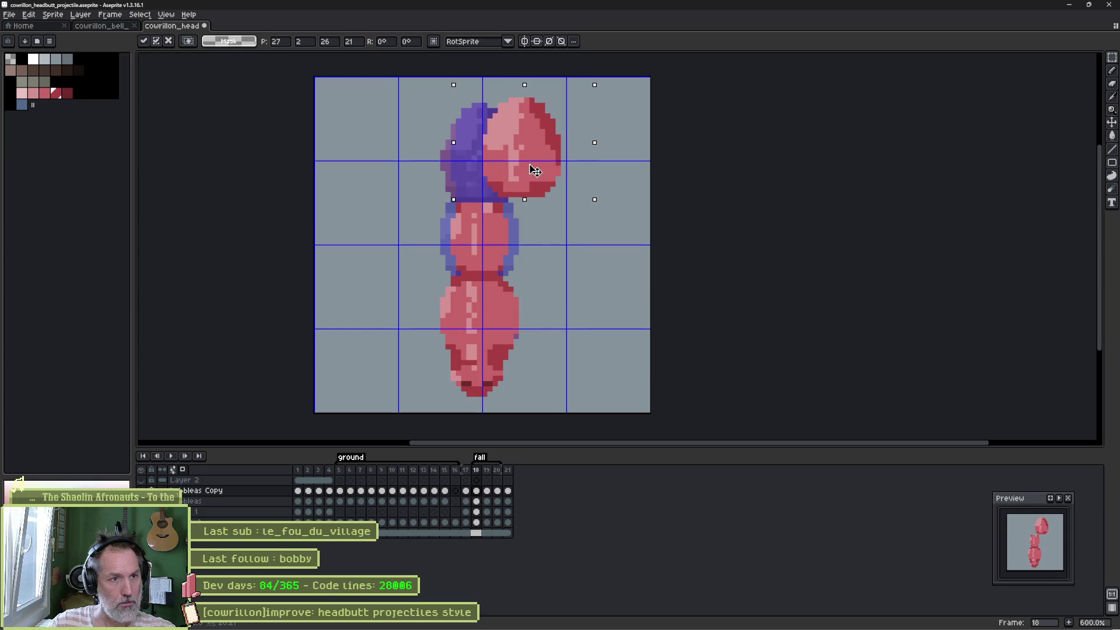
left_click_drag(600, 83, 624, 118)
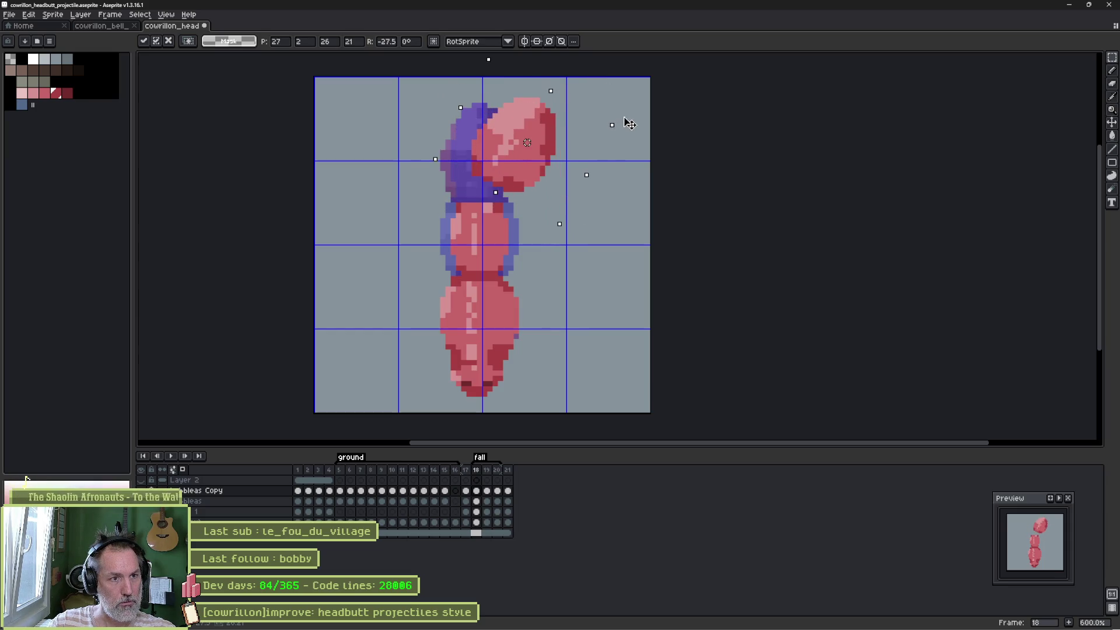
left_click_drag(545, 157, 559, 168)
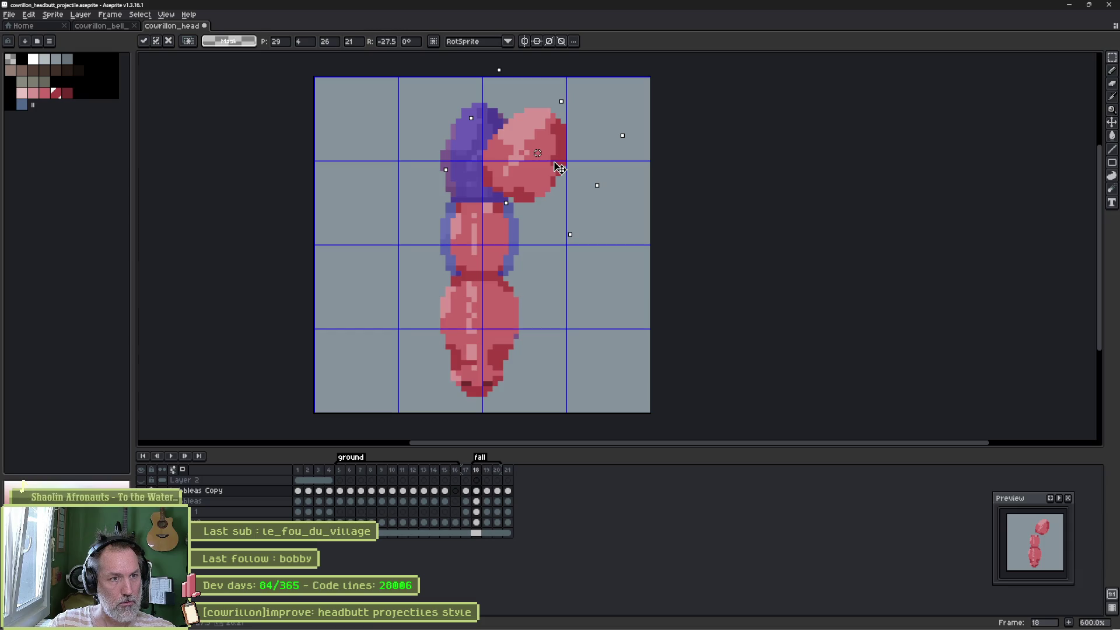
key("Return")
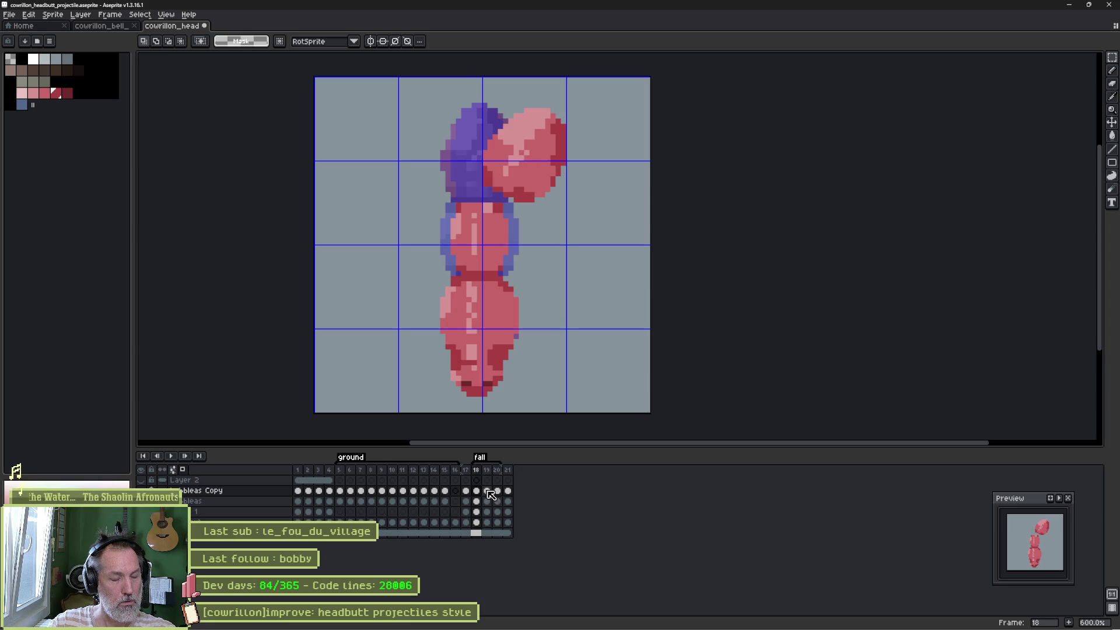
Rotate frame 19's head about -18.9° and shift it up and right
left_click(488, 491)
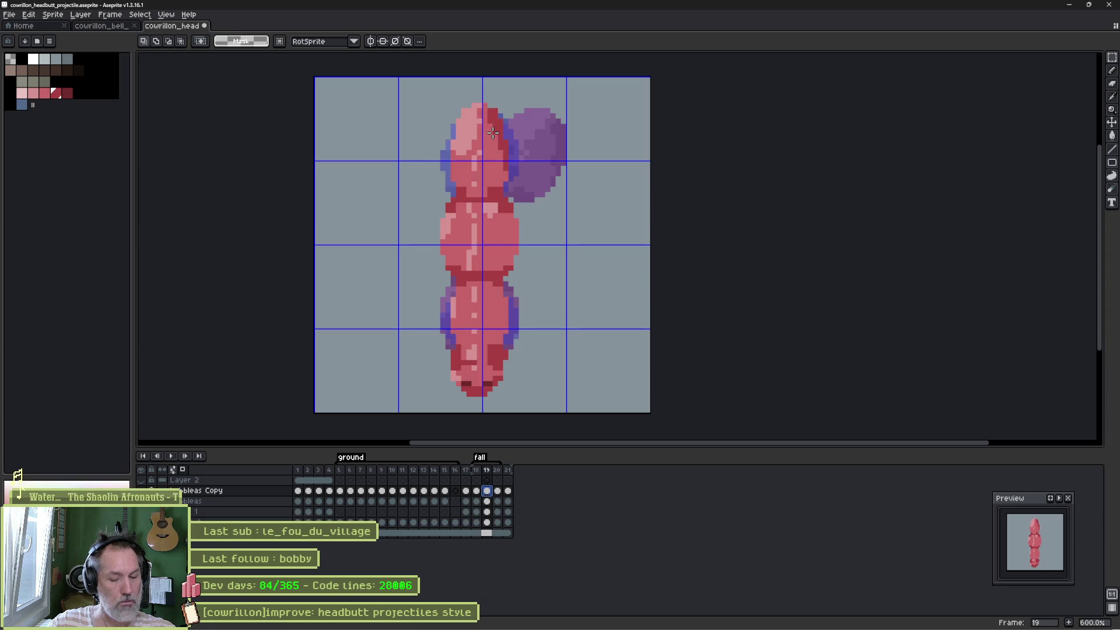
left_click_drag(412, 98, 526, 193)
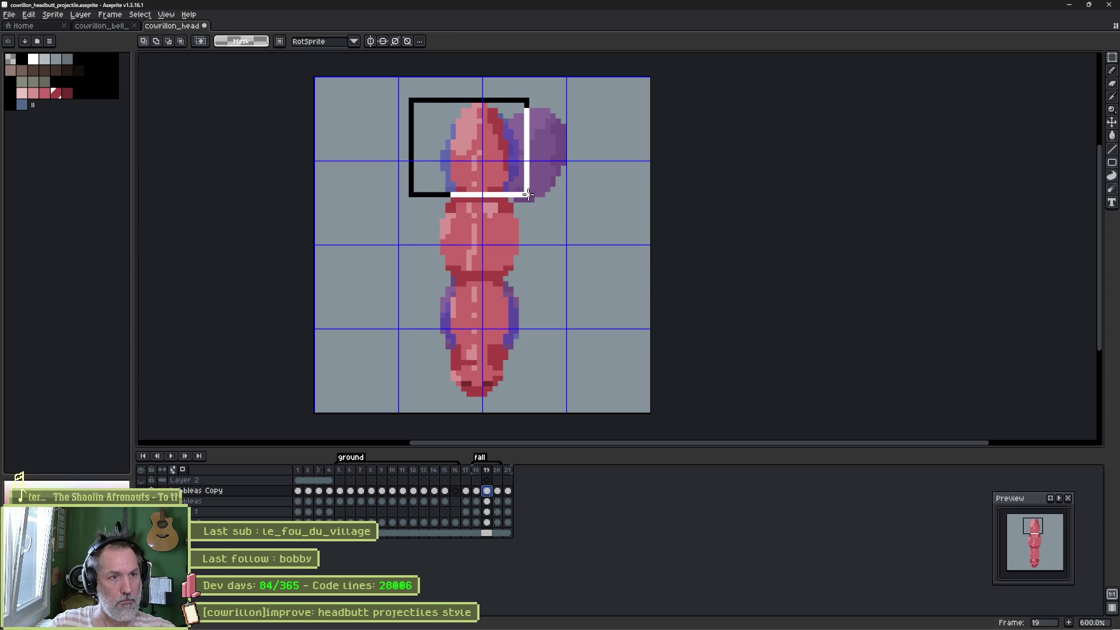
left_click_drag(531, 94, 558, 116)
left_click_drag(506, 165, 528, 154)
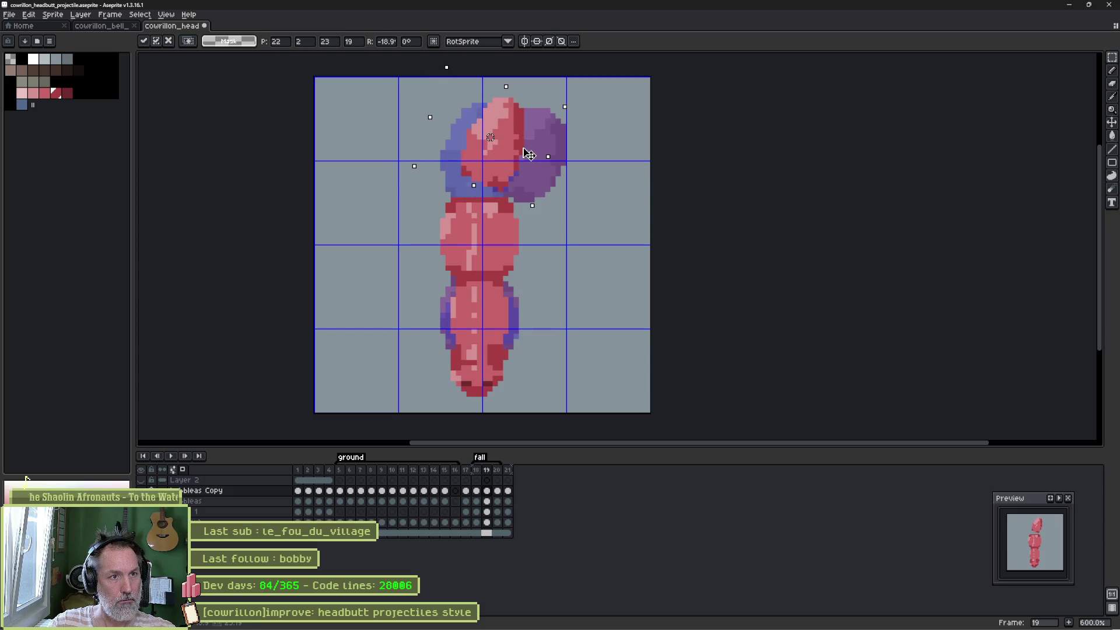
left_click(437, 371)
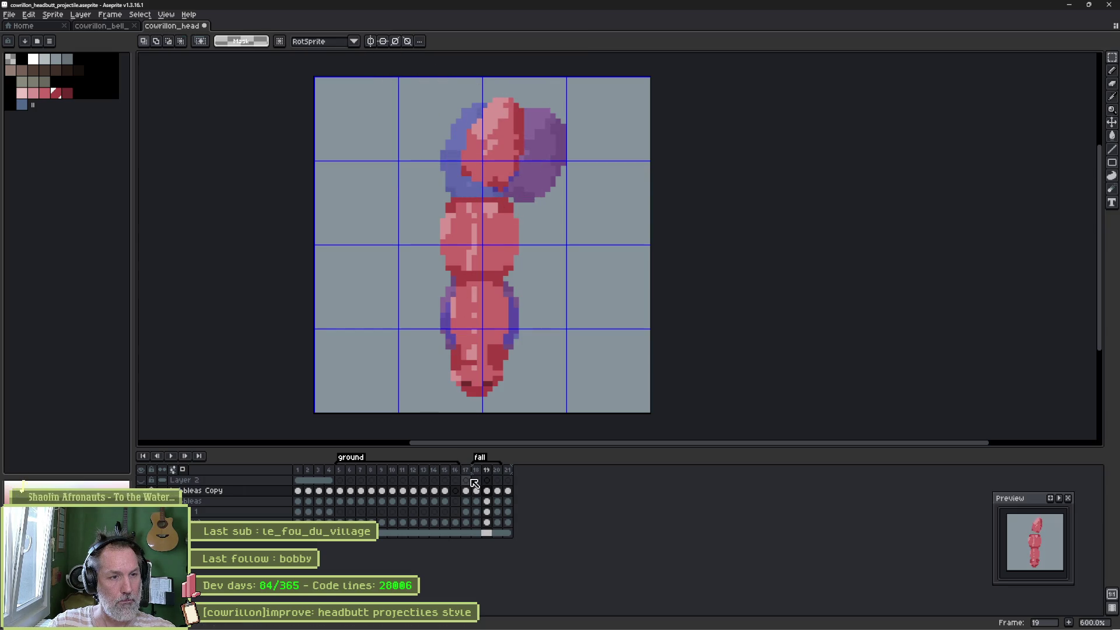
left_click(497, 492)
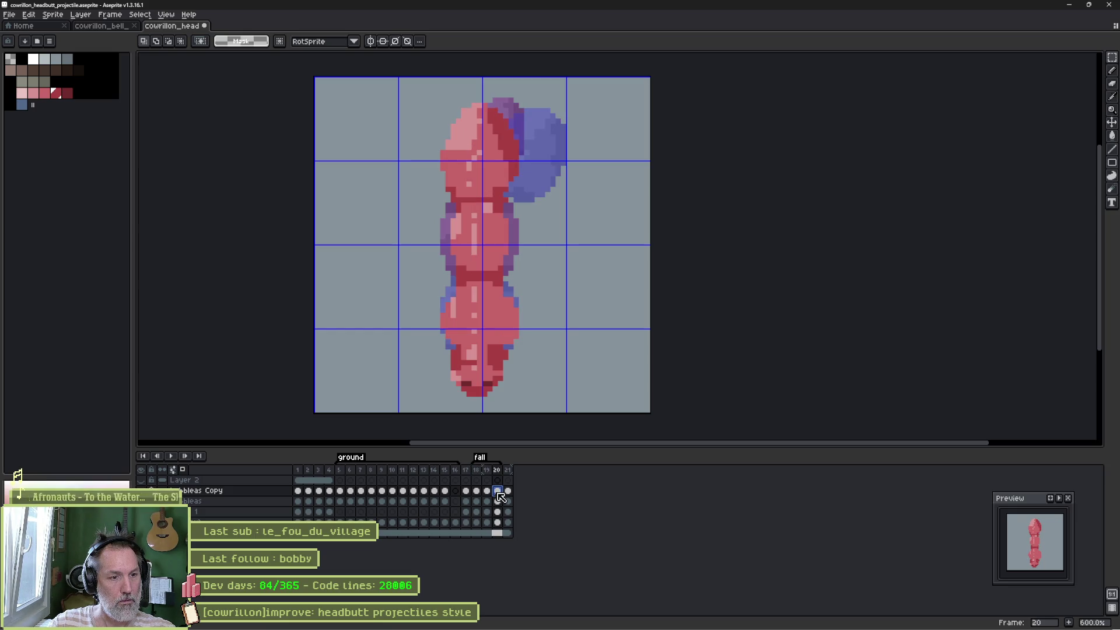
Delete surplus frame 21 and duplicate fall frames 18–20 as new frames 21–23
left_click(508, 491)
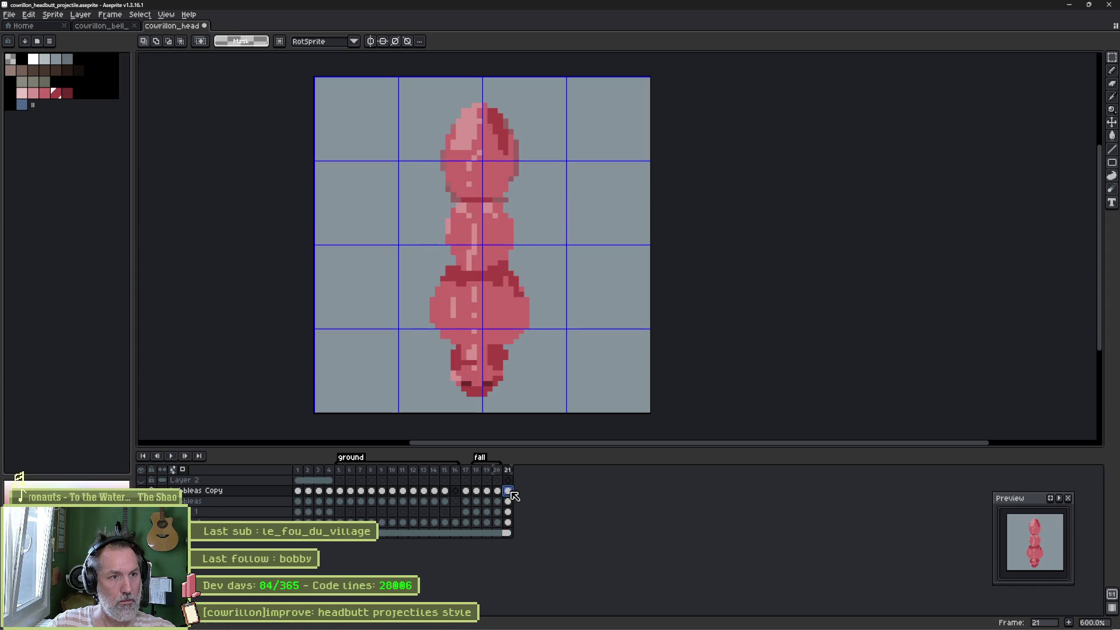
key("alt+BackSpace")
key("F3")
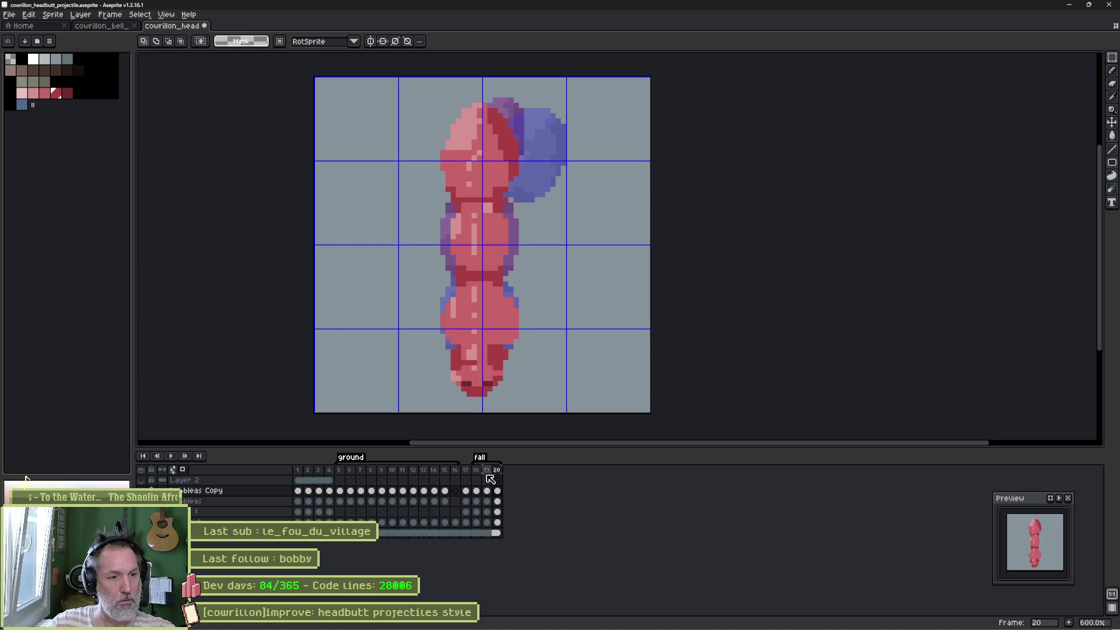
left_click_drag(476, 469, 507, 475)
key("alt+n")
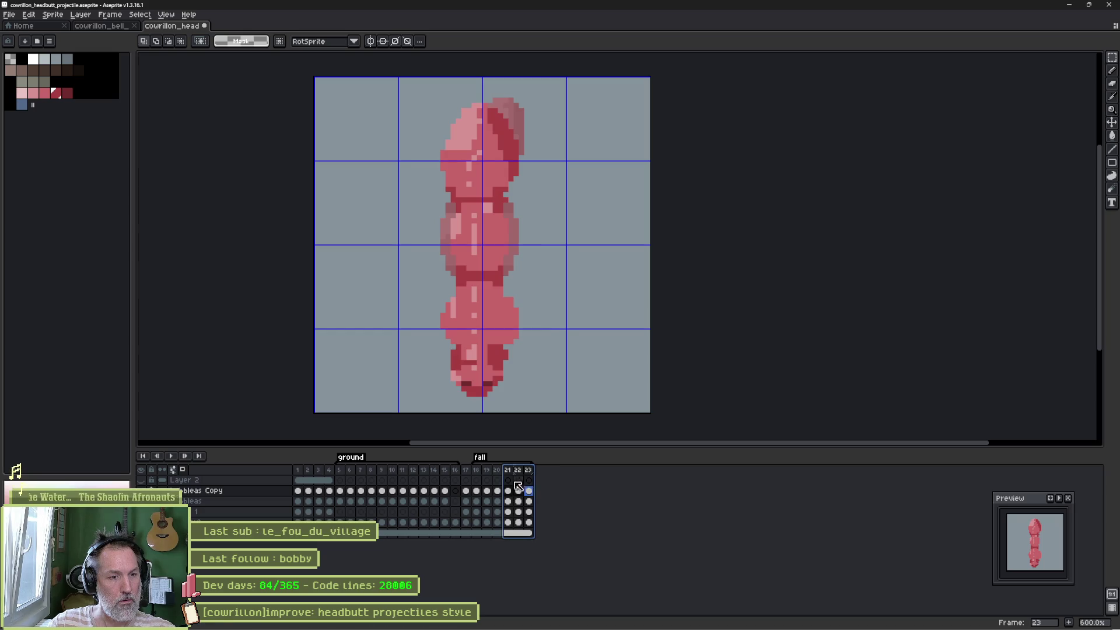
Step through the copied frames 21–23, comparing them with frame 18 and toggling the grid
left_click(508, 491)
left_click(477, 491)
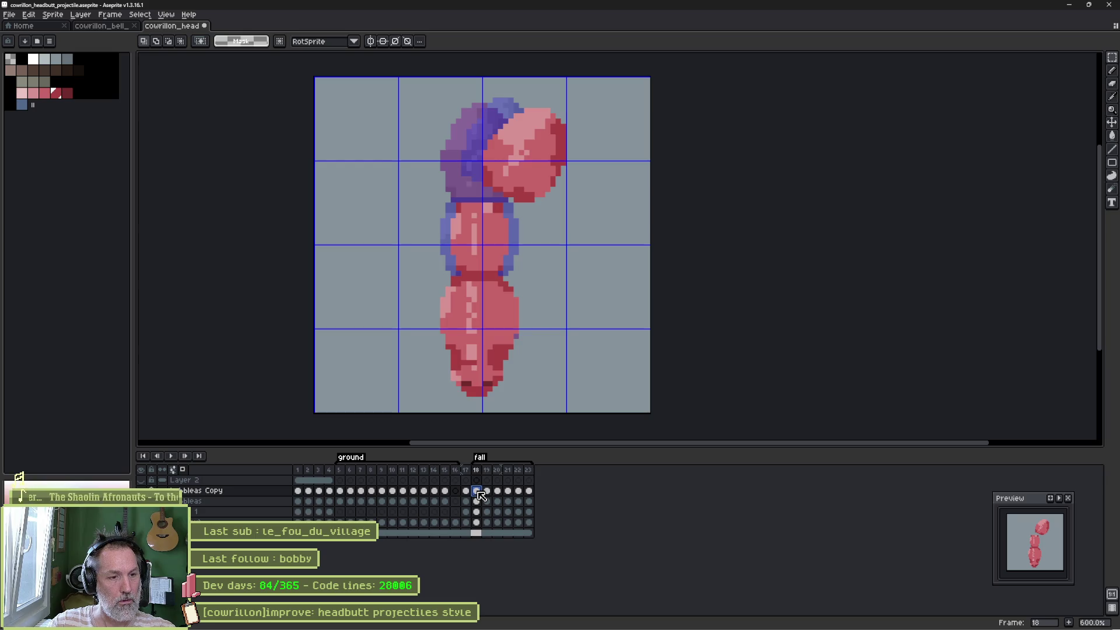
left_click(508, 491)
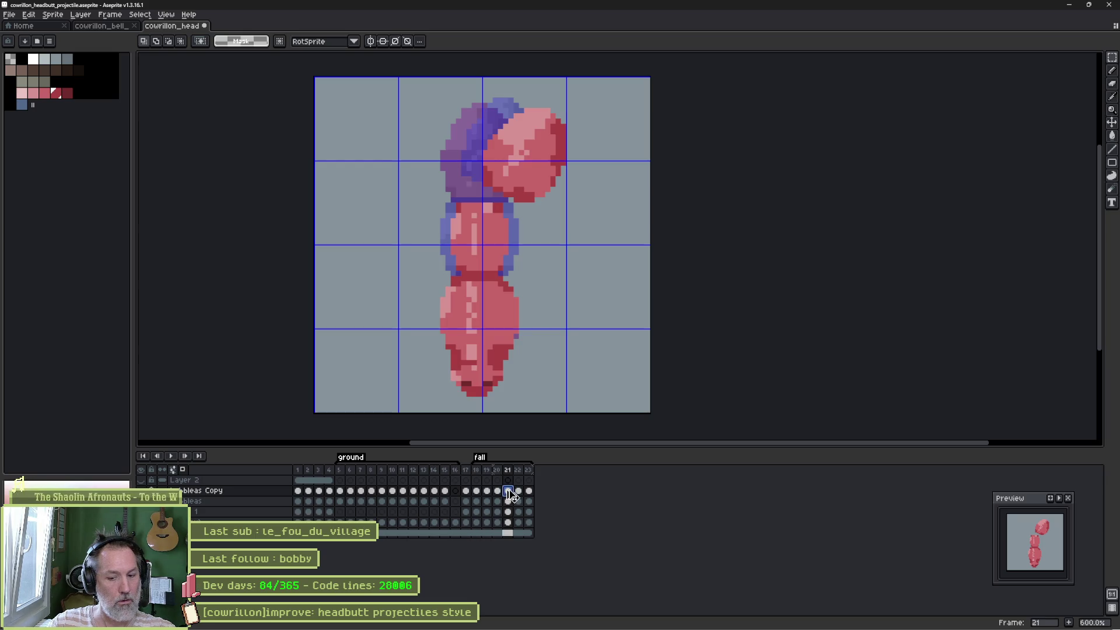
left_click(512, 470)
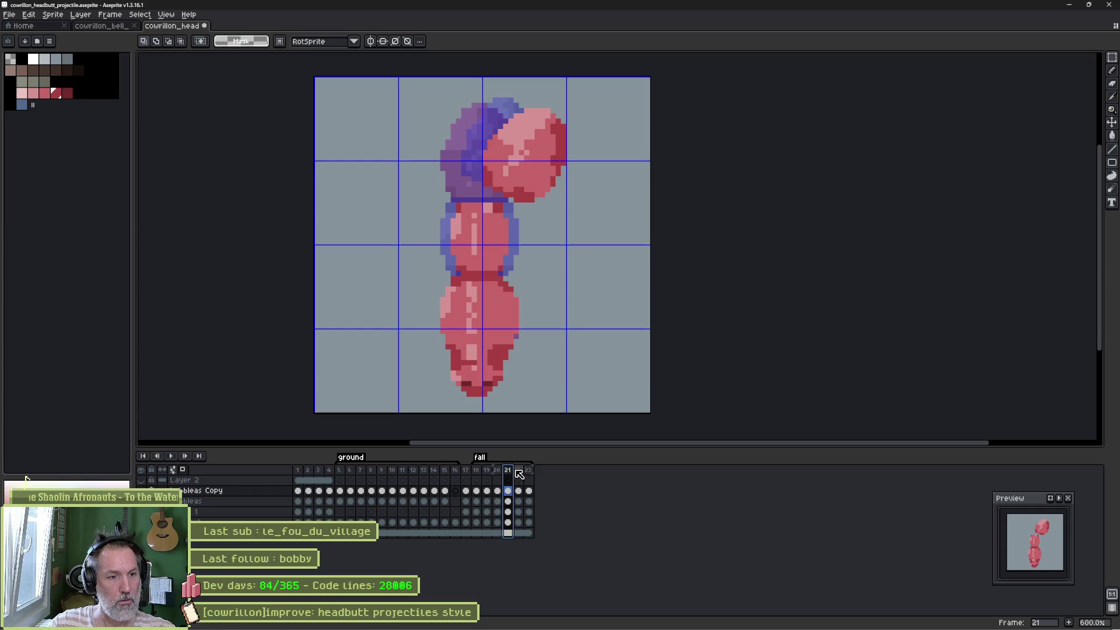
left_click(523, 474)
left_click(507, 470)
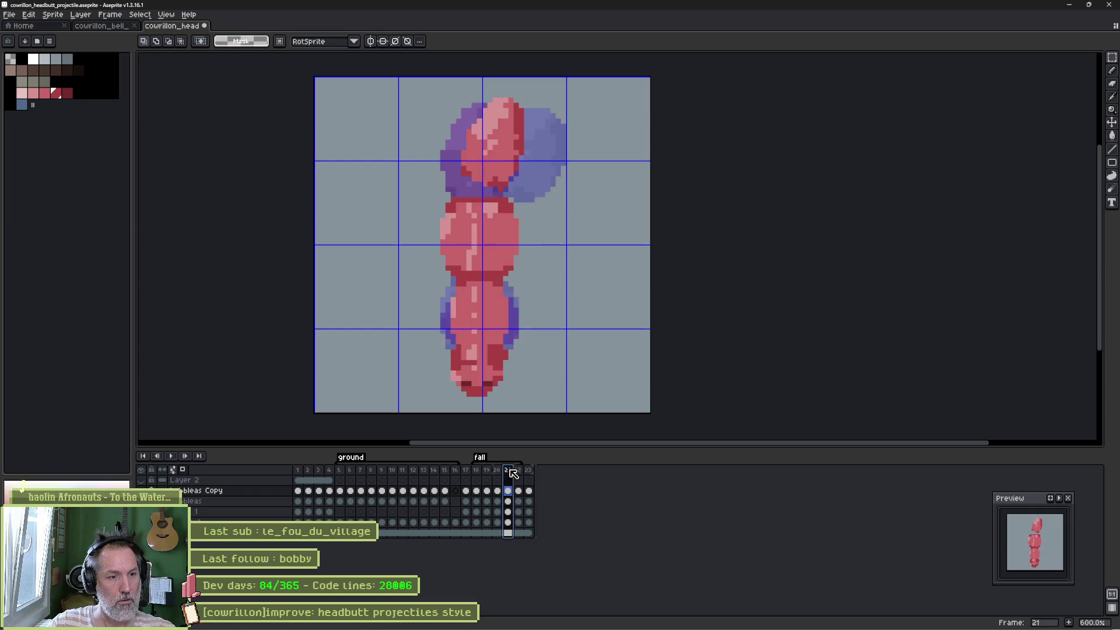
left_click(517, 470)
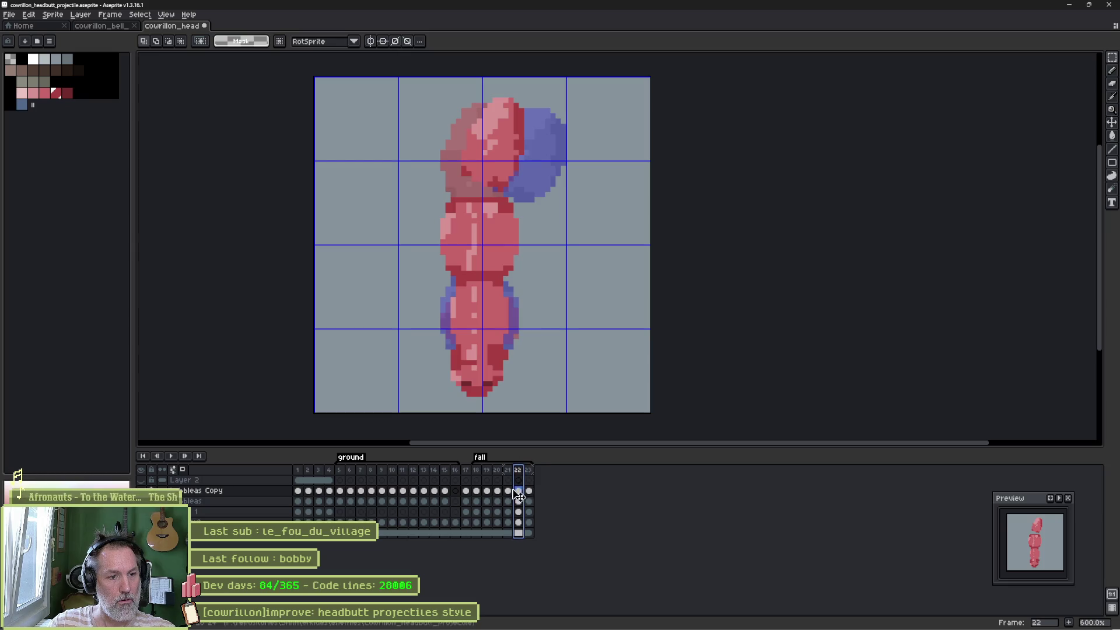
left_click(508, 491)
key("ctrl+apostrophe")
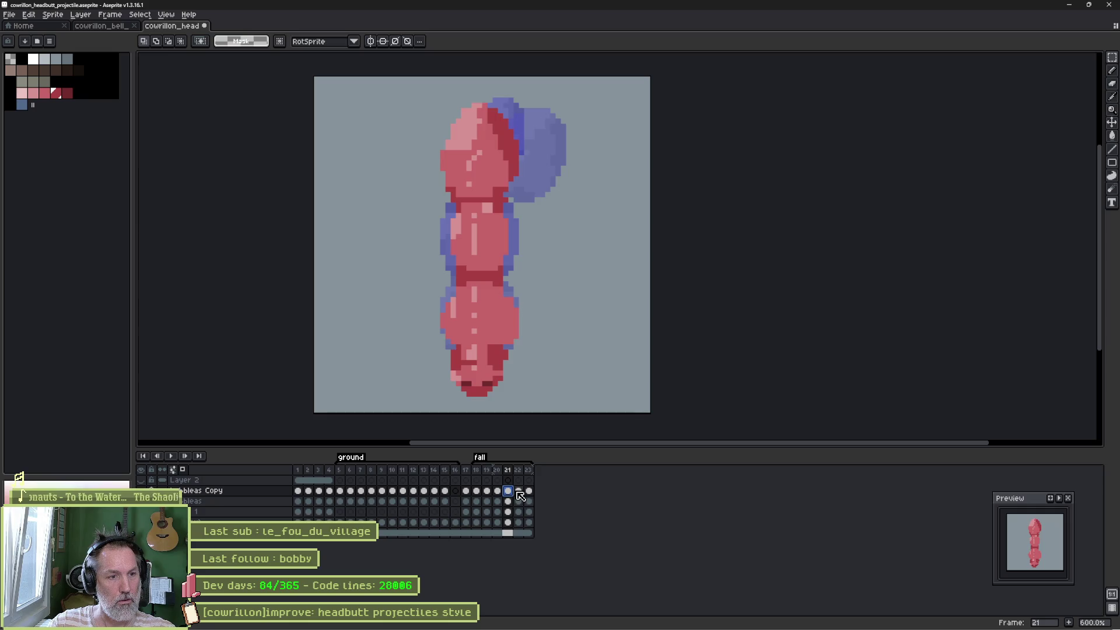
left_click(518, 491)
key("ctrl+apostrophe")
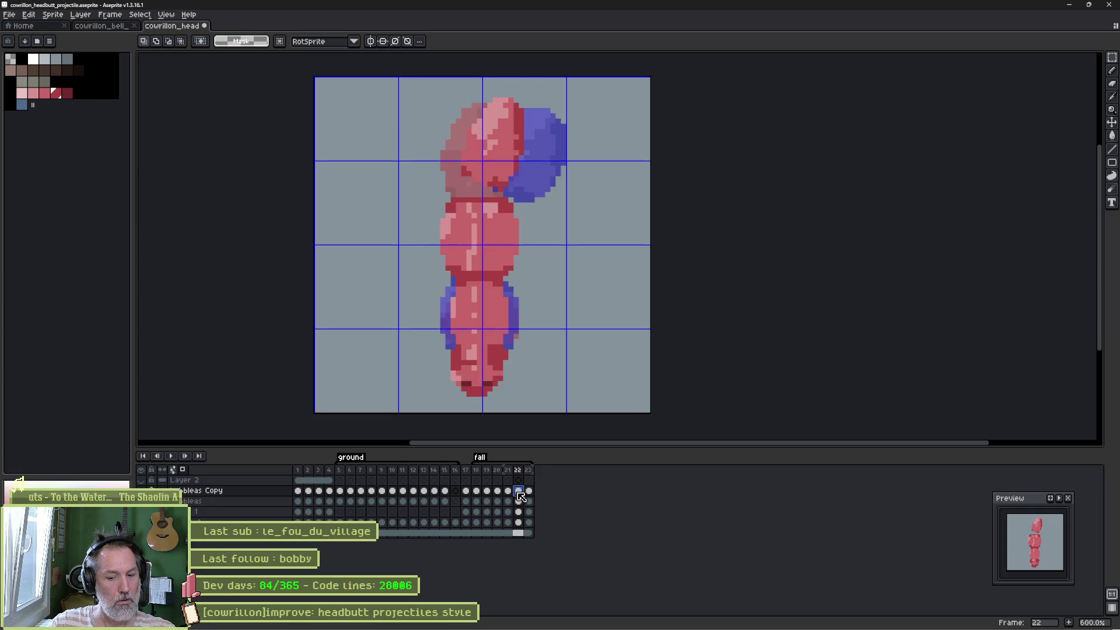
left_click(529, 491)
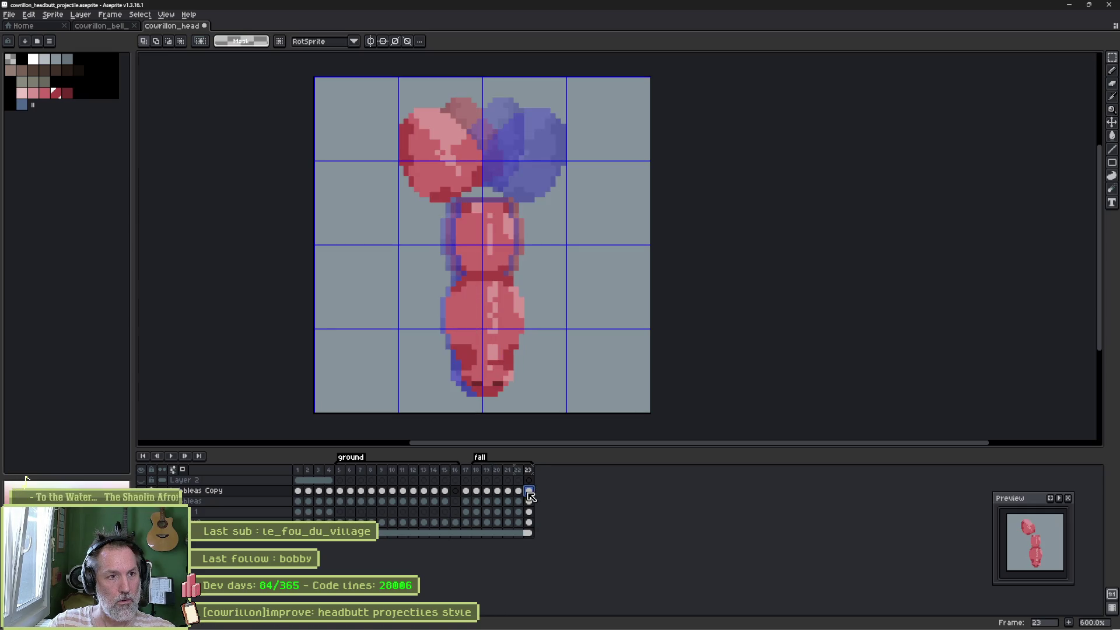
Play frames 18–22 as the fall animation, stop it, replay it, and settle on frame 19
left_click_drag(476, 470, 519, 470)
key("Return")
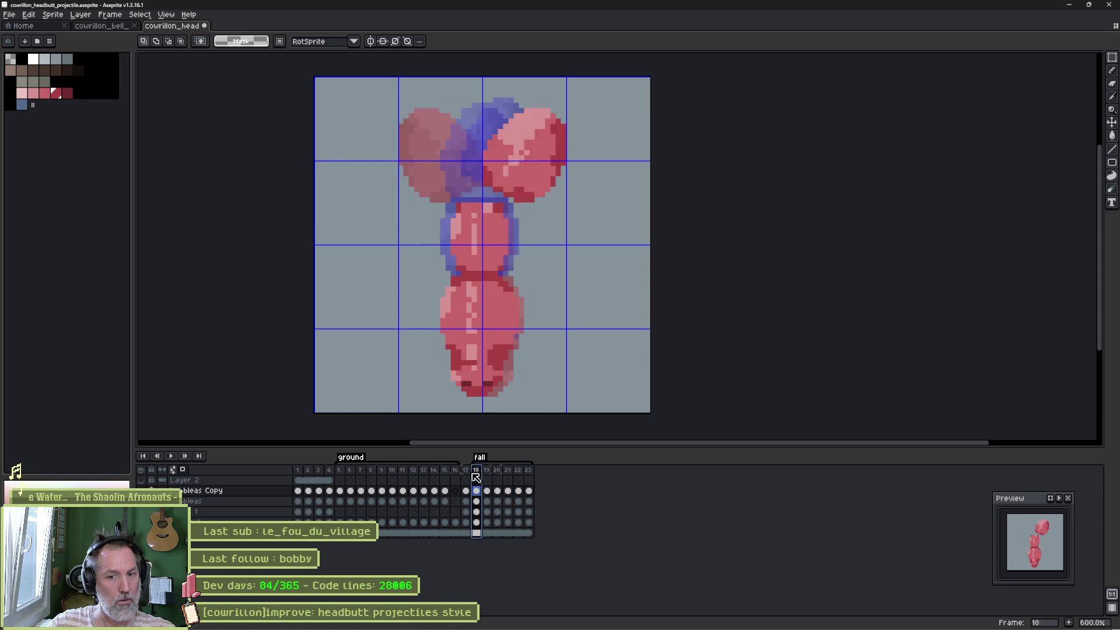
key("Return")
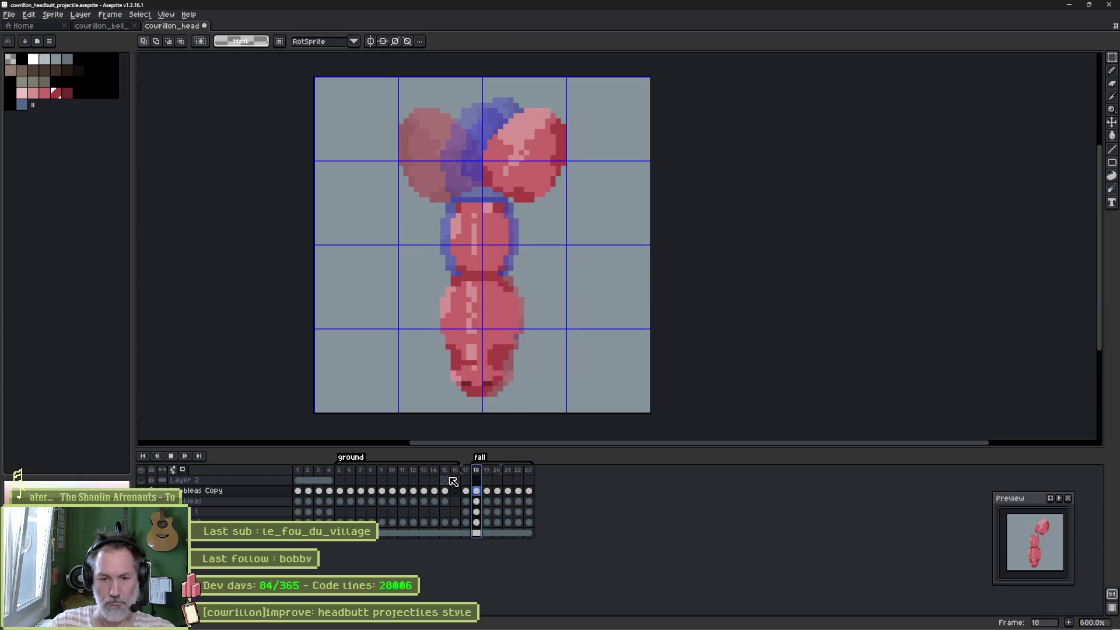
key("Return")
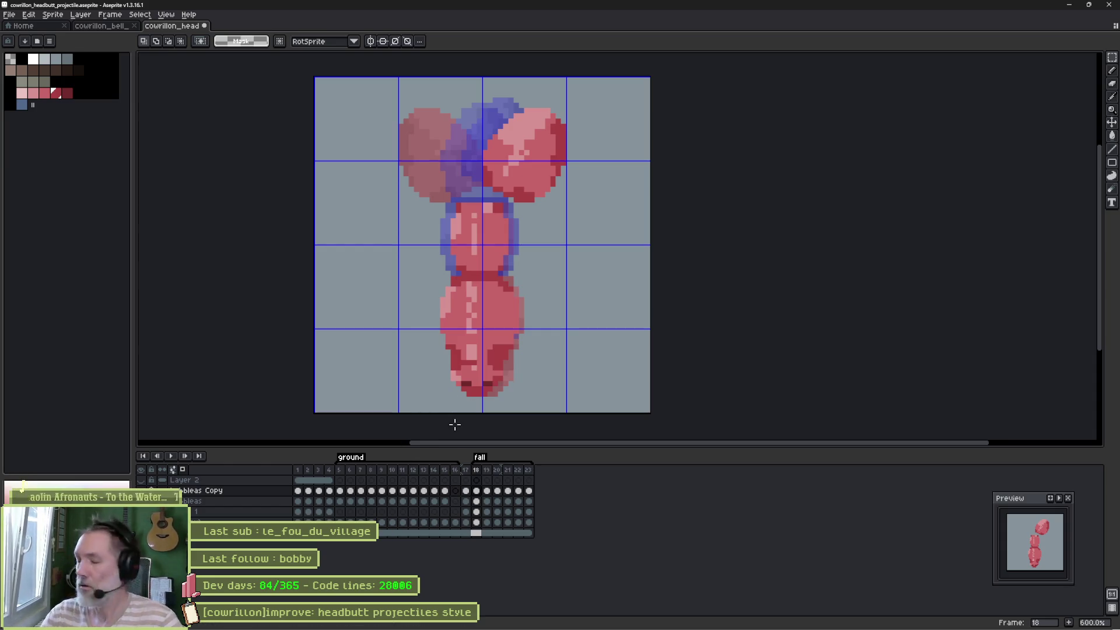
left_click(487, 473)
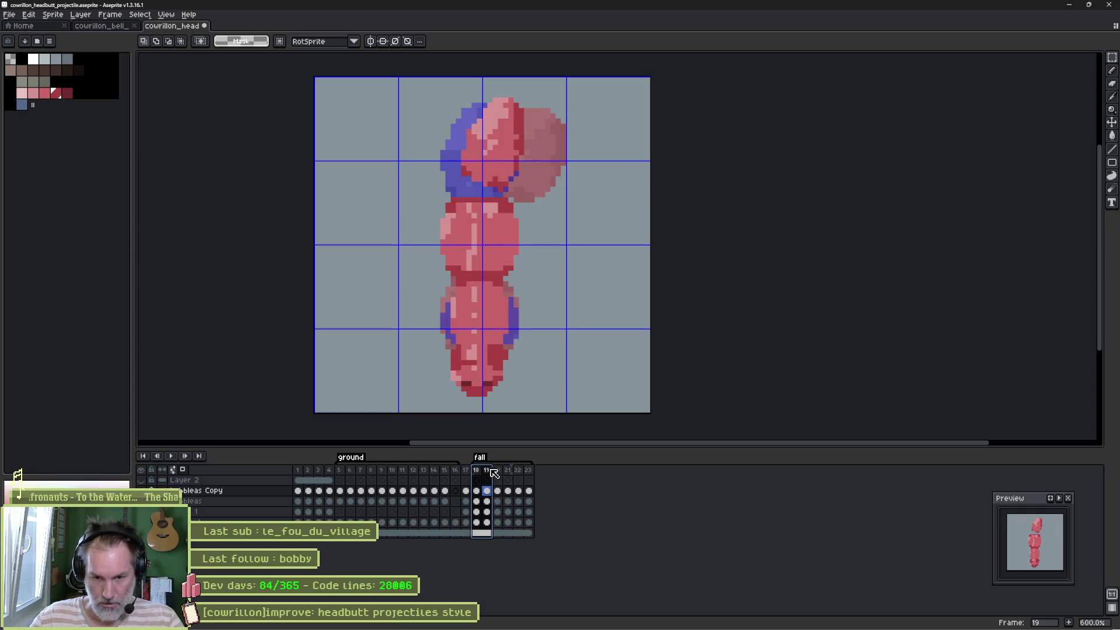
Nudge the projectile's head into position on frames 22 and 21
left_click(499, 472)
left_click(518, 473)
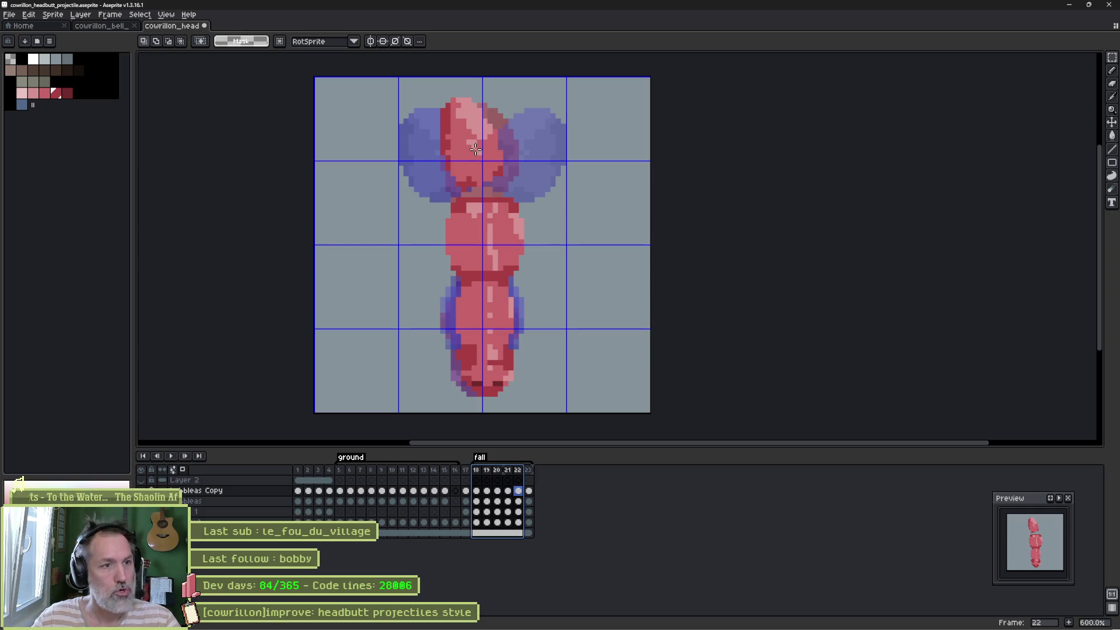
left_click_drag(398, 87, 528, 200)
mouse_move(483, 157)
left_mouse_down()
mouse_move(469, 152)
mouse_move(467, 167)
left_mouse_up()
key("ctrl+d")
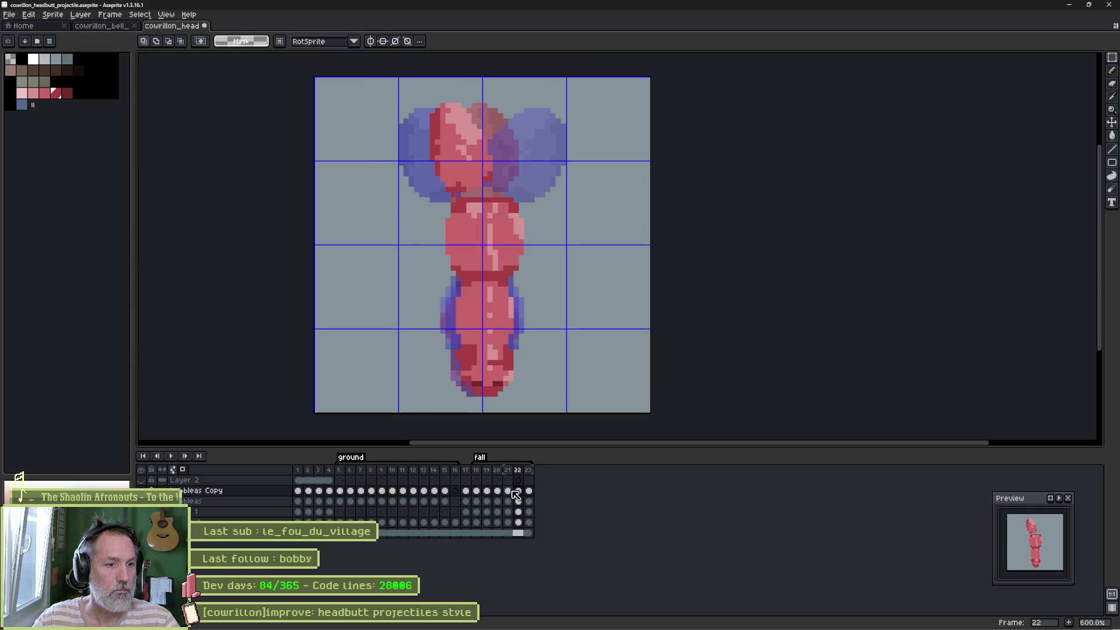
left_click(508, 491)
left_click_drag(424, 96, 542, 201)
left_click_drag(497, 156, 493, 150)
key("ctrl+d")
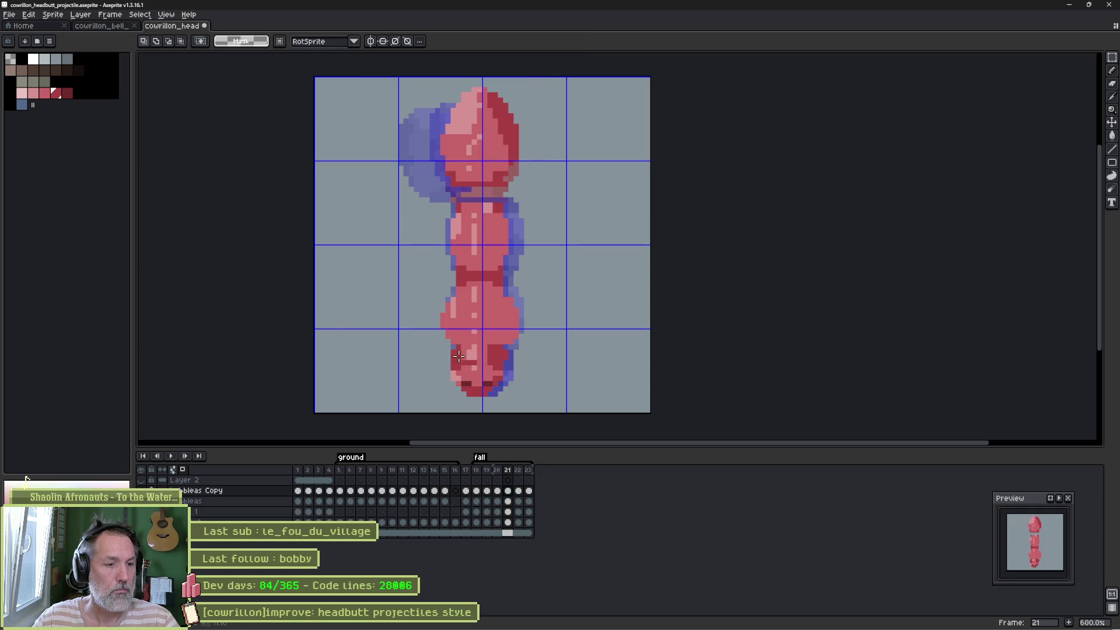
Delete the redundant fall frame and play frames 18–21 to check
left_click(476, 491)
mouse_move(478, 493)
left_mouse_down()
mouse_move(509, 496)
mouse_move(479, 495)
mouse_move(498, 497)
left_mouse_up()
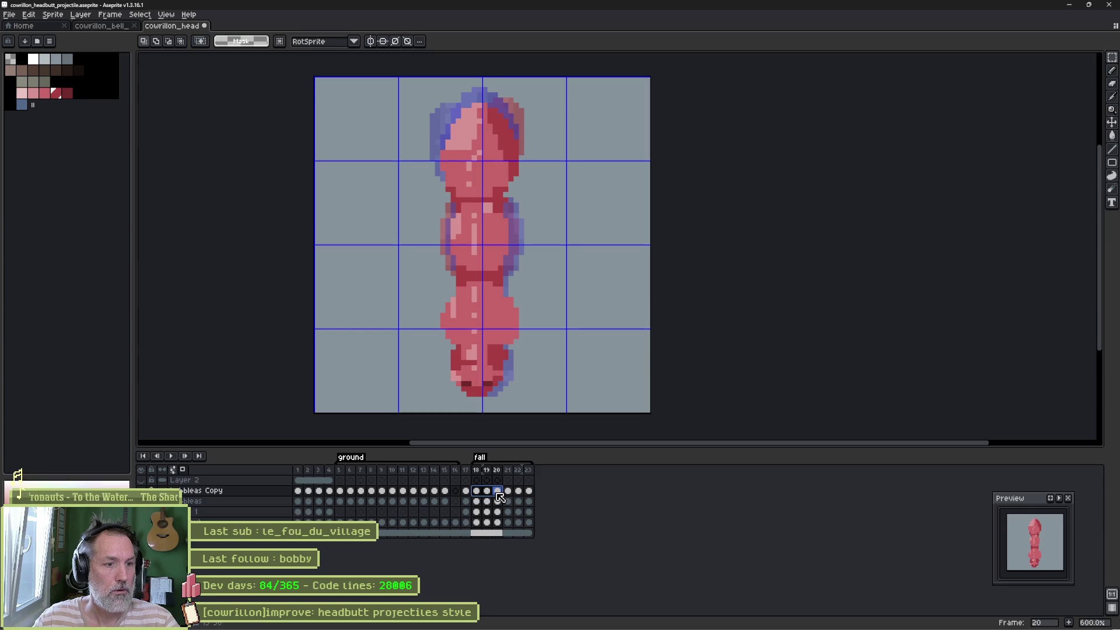
left_click(501, 474)
key("alt+c")
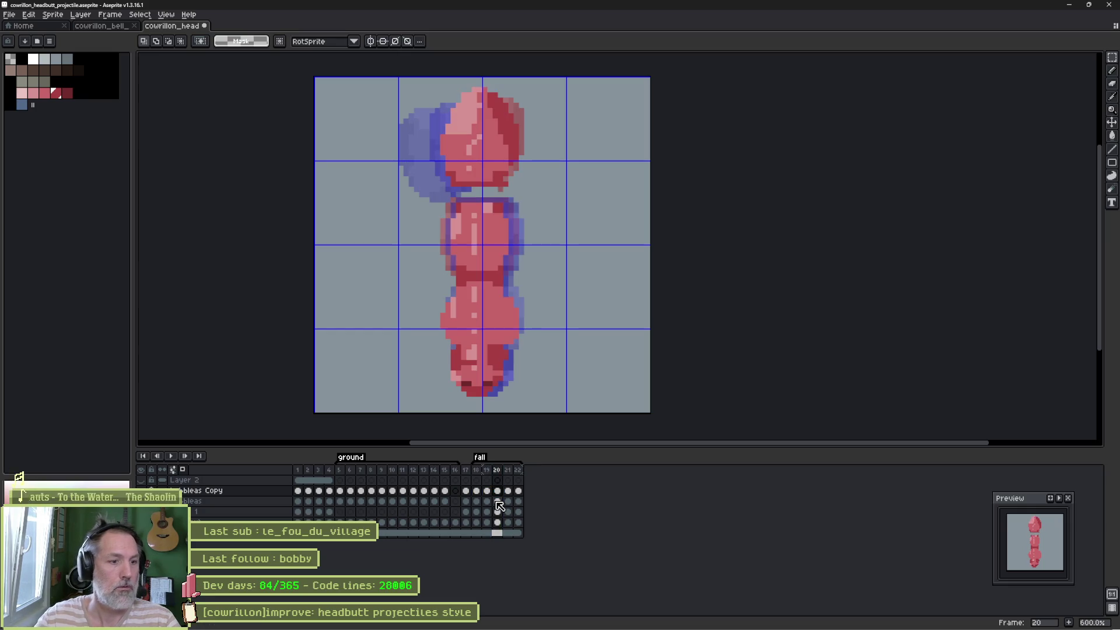
left_click_drag(477, 474, 520, 475)
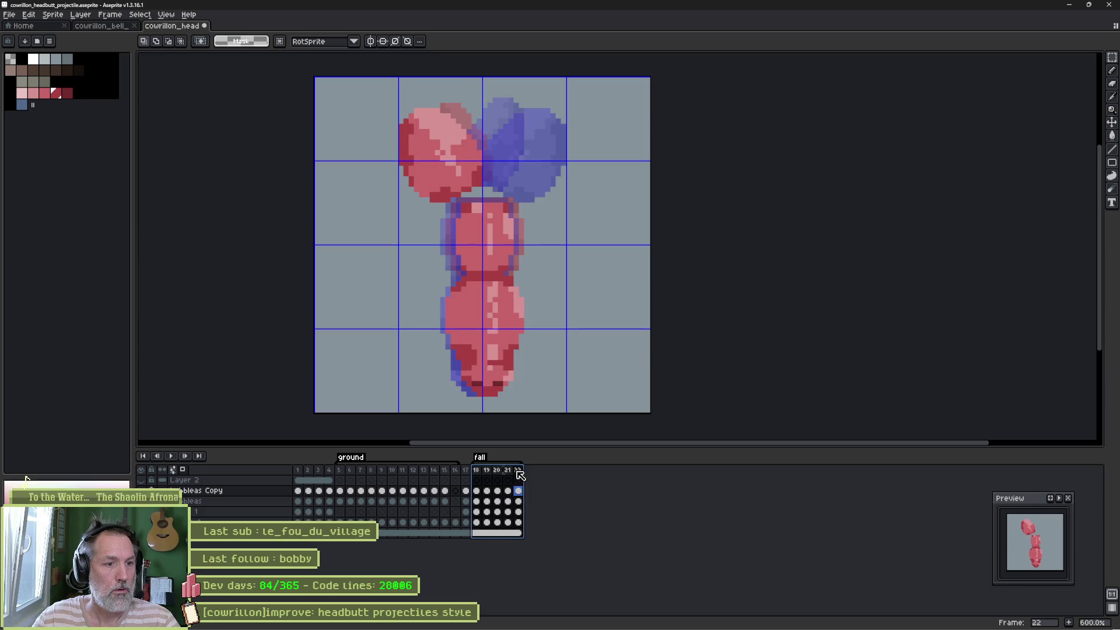
key("Return")
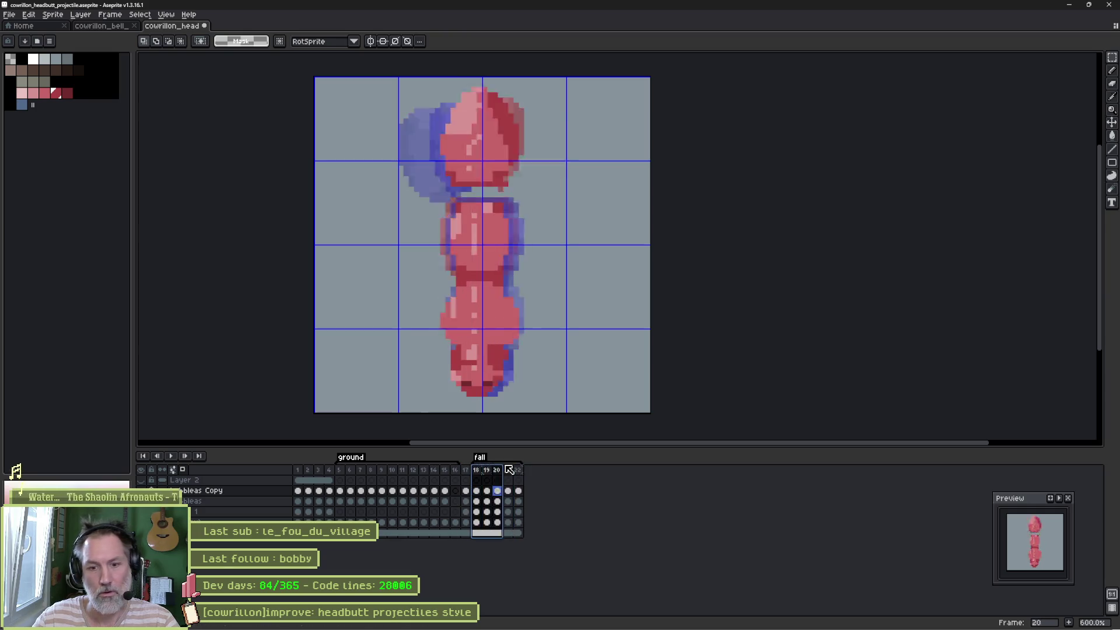
Select frames 18–21 and open the fall tag's properties
left_click_drag(477, 471, 521, 474)
left_click(470, 470)
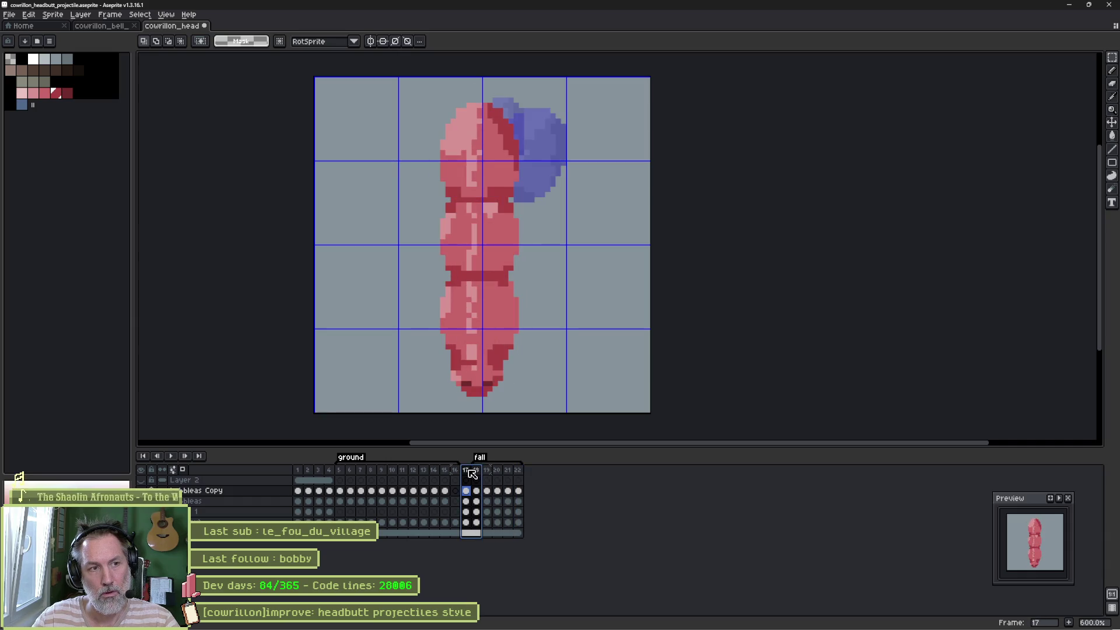
left_click(477, 471)
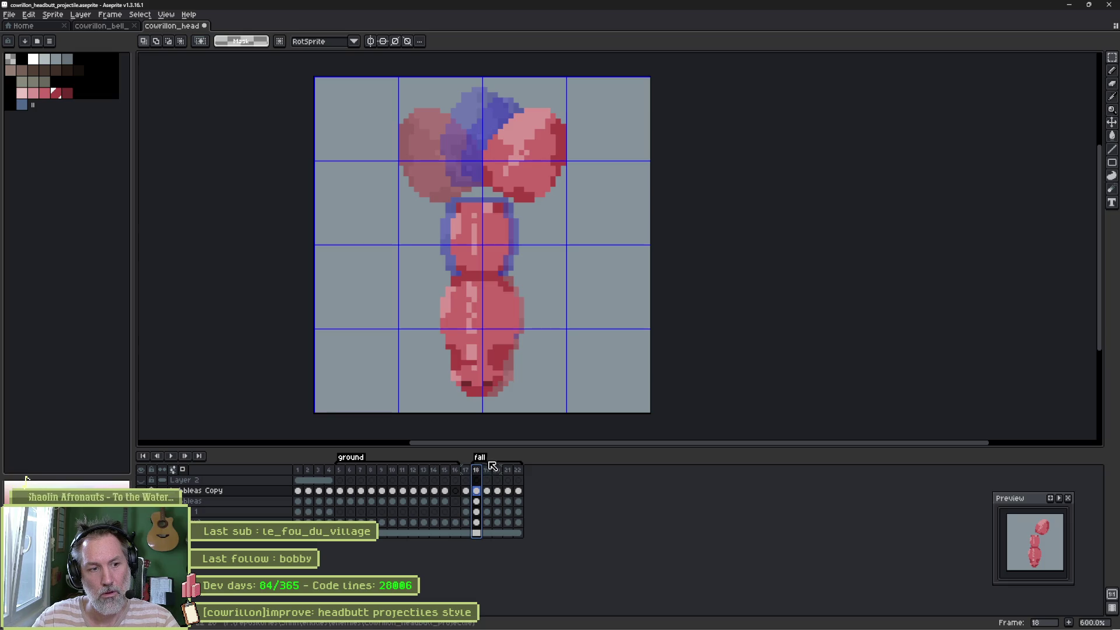
double_click(480, 459)
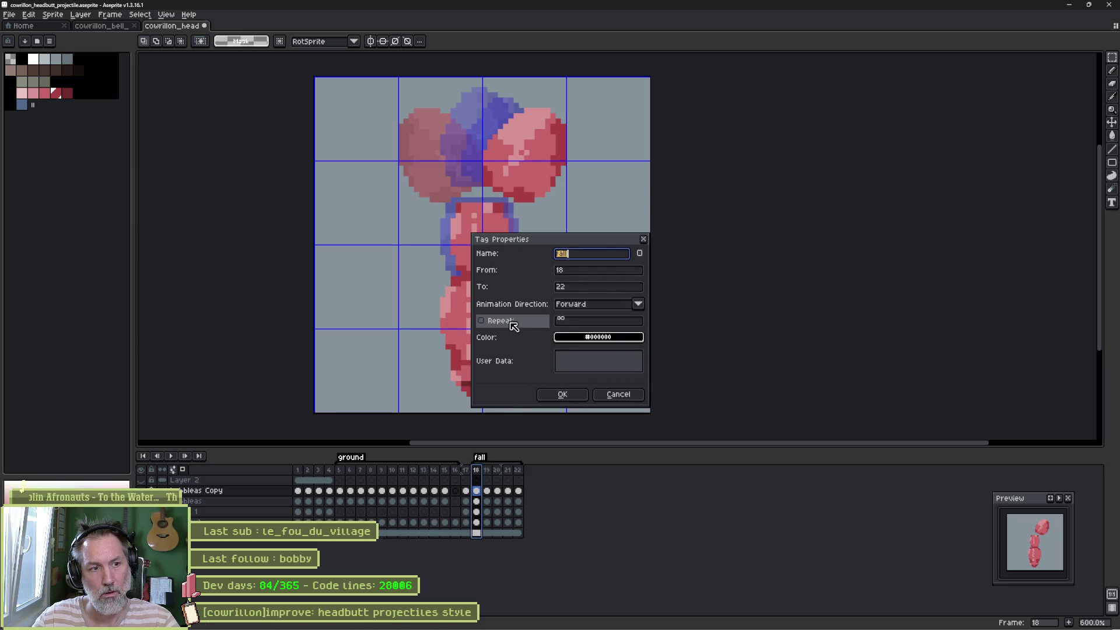
Set the fall tag's Animation Direction to Ping-pong and preview the playback
left_click(588, 304)
left_click(589, 335)
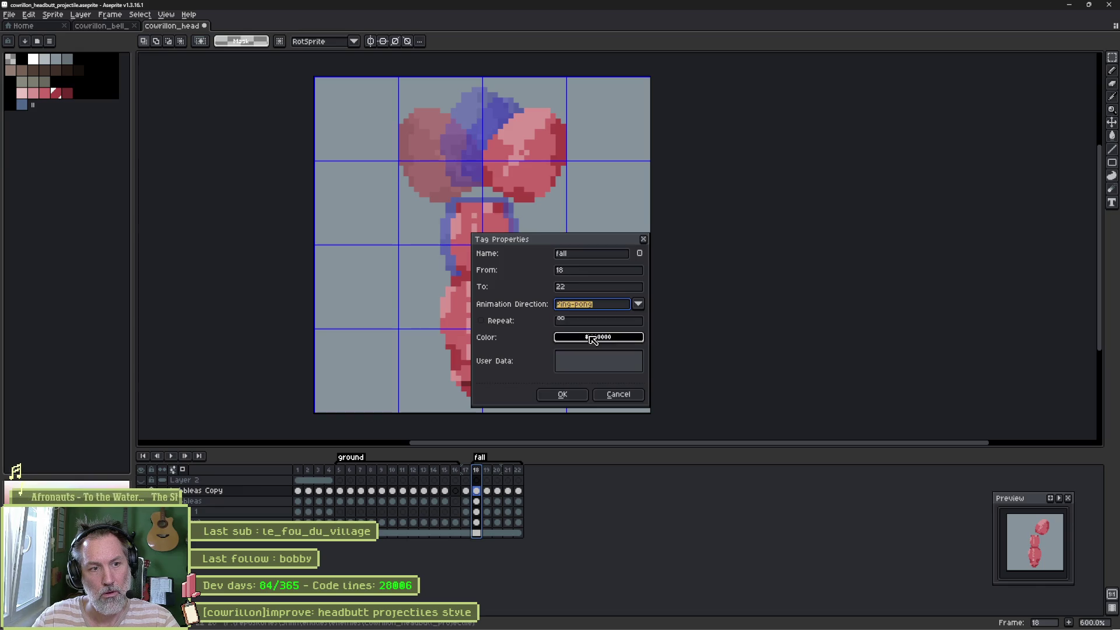
left_click(561, 394)
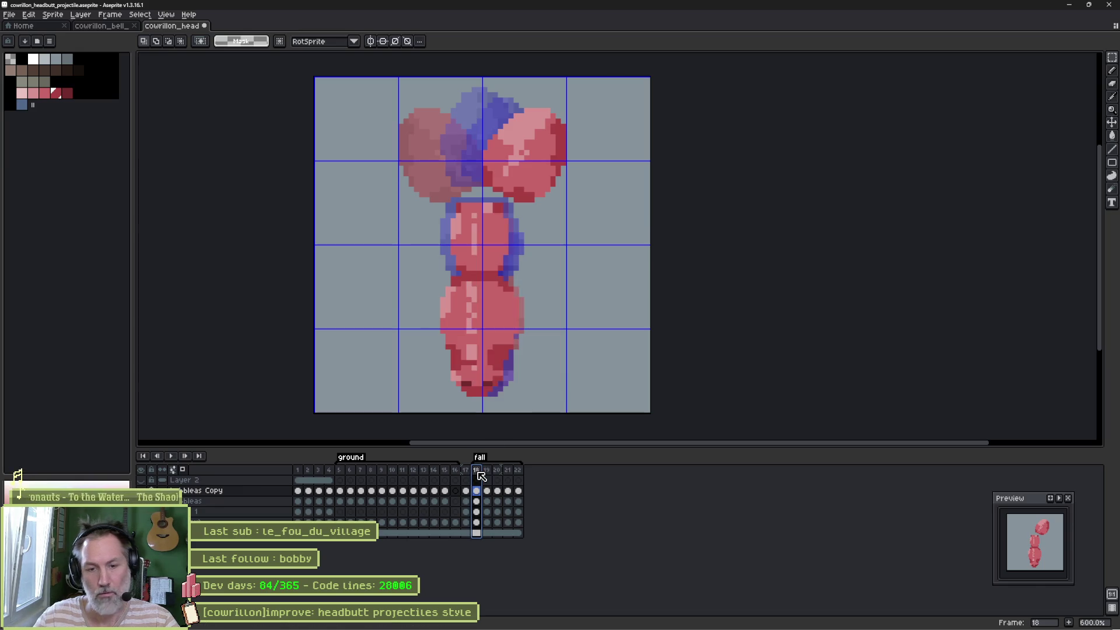
key("Return")
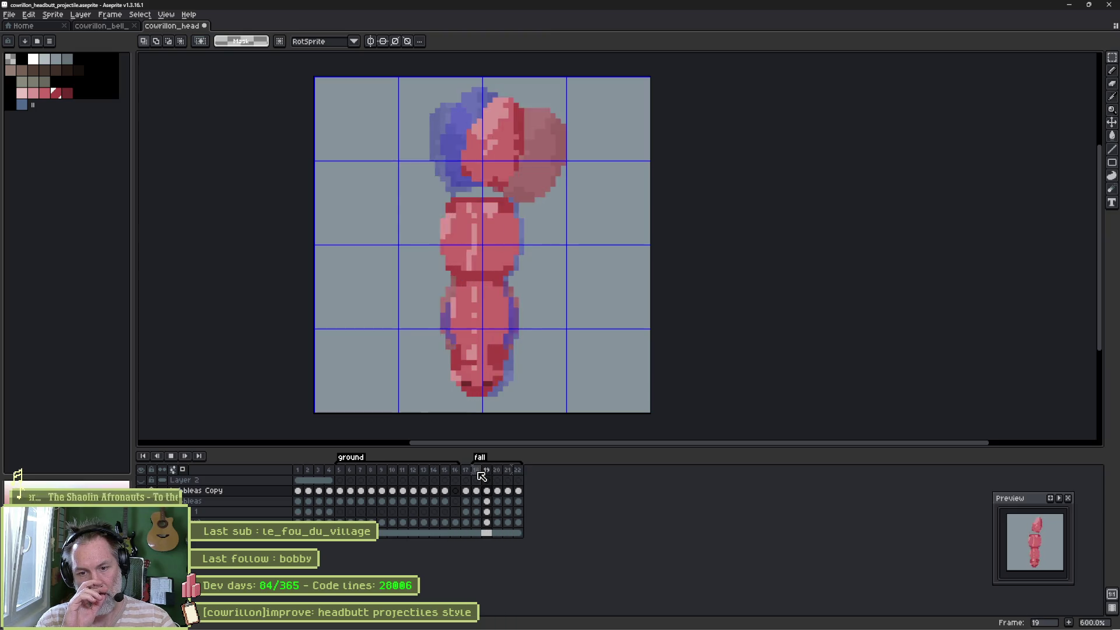
left_click(480, 474)
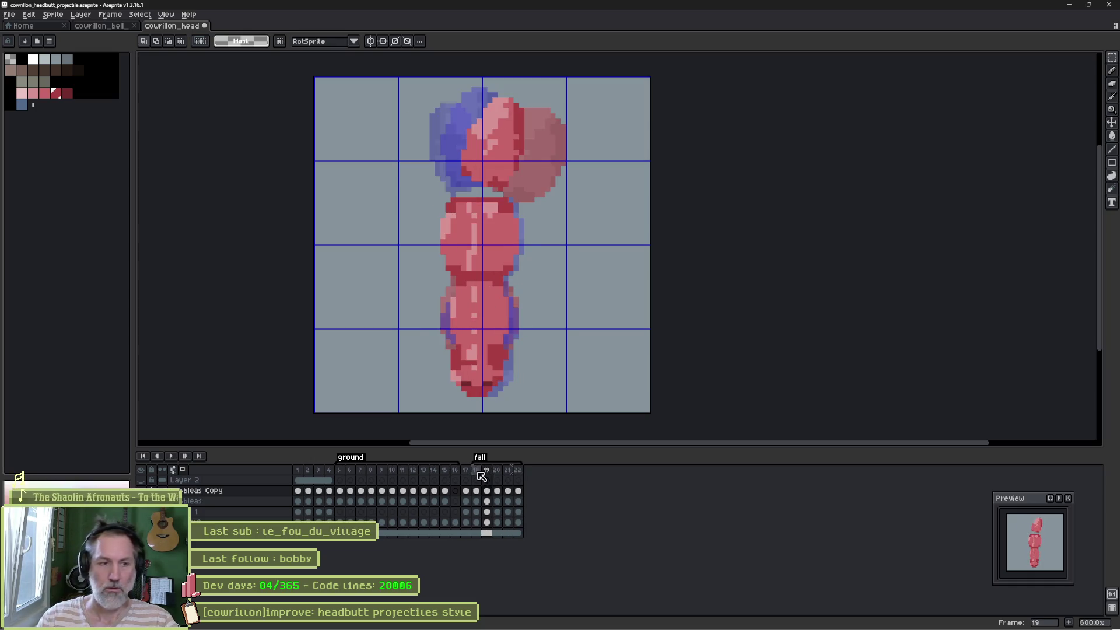
Recheck the fall tag's properties, then return to the Godot editor
double_click(494, 460)
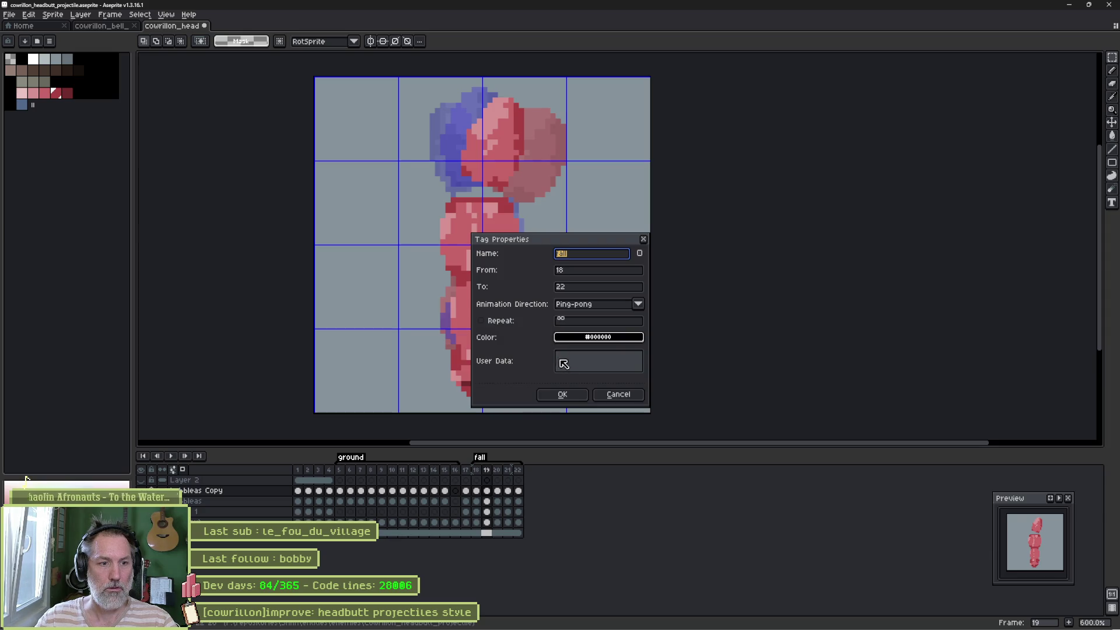
left_click(563, 394)
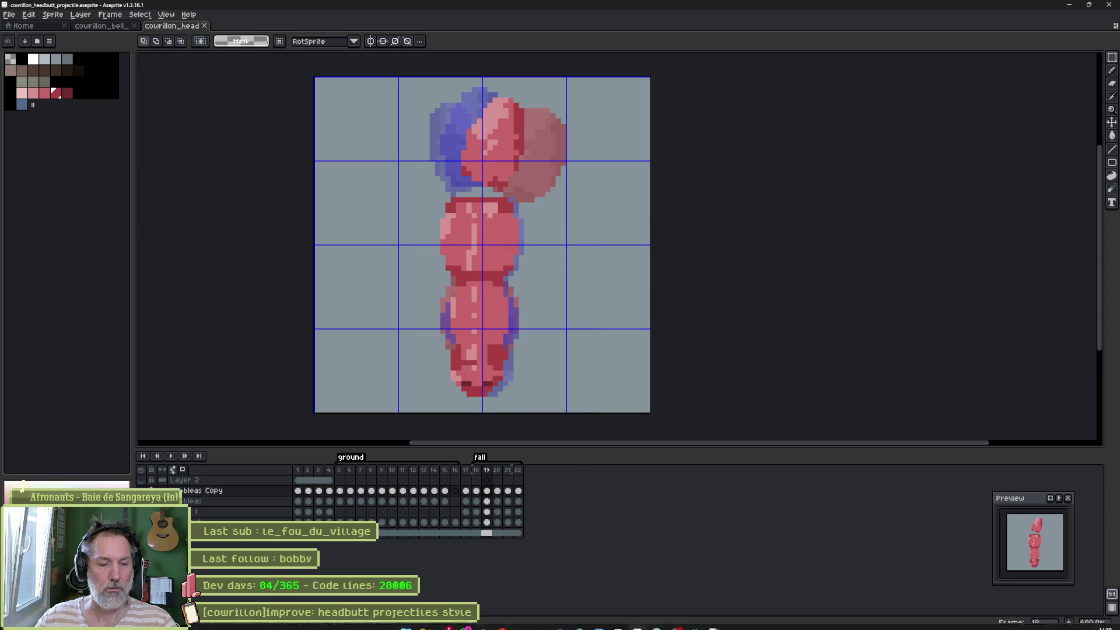
left_click(695, 620)
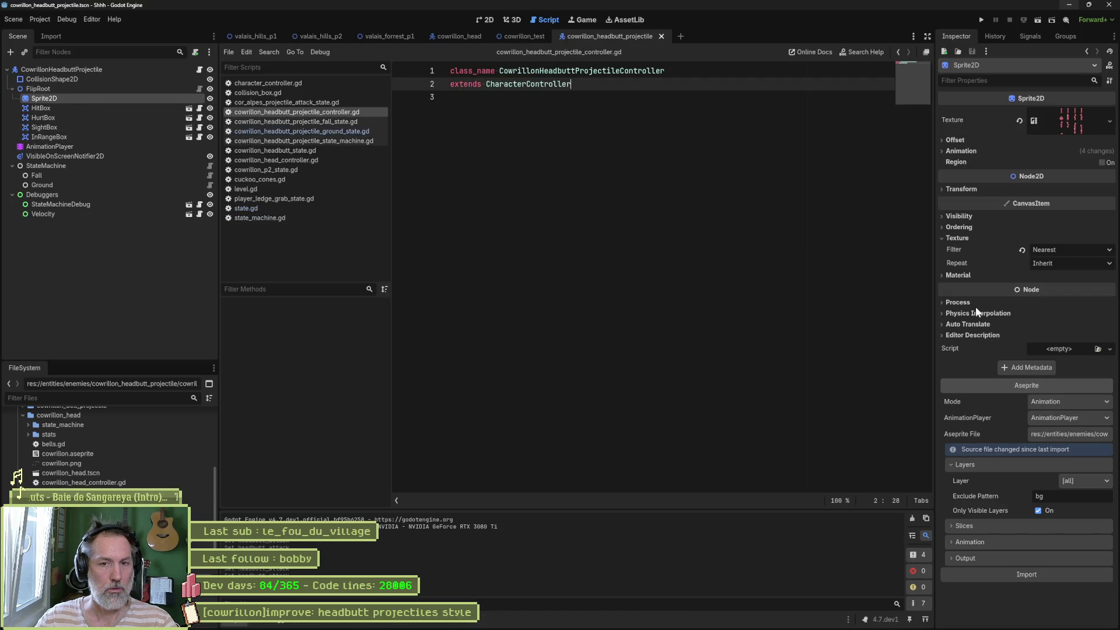
Reimport the projectile sprite, run cowrillon_test, trigger CowrillonHead's Headbutt Attack, then stop
left_click(1027, 574)
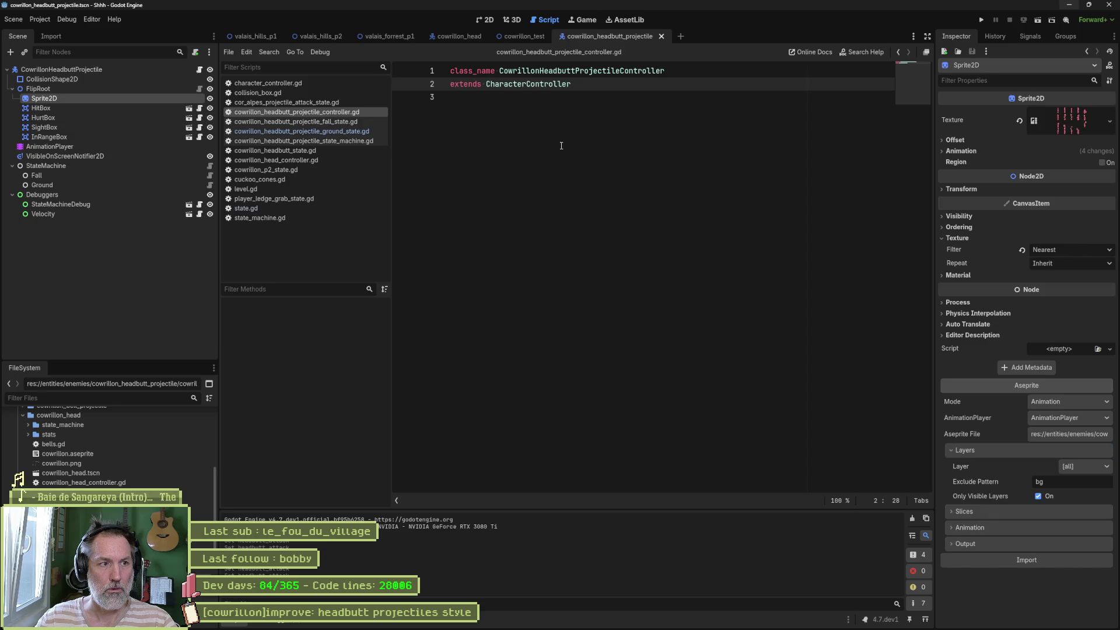
left_click(498, 36)
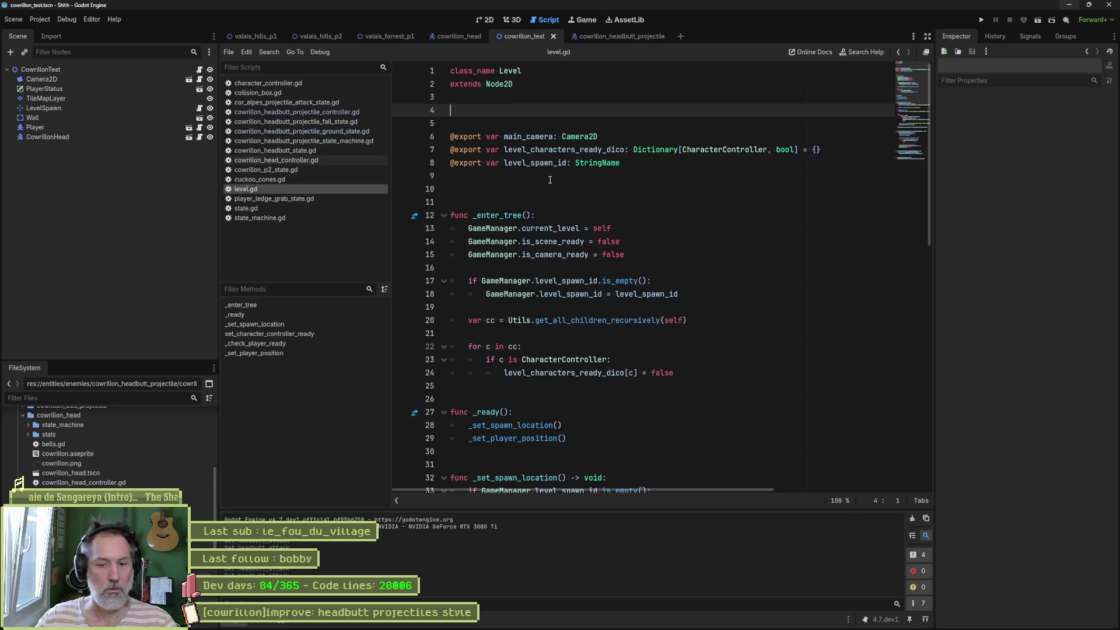
key("F6")
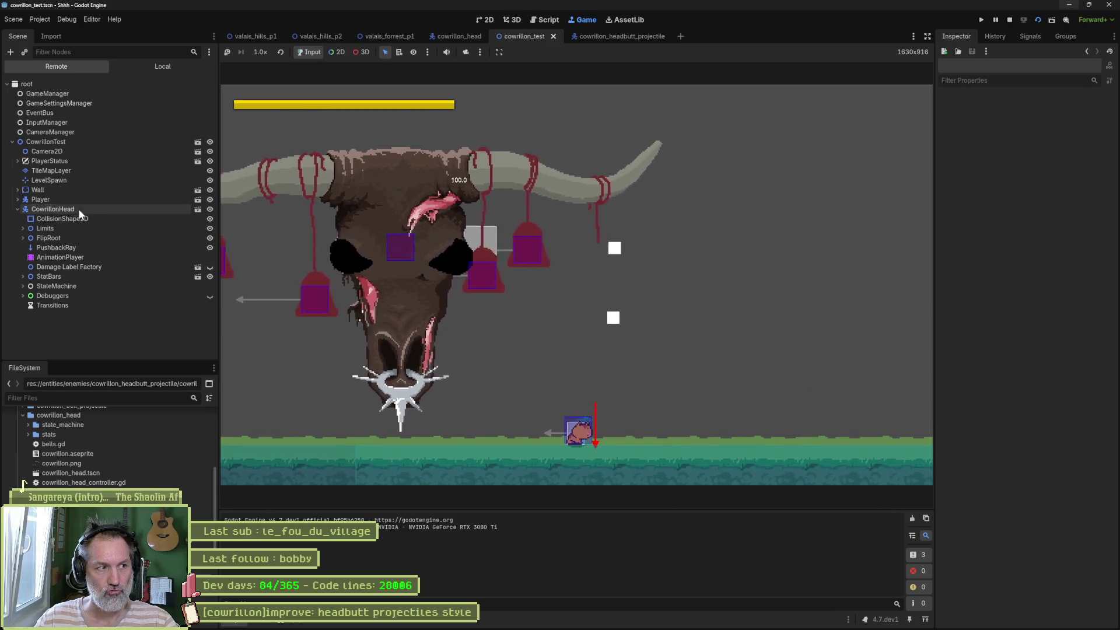
left_click(58, 209)
scroll(994, 355, "down", 5)
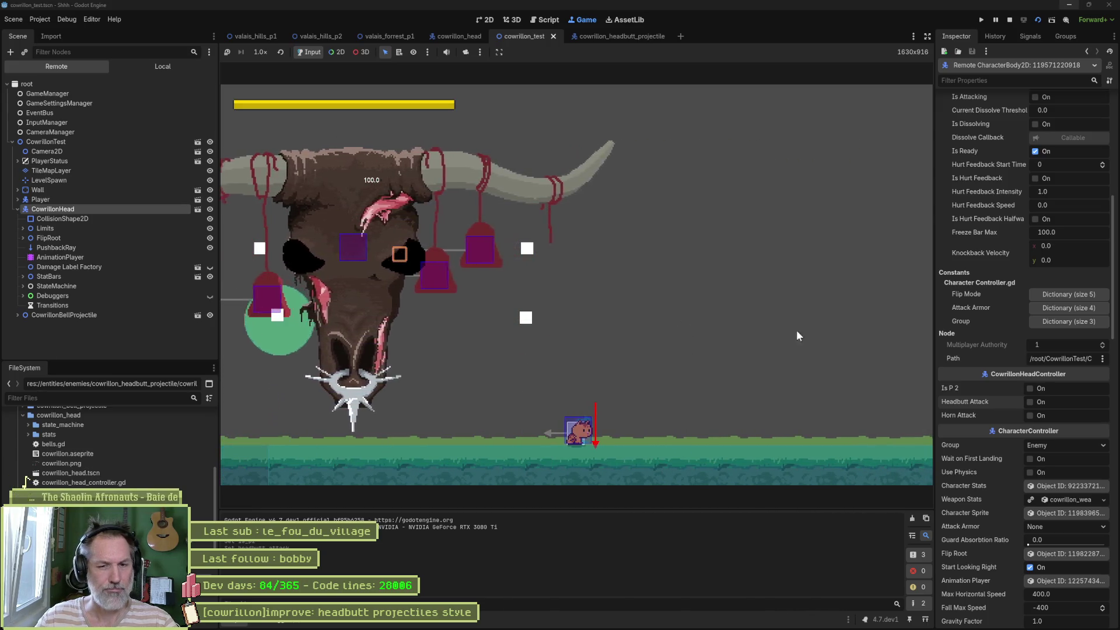
left_click(1030, 403)
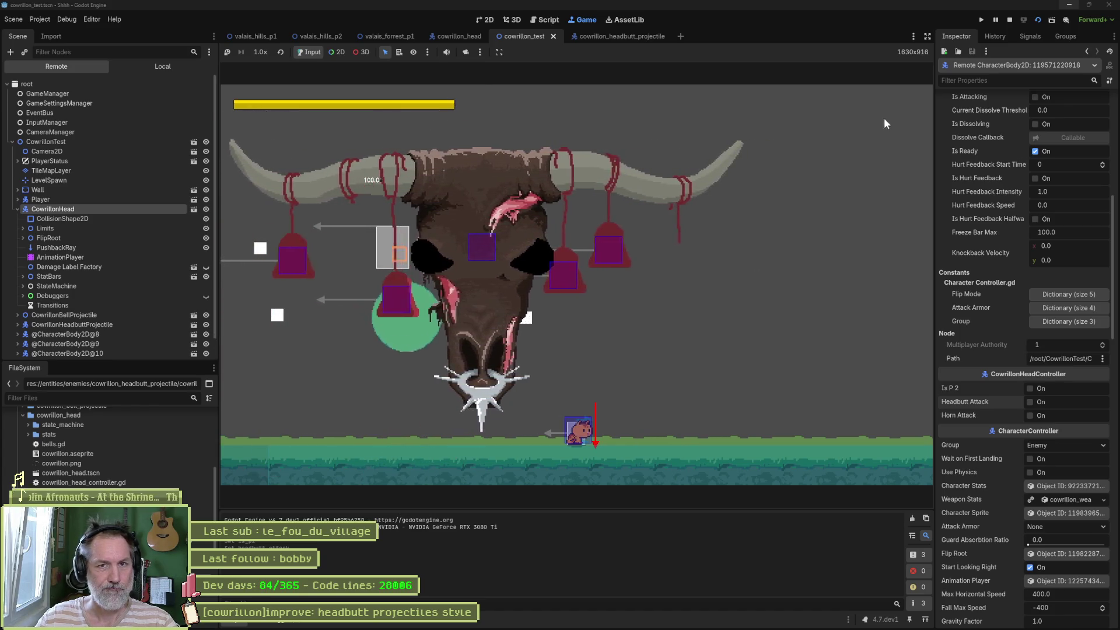
left_click(1010, 20)
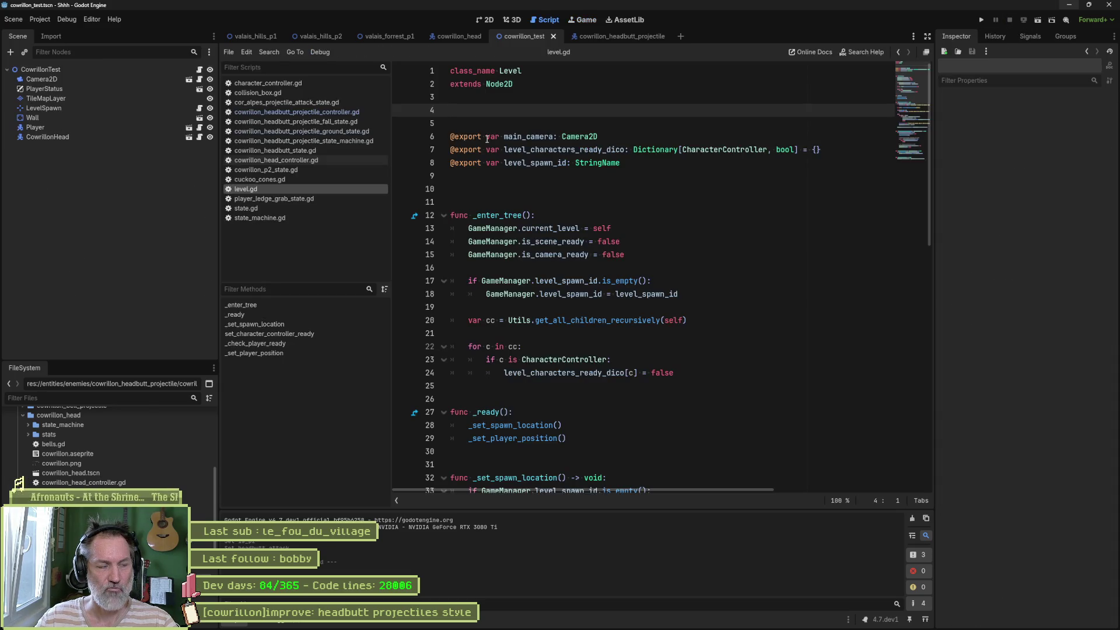
Give the projectile's Fall state State Max Speed 400 and Speed 120
left_click(599, 36)
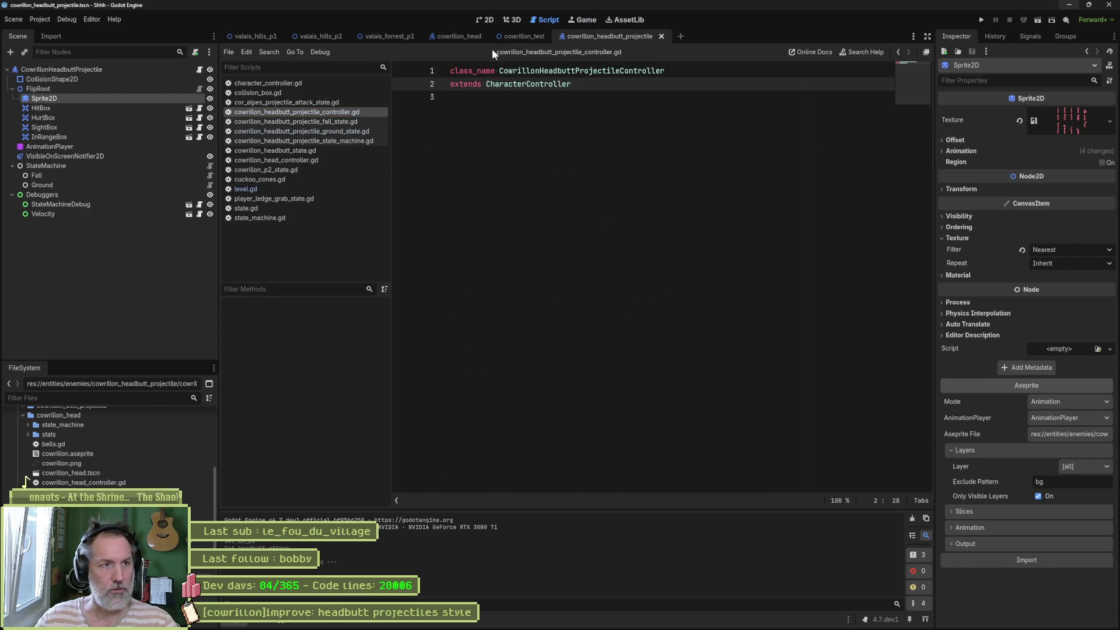
left_click(452, 36)
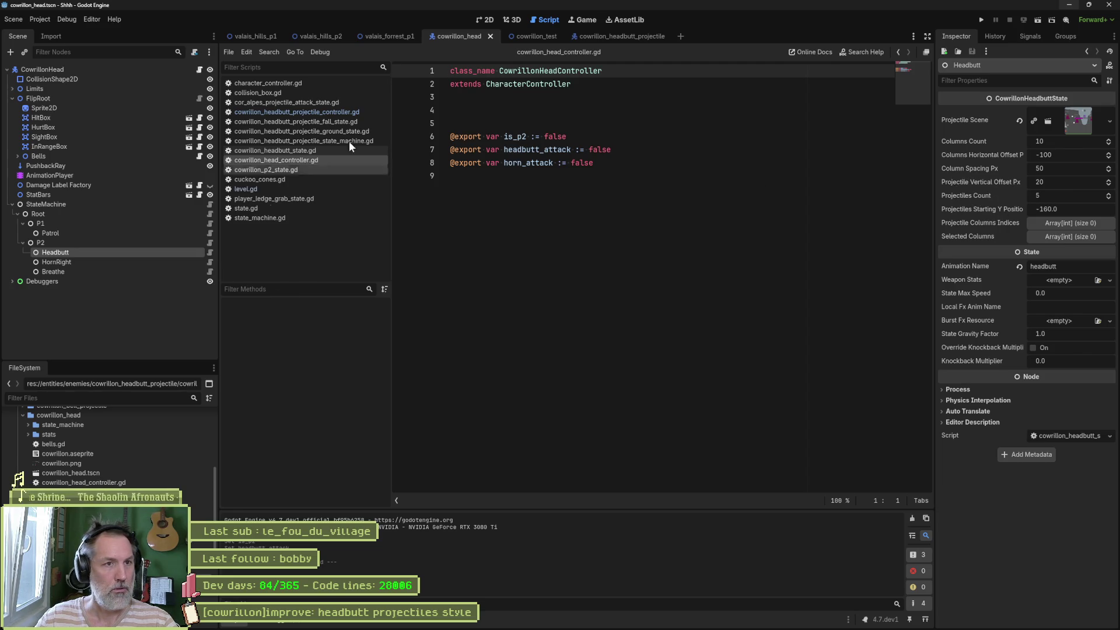
left_click(607, 36)
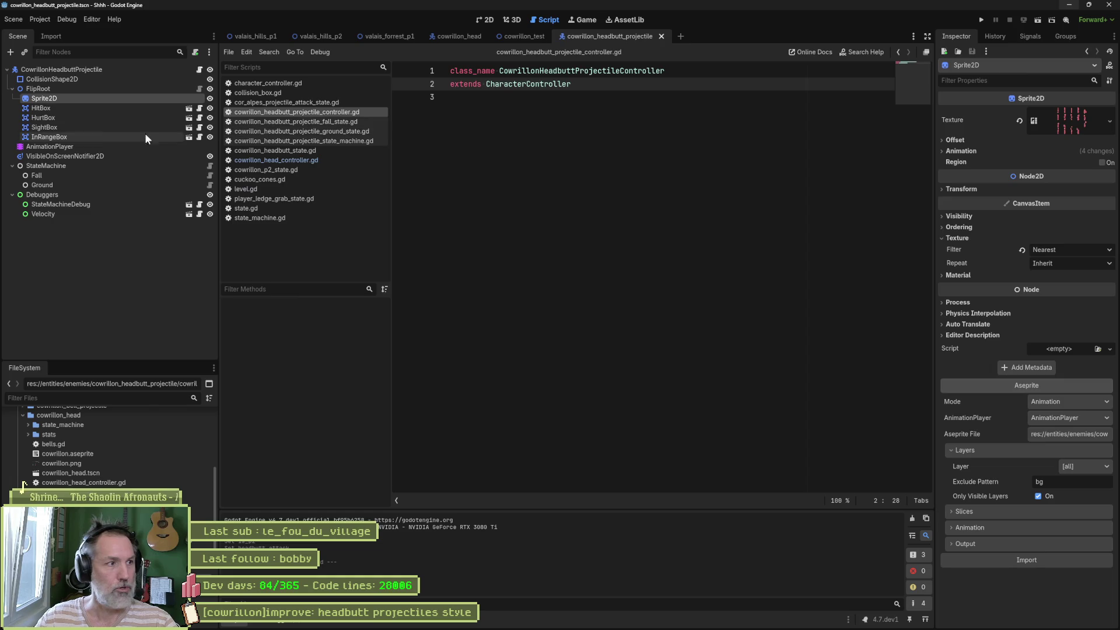
left_click(73, 175)
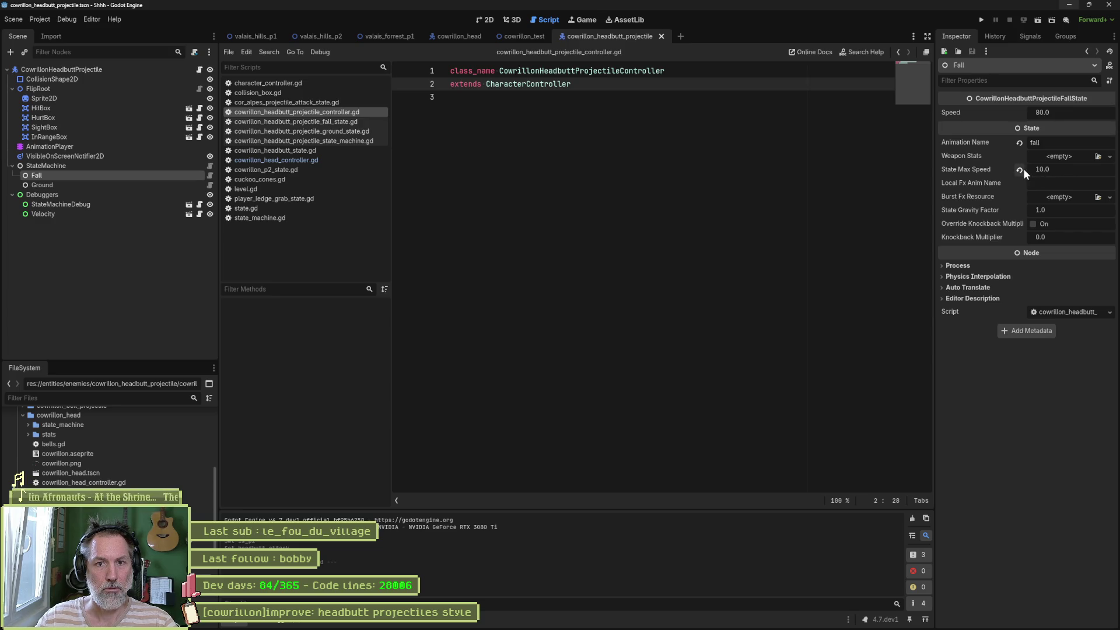
left_click(1066, 168)
type("400")
key("Return")
left_click(1061, 113)
type("12")
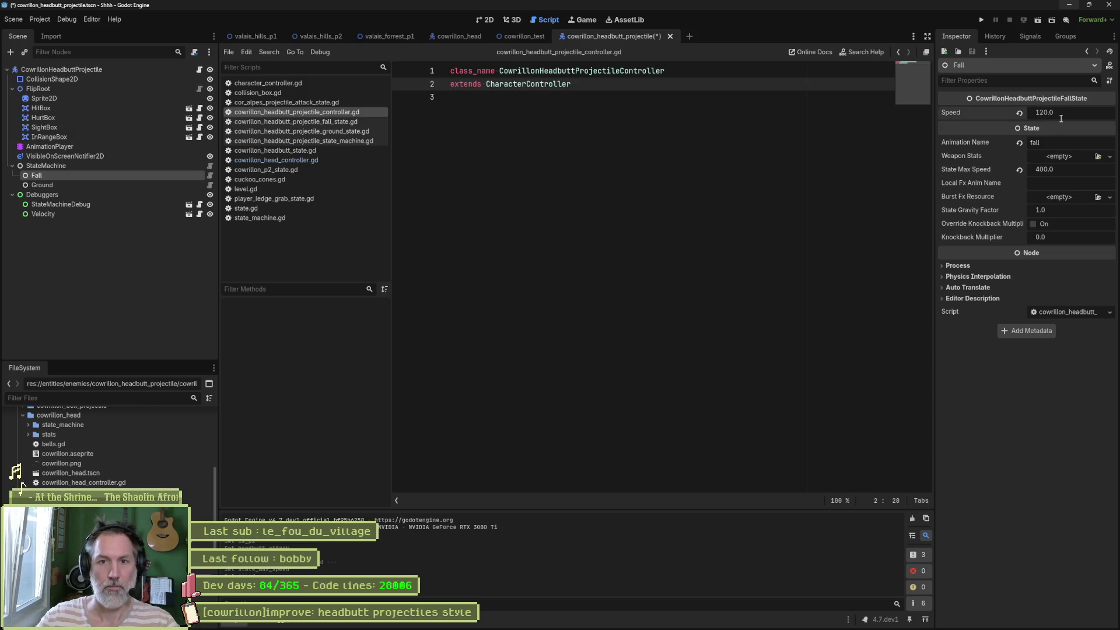
left_click(525, 37)
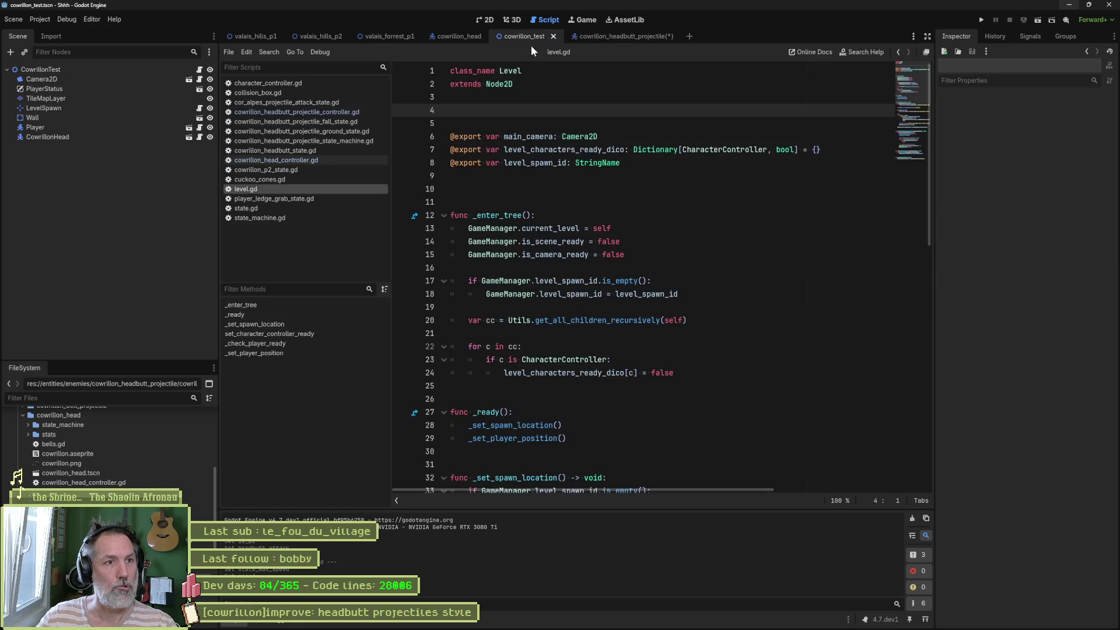
Rerun cowrillon_test inspecting CowrillonHead, stop it with F8, and return to Aseprite
key("F6")
left_click(85, 209)
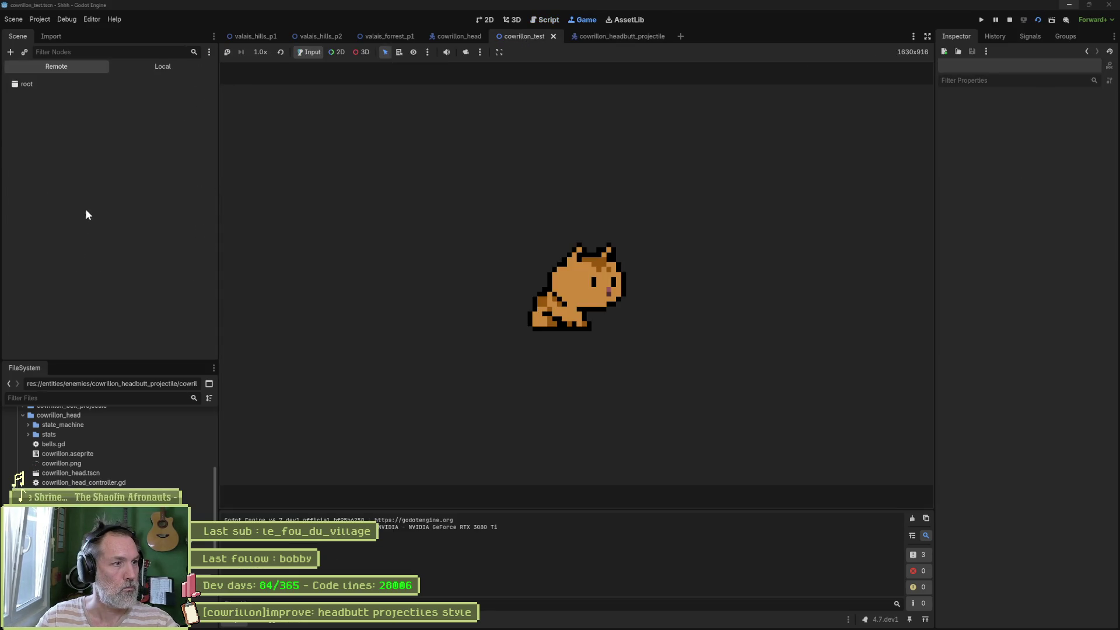
scroll(1027, 409, "down", 5)
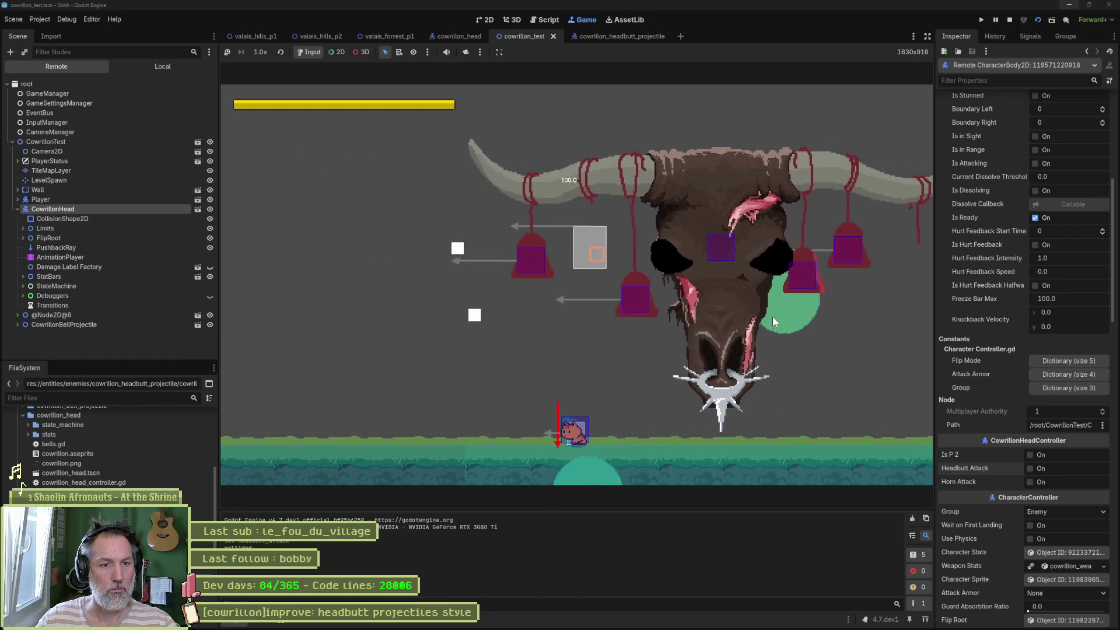
key("F8")
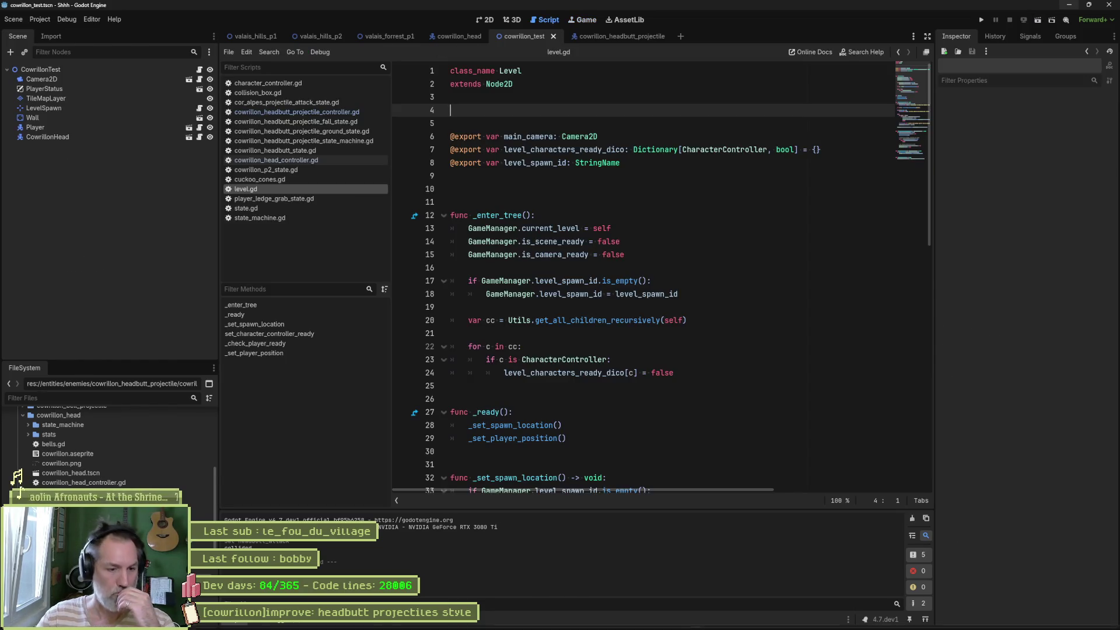
left_click(694, 623)
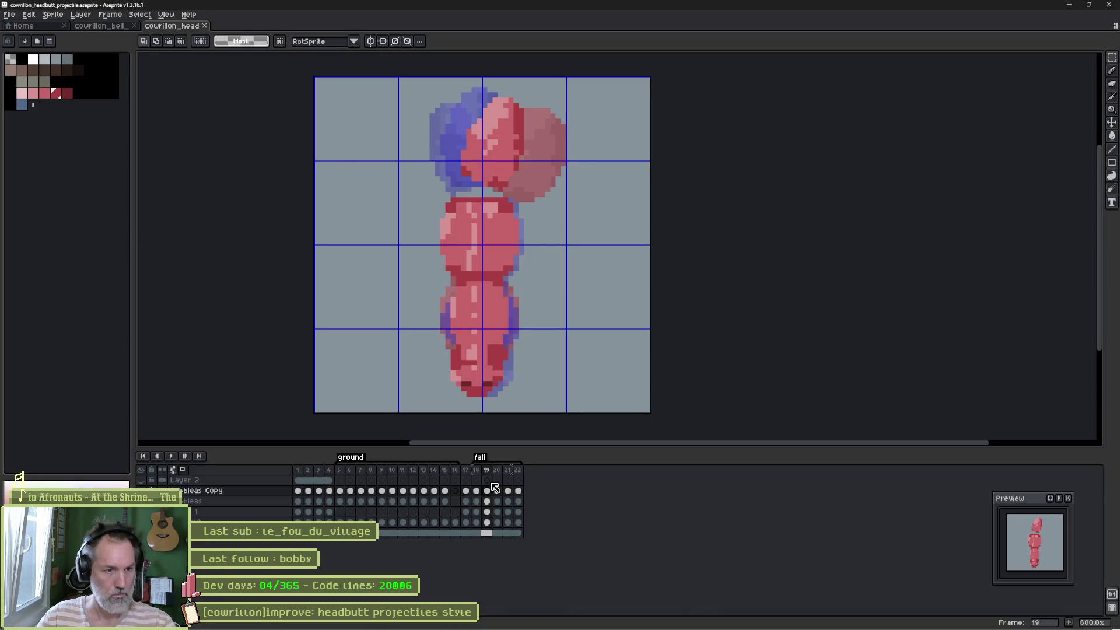
Review the fall frames 18–22 and delete frame 18
left_click(478, 469)
left_click(487, 470)
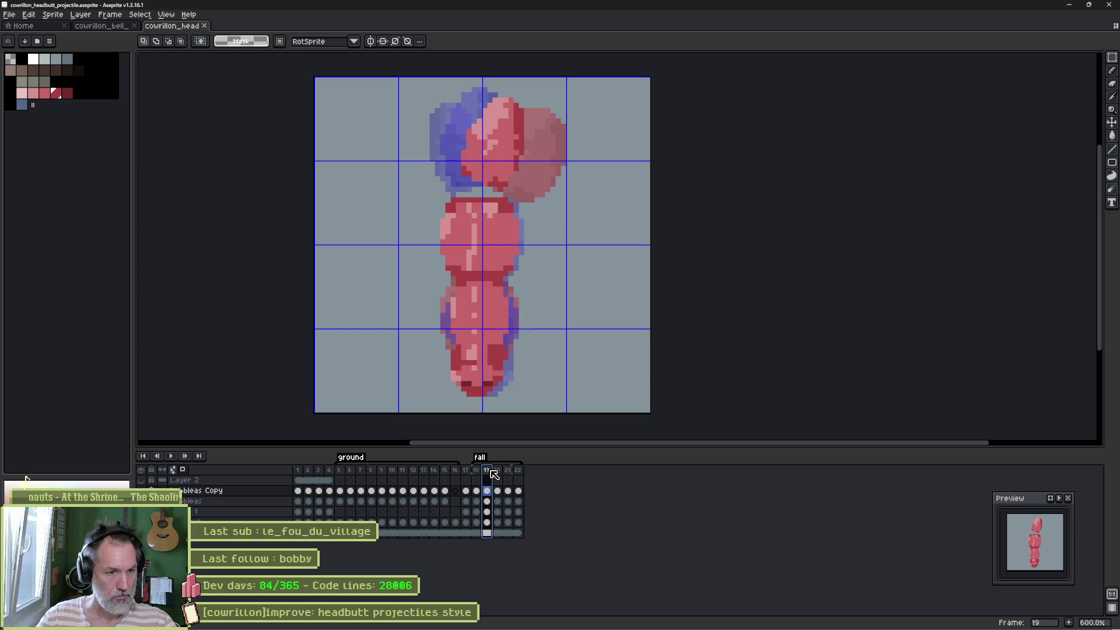
left_click(477, 471)
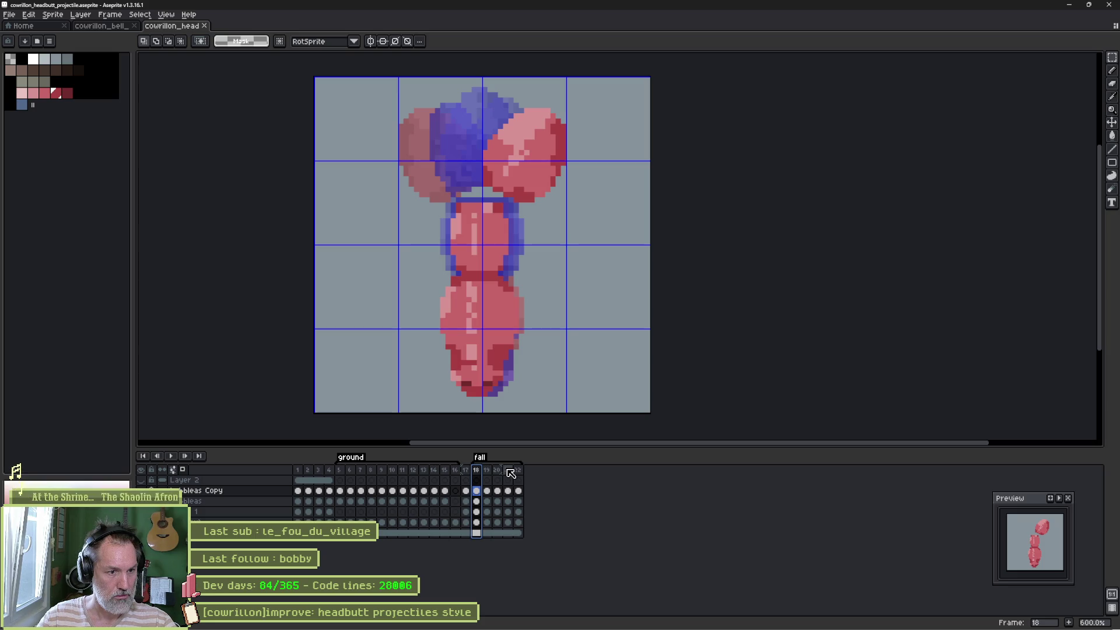
left_click(508, 470)
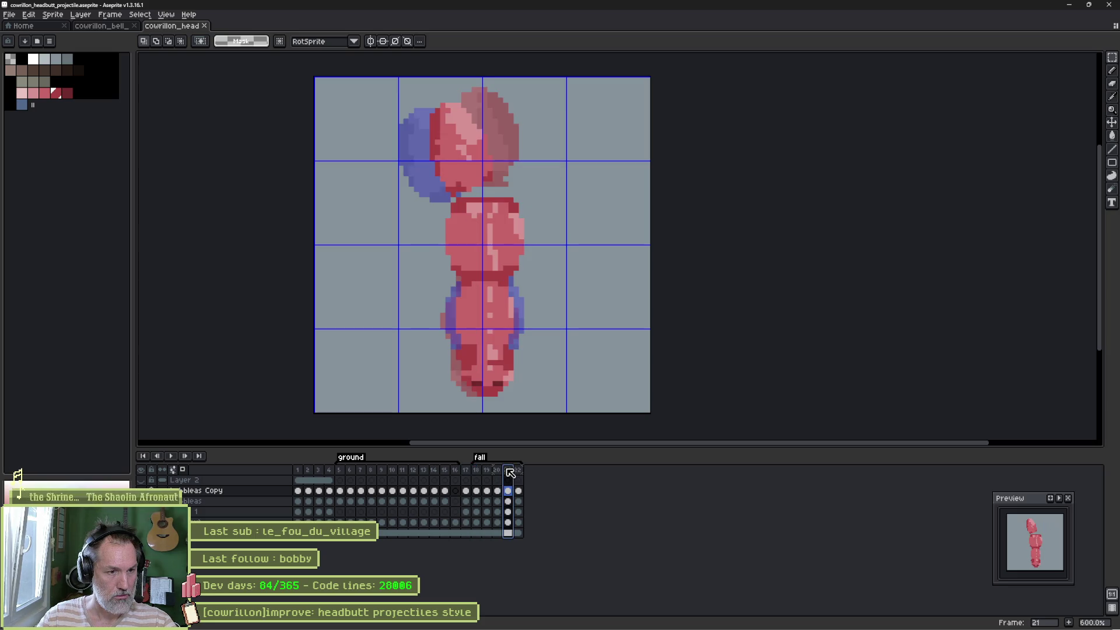
left_click_drag(477, 470, 524, 477)
left_click(478, 471)
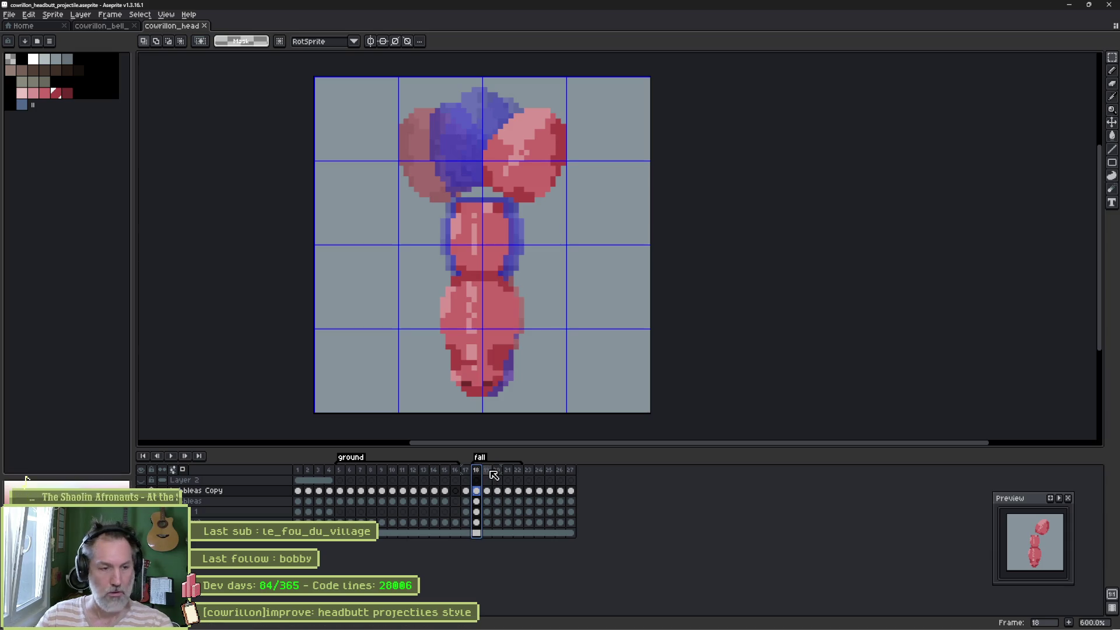
key("alt+c")
Delete frame 21 and add a new frame after frame 20
left_click_drag(491, 475, 499, 475)
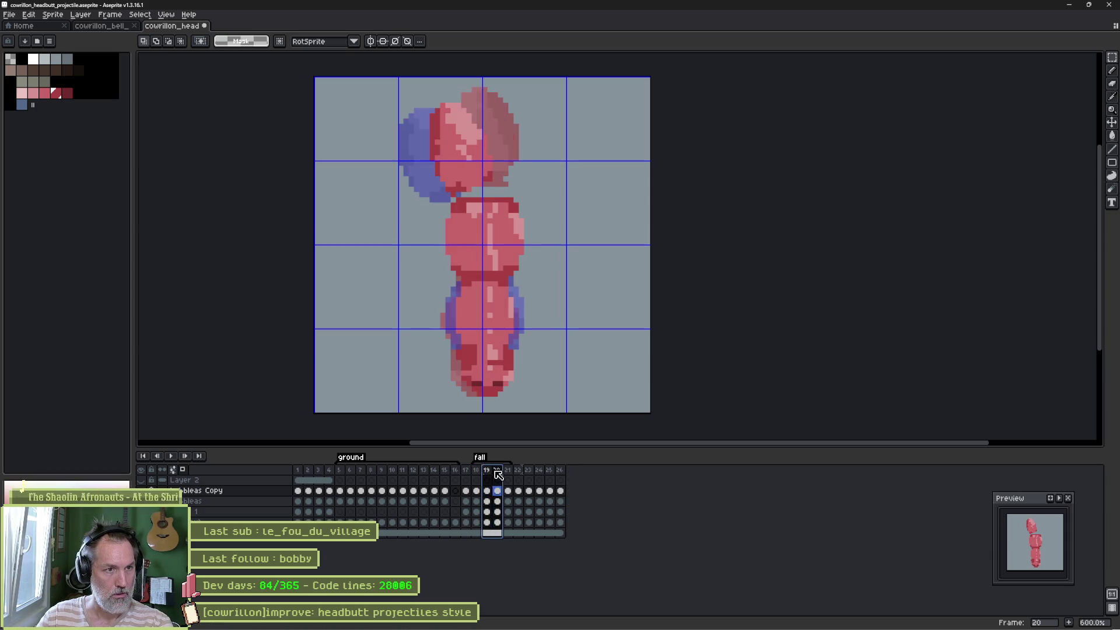
left_click(510, 474)
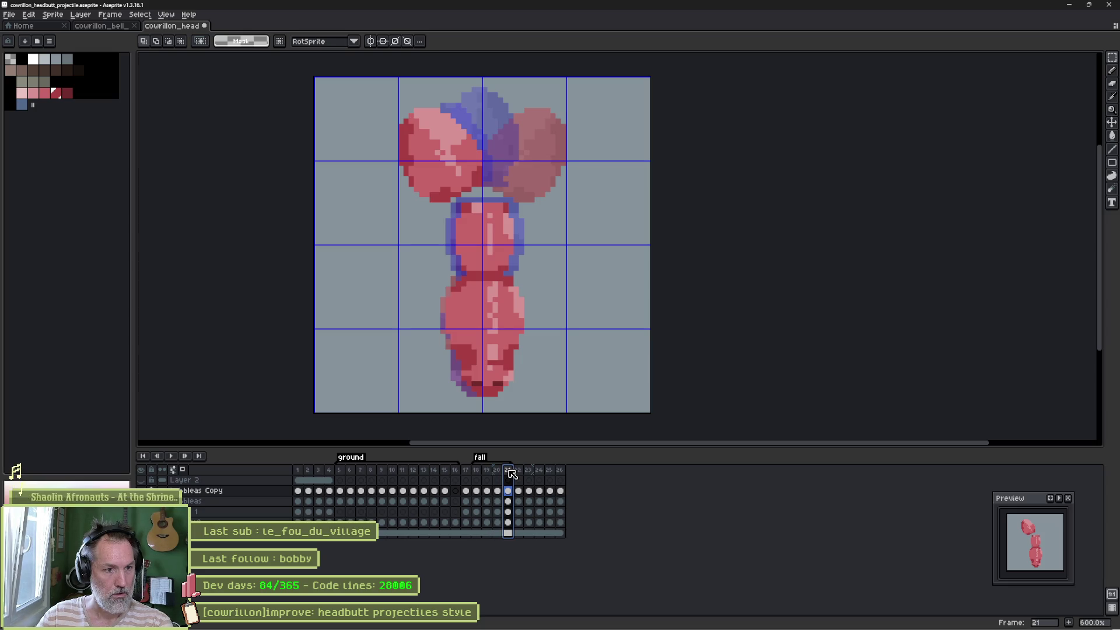
key("alt+c")
left_click_drag(476, 470, 502, 474)
left_click(477, 474)
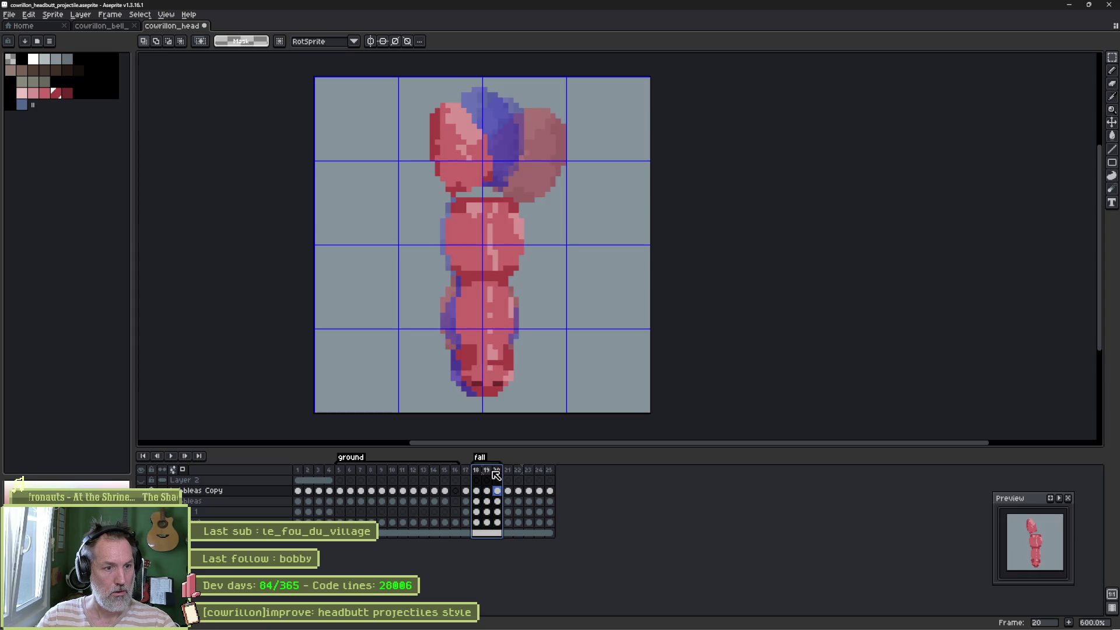
key("alt+n")
left_click(504, 477)
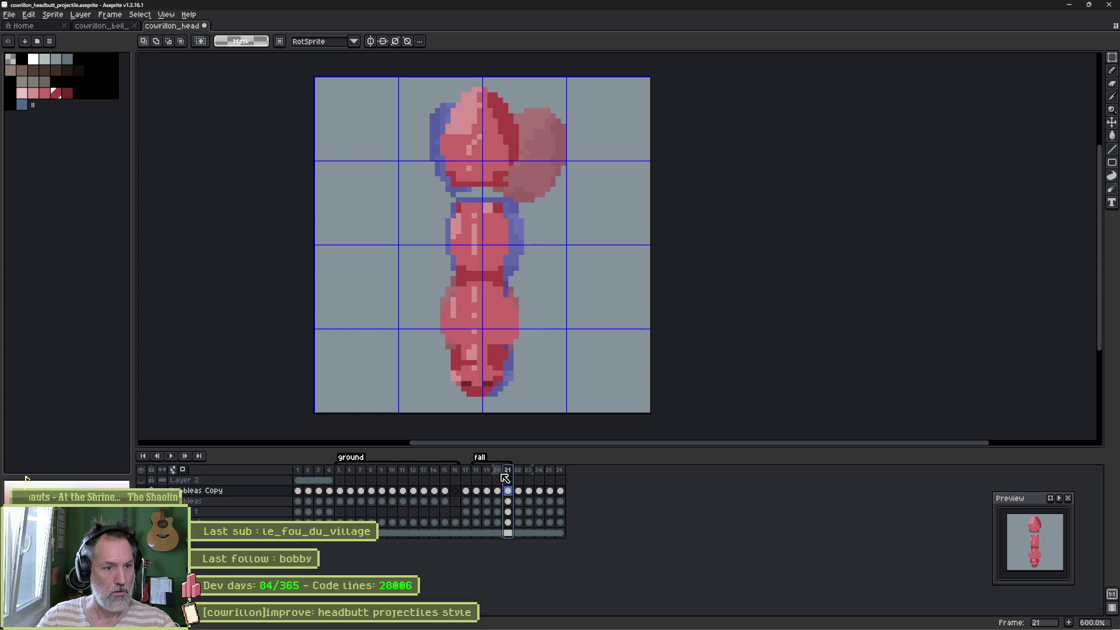
left_click(477, 472)
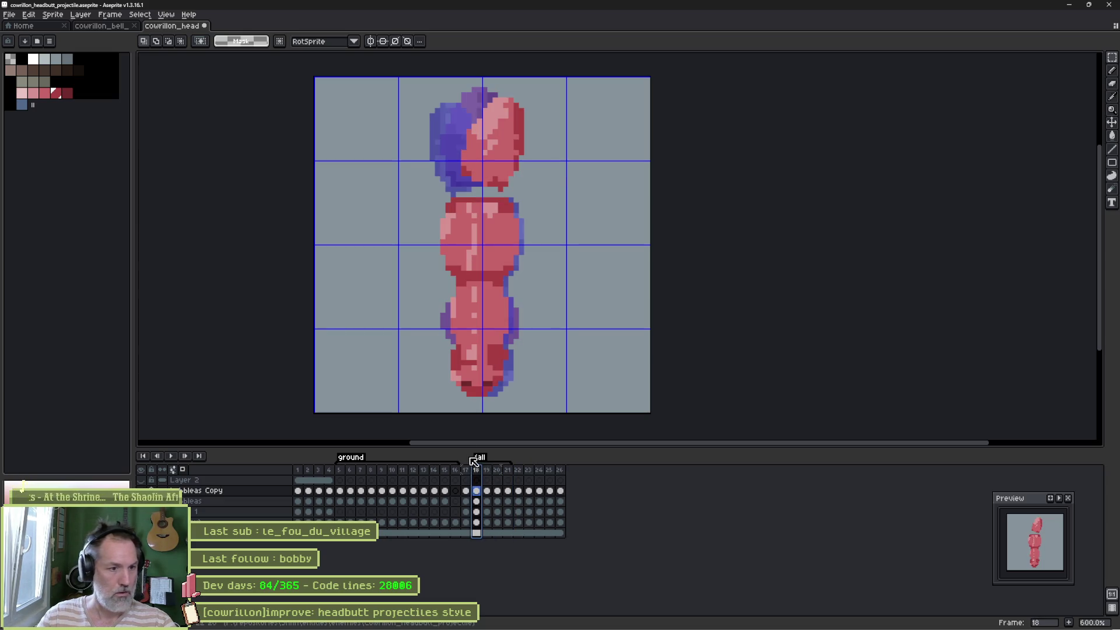
Change the fall tag's animation direction, preview it, and switch back to Godot
double_click(482, 459)
left_click(638, 305)
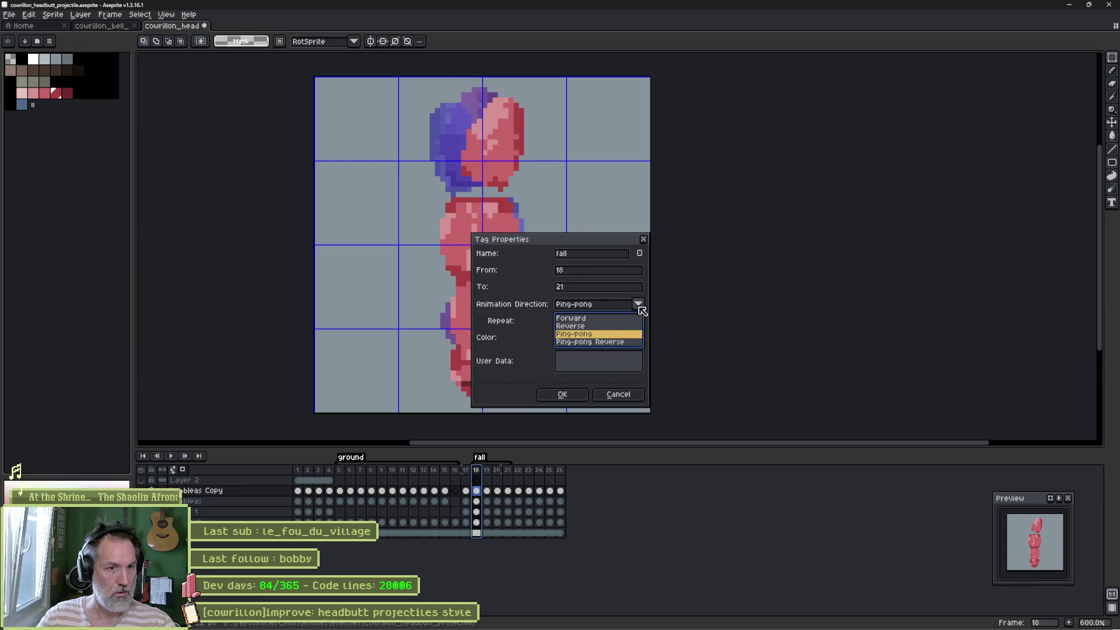
left_click(617, 318)
left_click(562, 395)
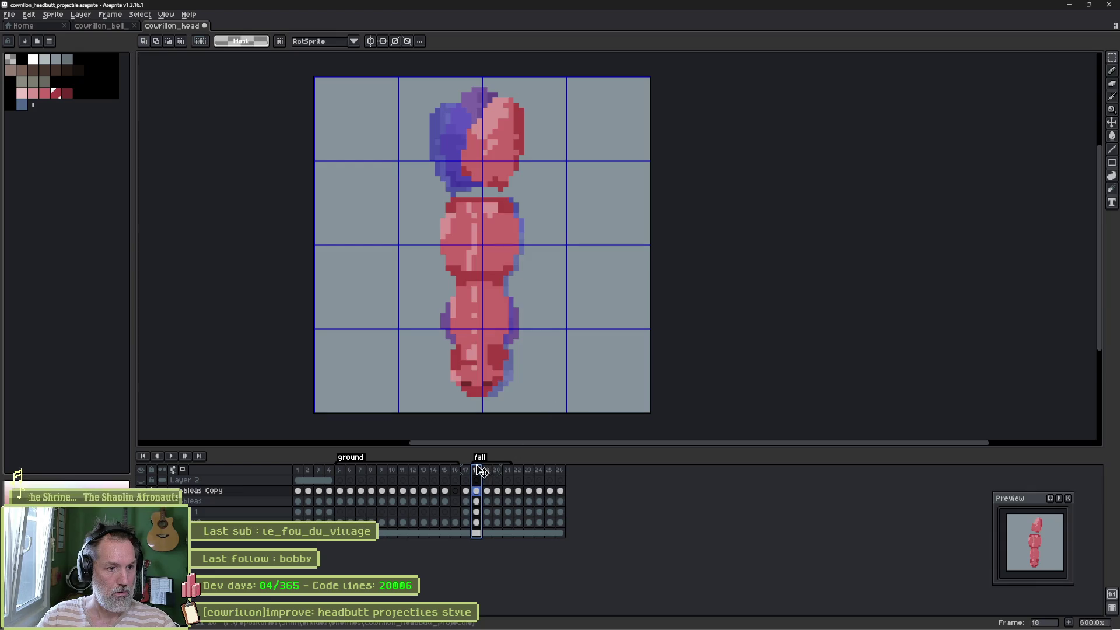
key("Return")
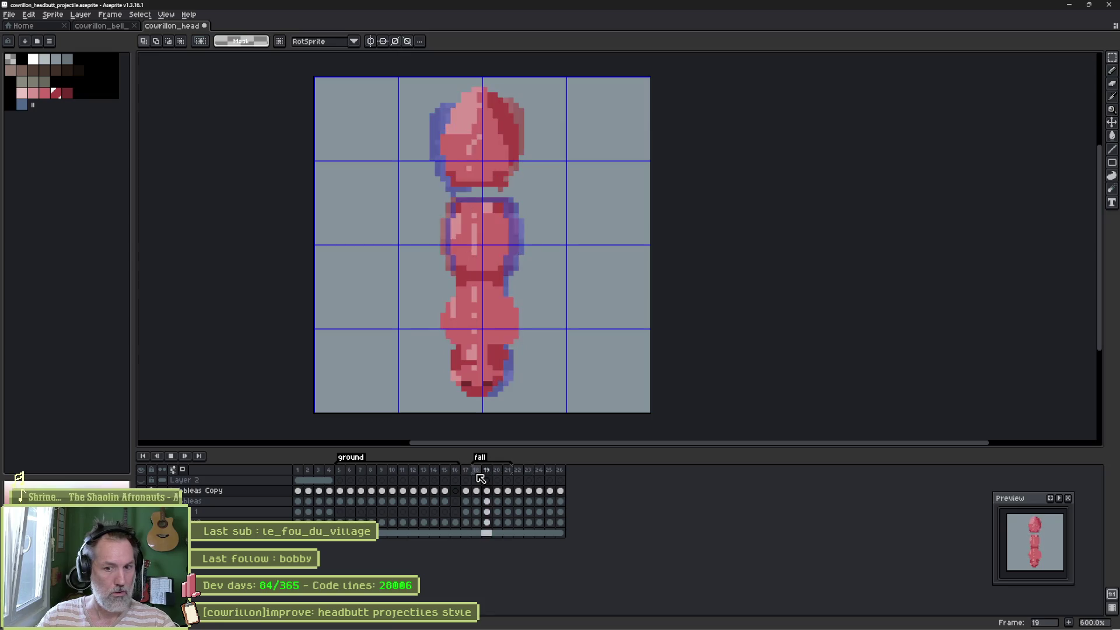
left_click(581, 320)
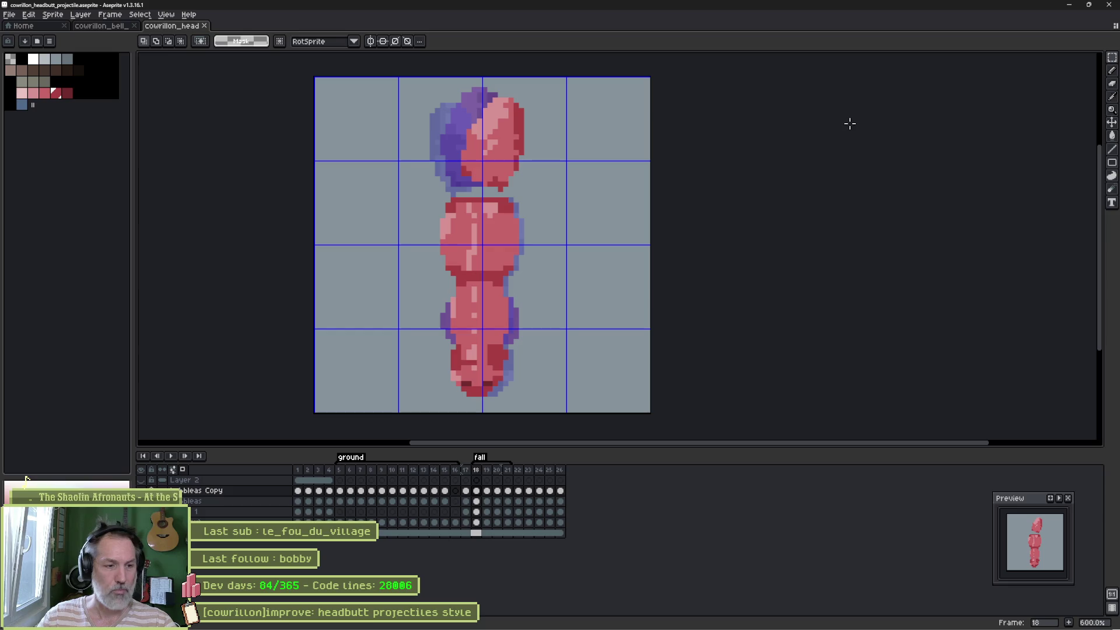
key("alt+Tab")
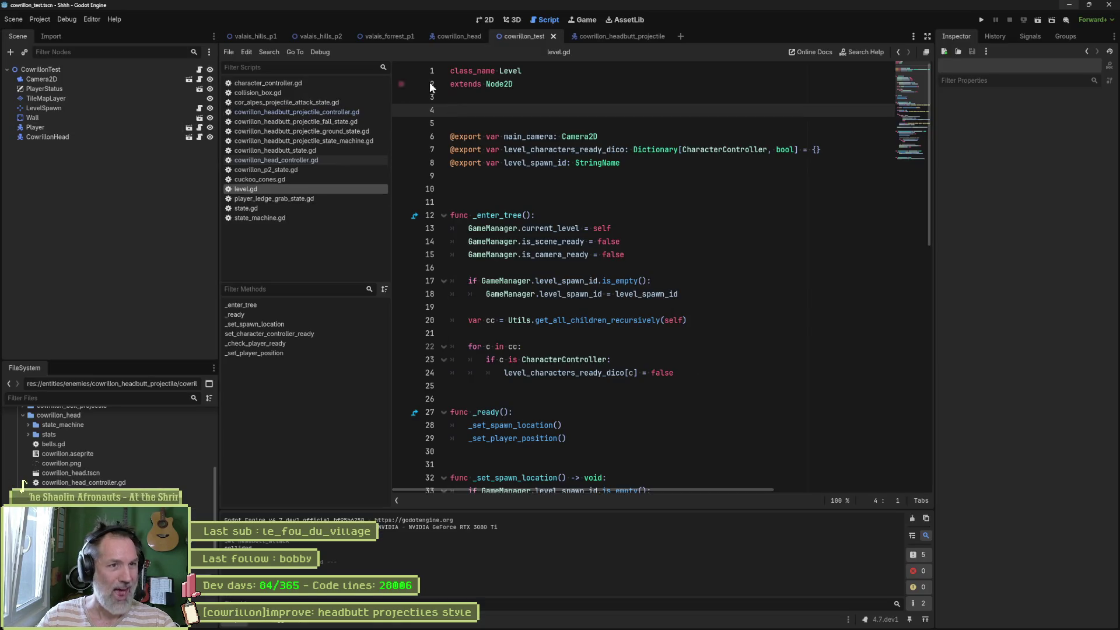
Reimport the changed Aseprite source on the projectile's Sprite2D
left_click(611, 37)
left_click(110, 99)
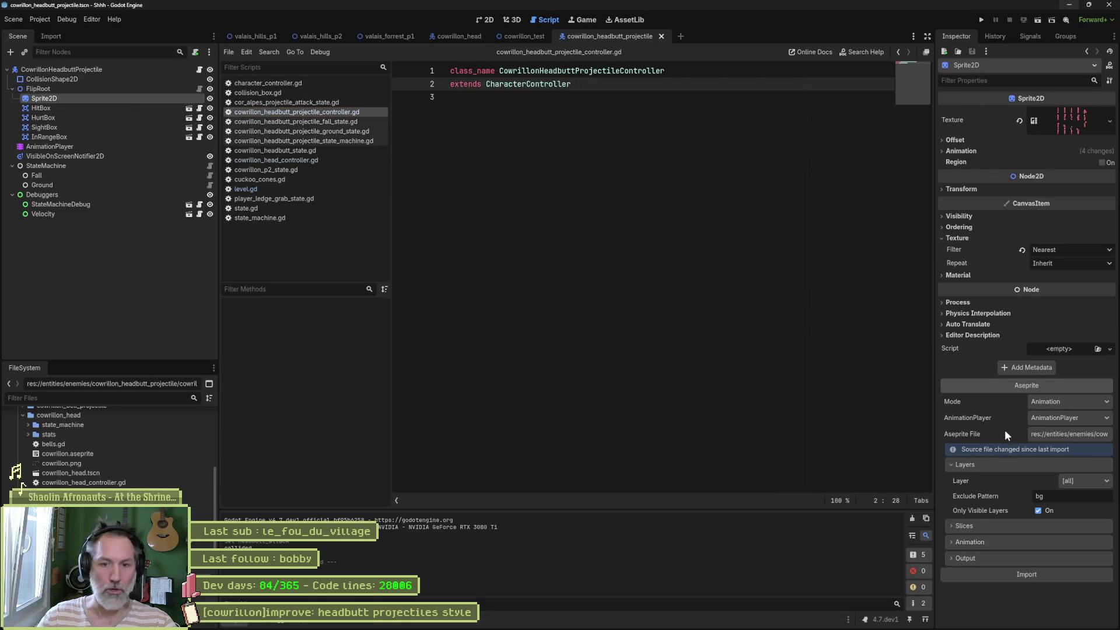
left_click(1034, 574)
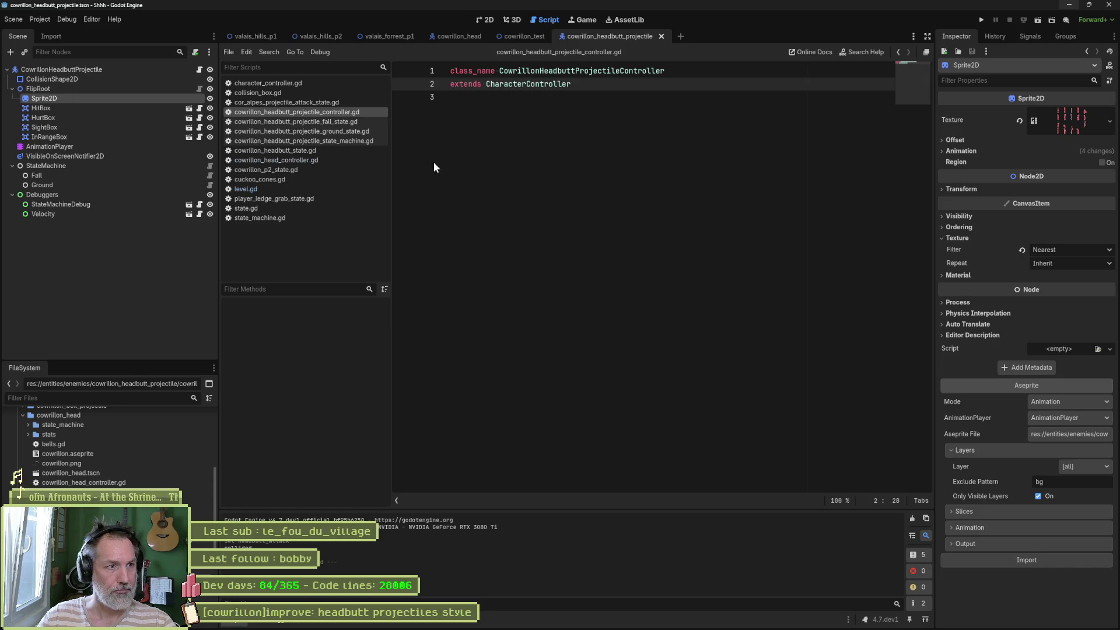
Run cowrillon_test, toggle CowrillonHead's Headbutt Attack twice, then stop the game
left_click(520, 36)
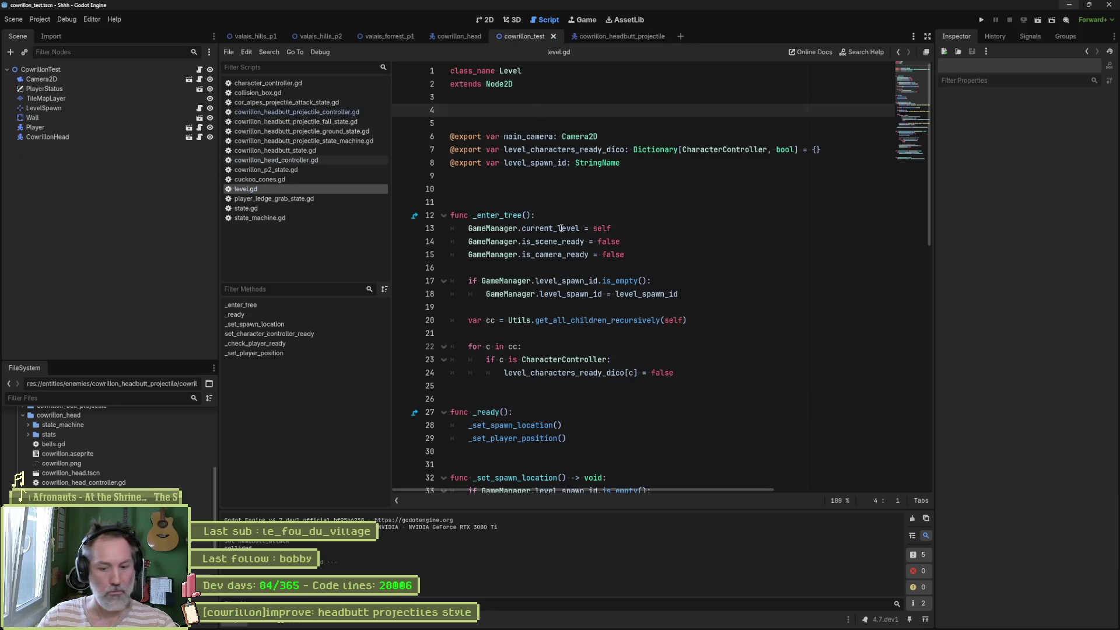
key("F6")
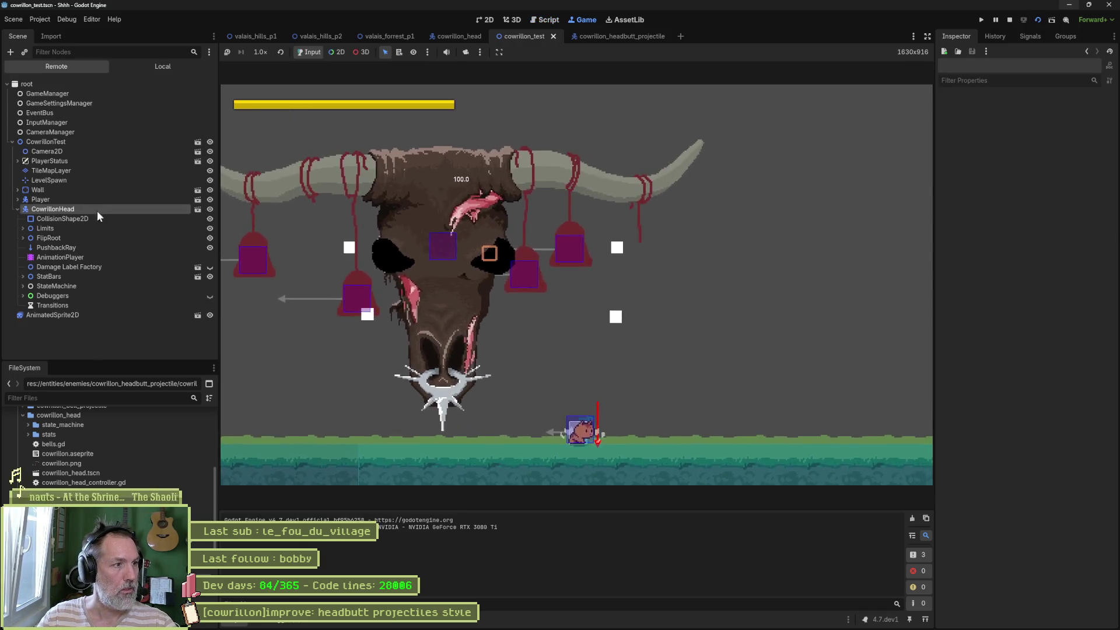
left_click(96, 210)
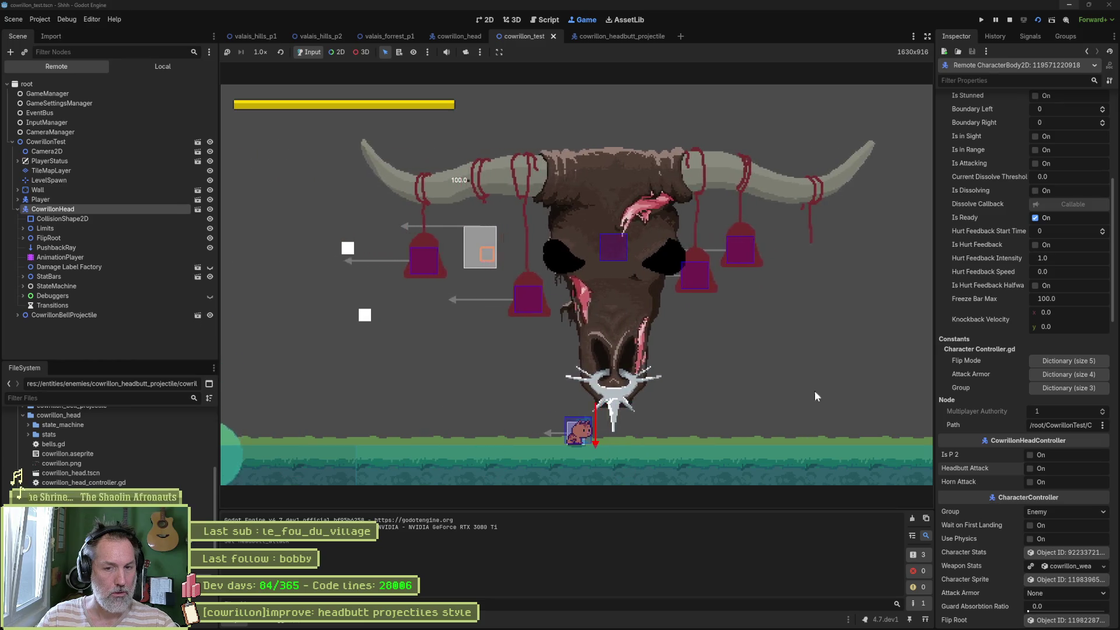
left_click(1036, 467)
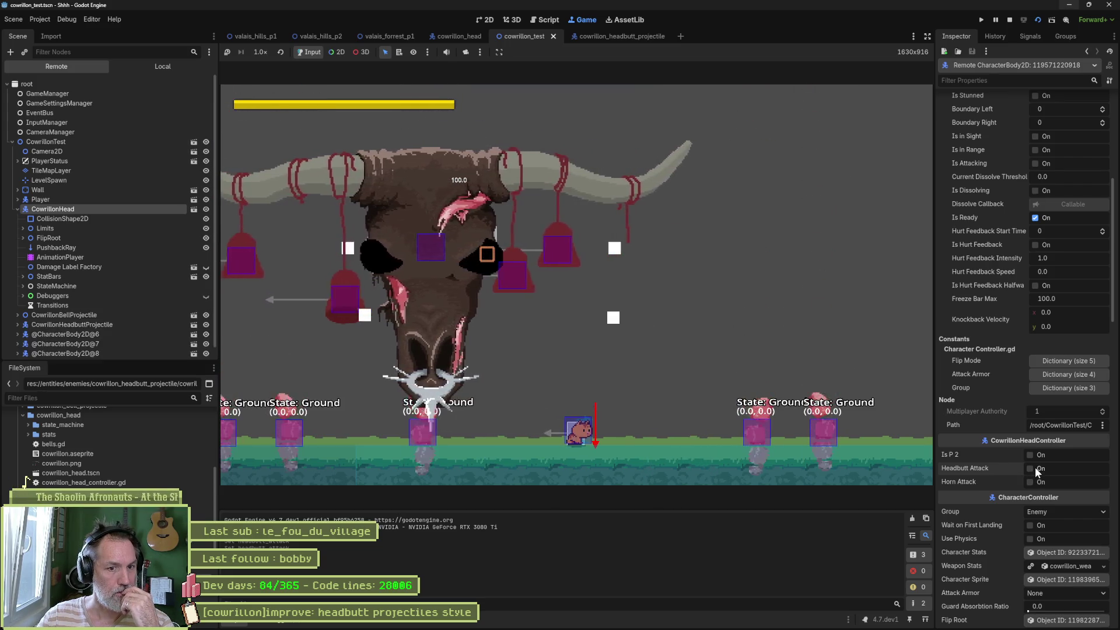
left_click(1034, 467)
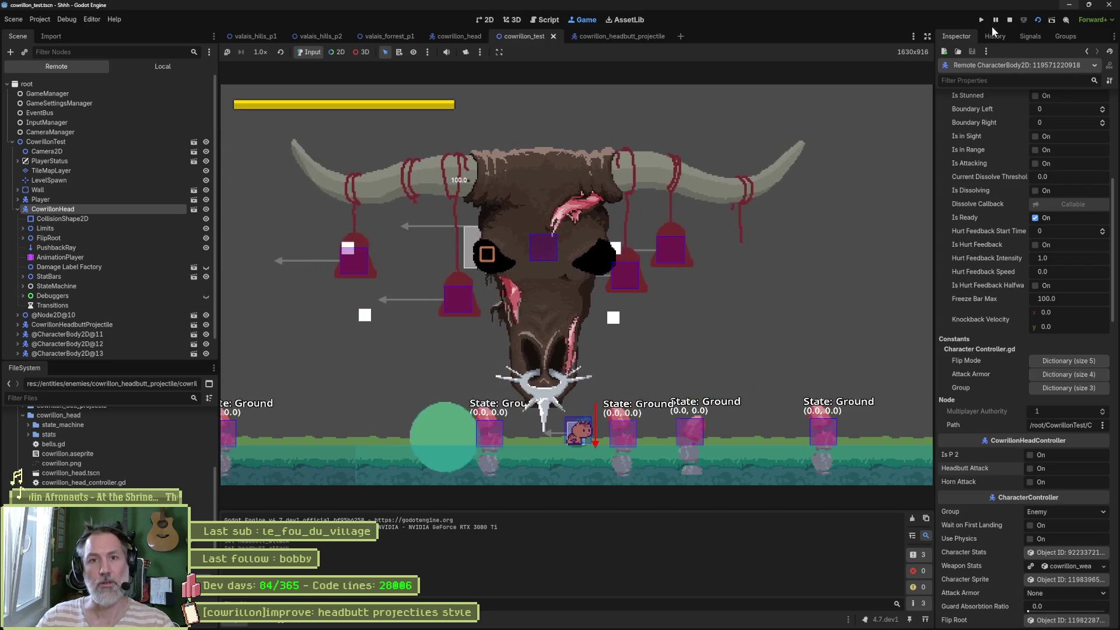
left_click(1009, 20)
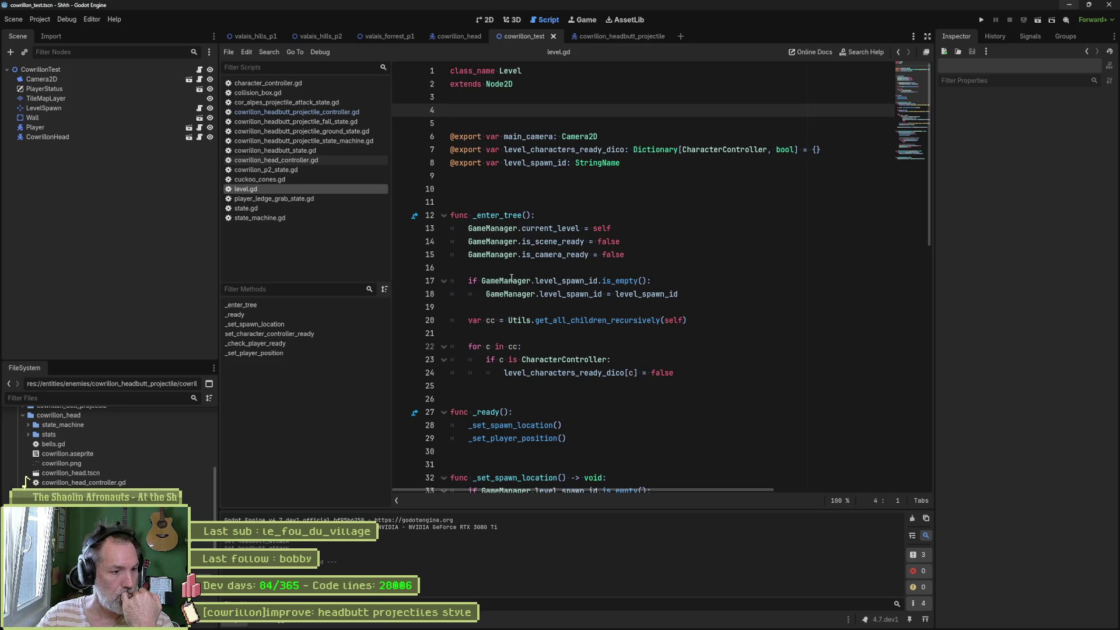
Open the cowrillon_headbutt_projectile scene and select its CowrillonHeadbuttProjectile root node
left_click(610, 37)
left_click(149, 70)
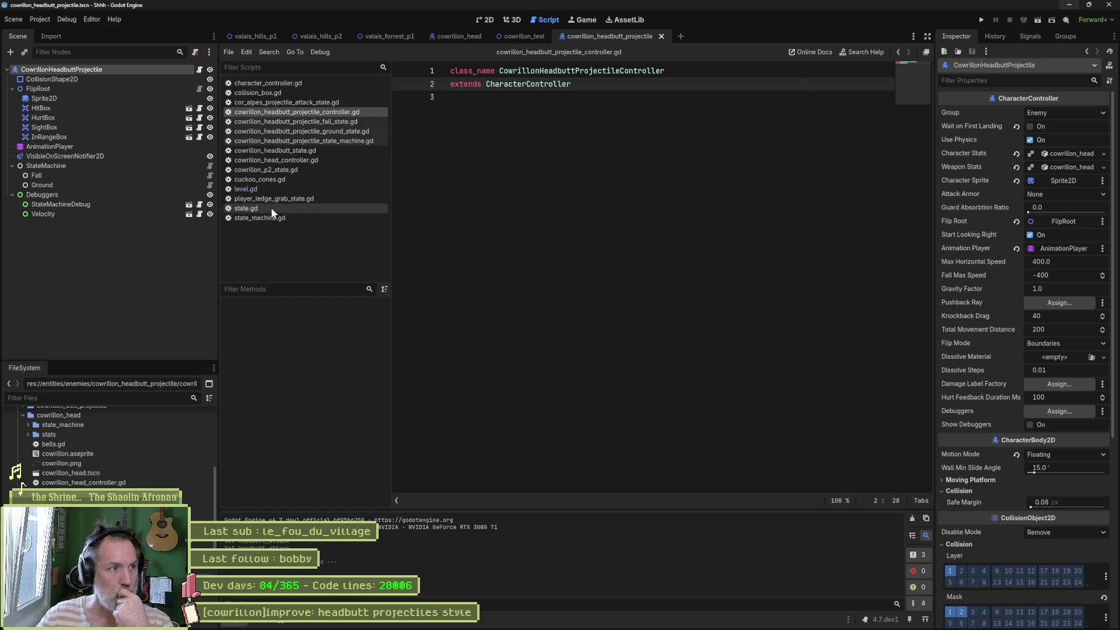
Enable Delay First State with range 0.2 on the StateMachine, then run cowrillon_test
left_click(145, 166)
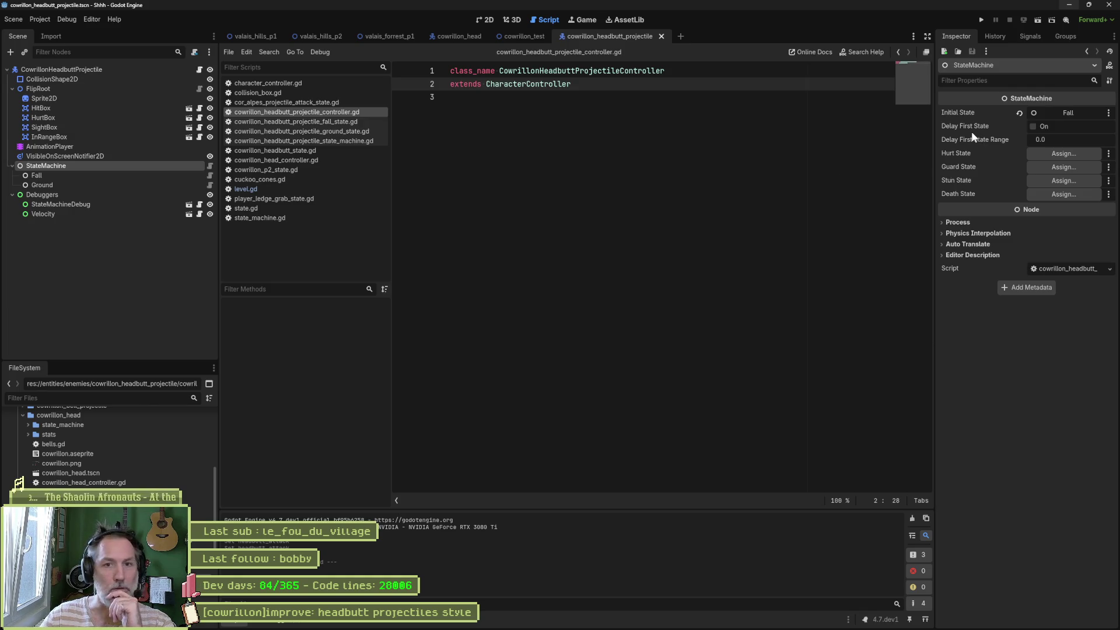
left_click(1032, 126)
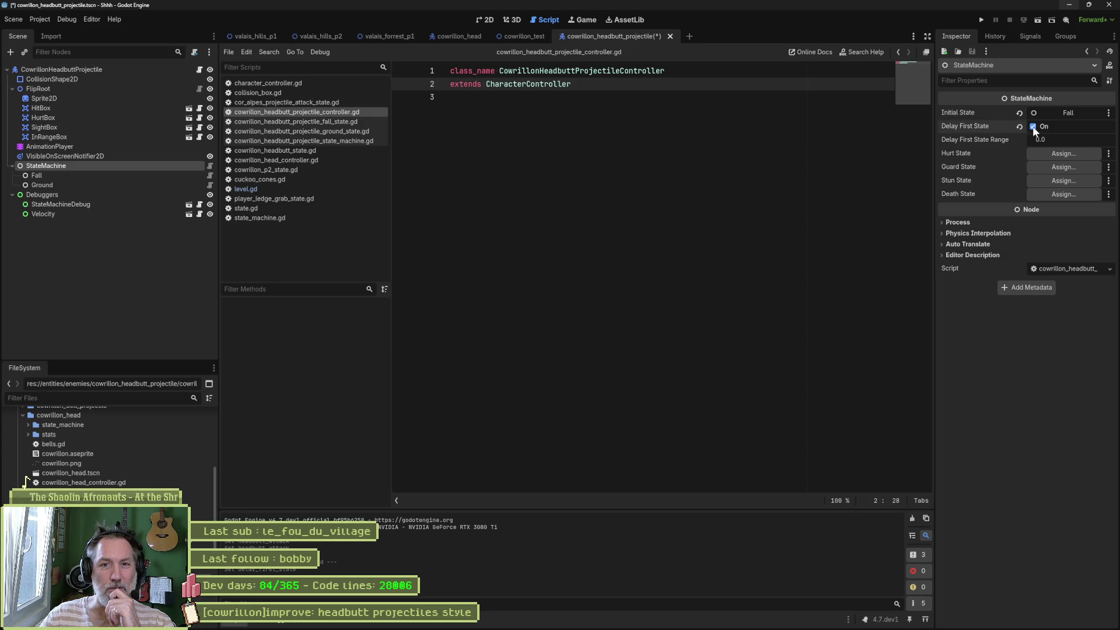
left_click(1043, 138)
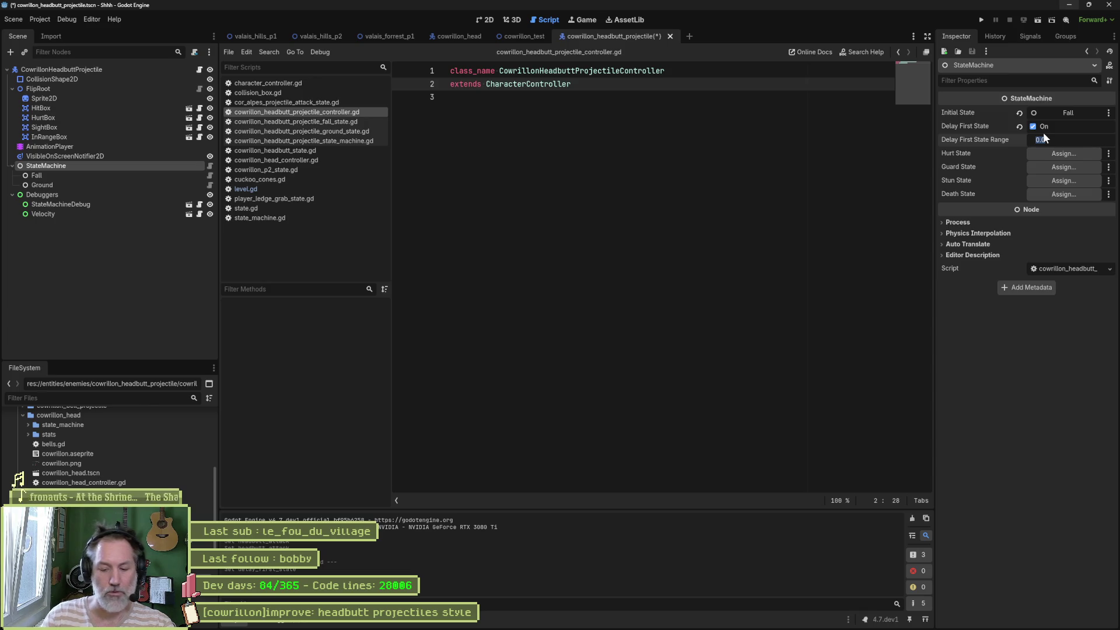
type("0.2")
key("Return")
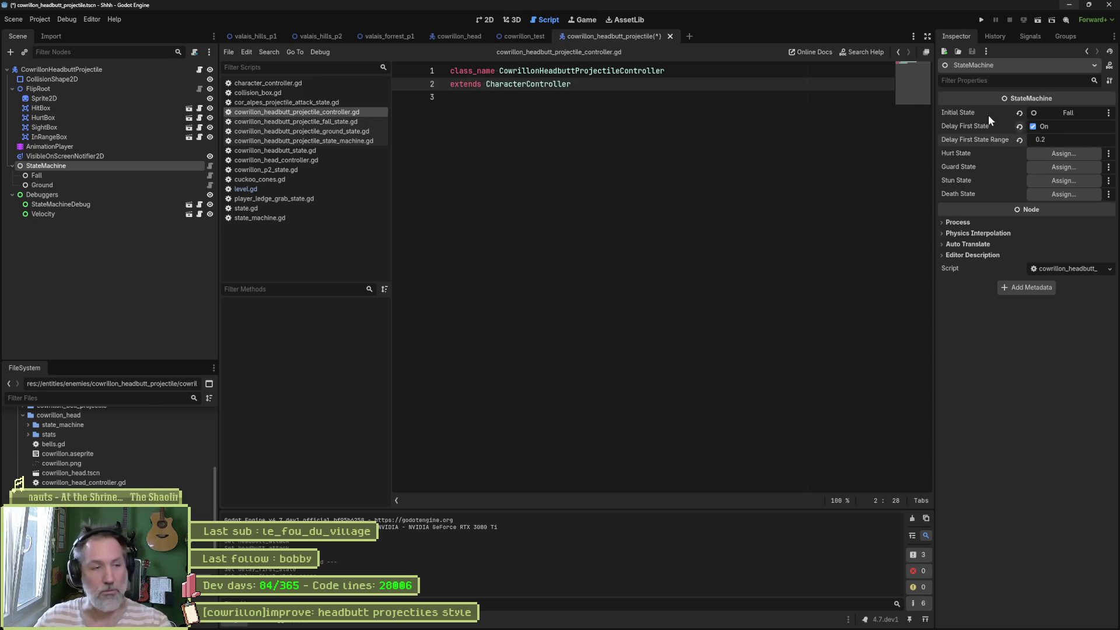
left_click(524, 36)
key("F6")
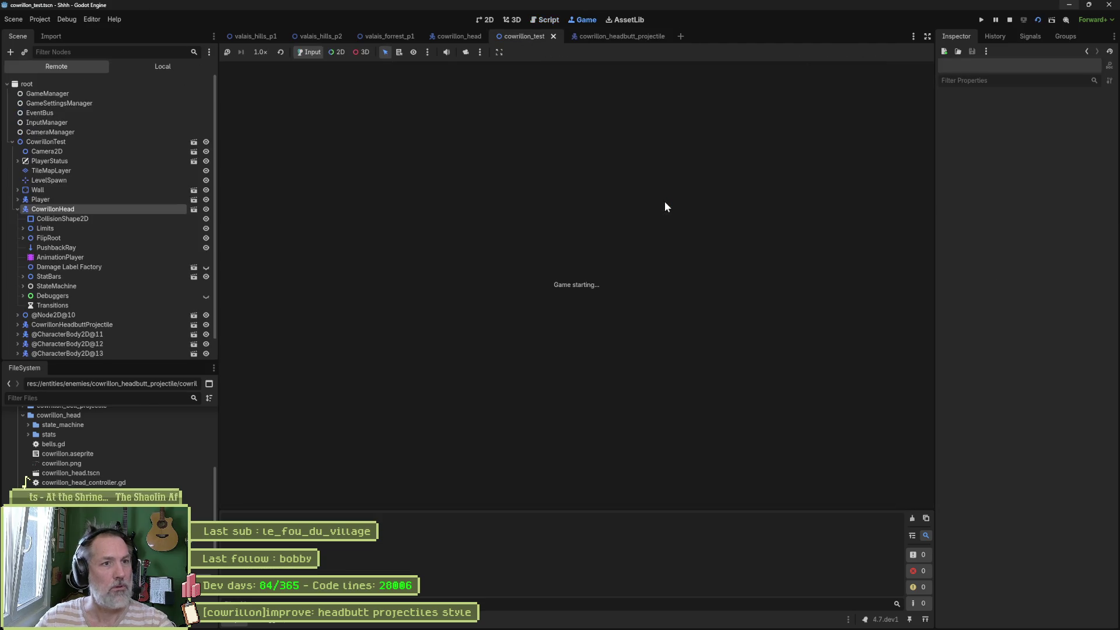
Trigger CowrillonHead's Headbutt Attack twice to watch the projectiles fall staggered, then stop the game
left_click(75, 206)
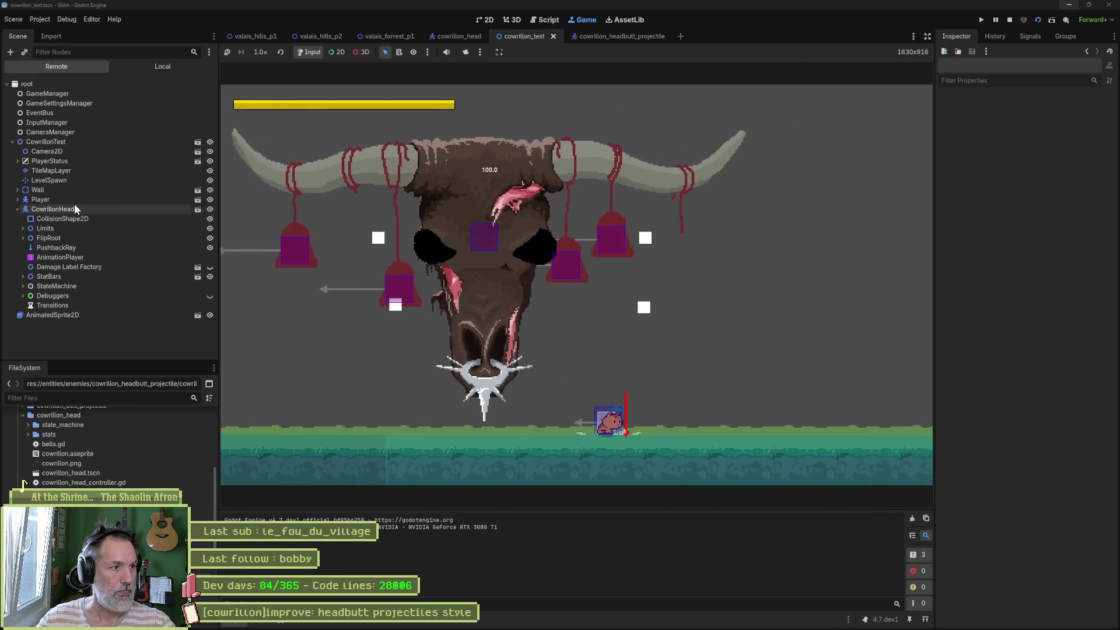
scroll(1009, 390, "down", 10)
left_click(1032, 401)
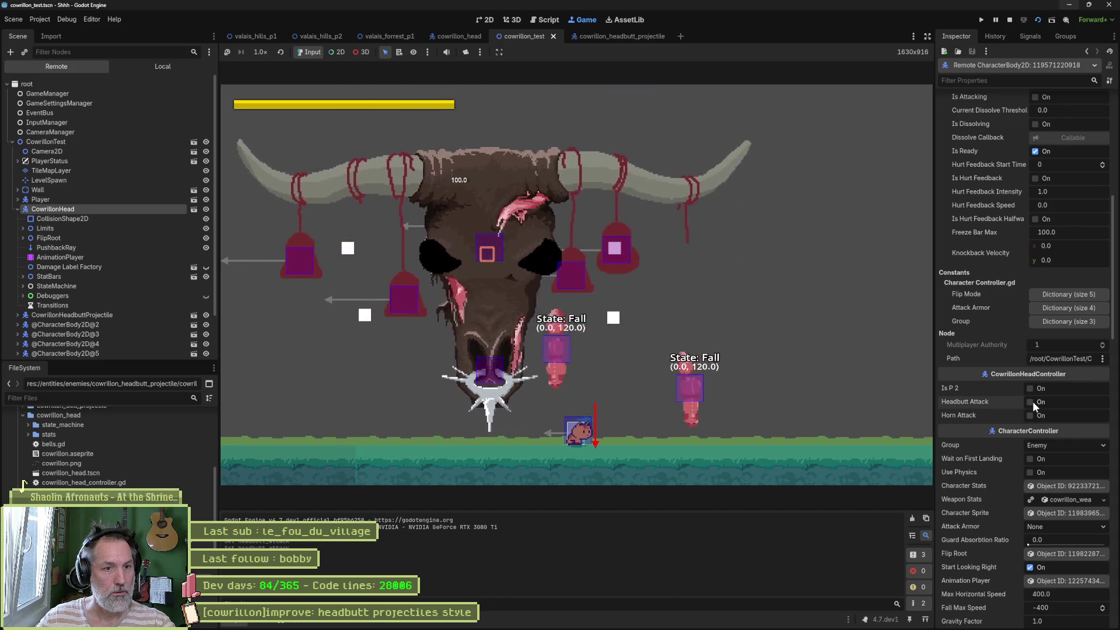
left_click(1030, 402)
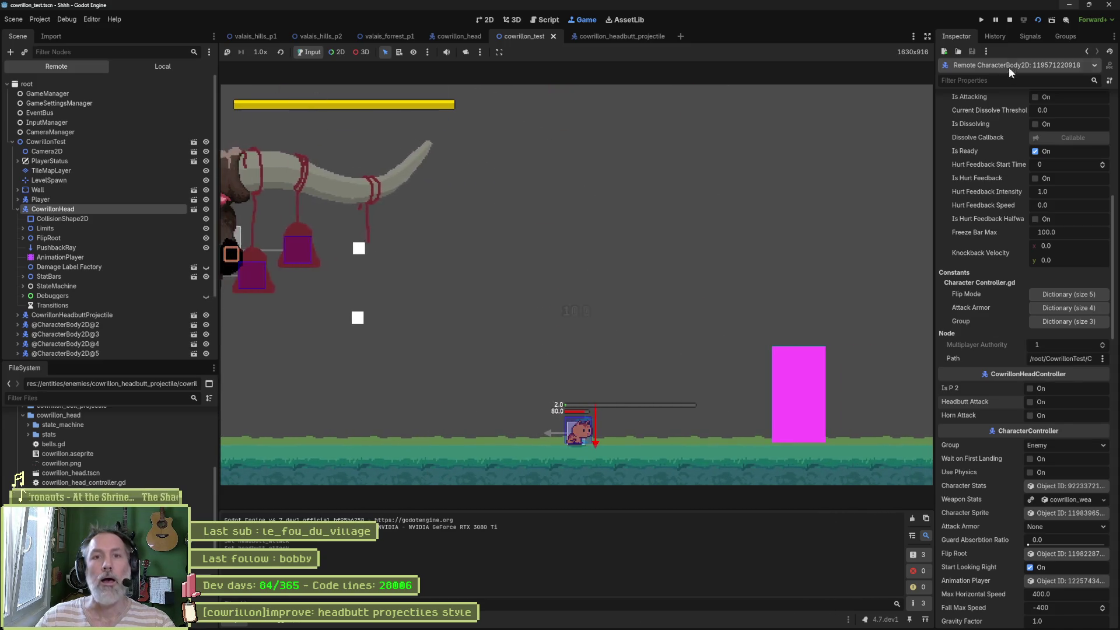
left_click(1006, 24)
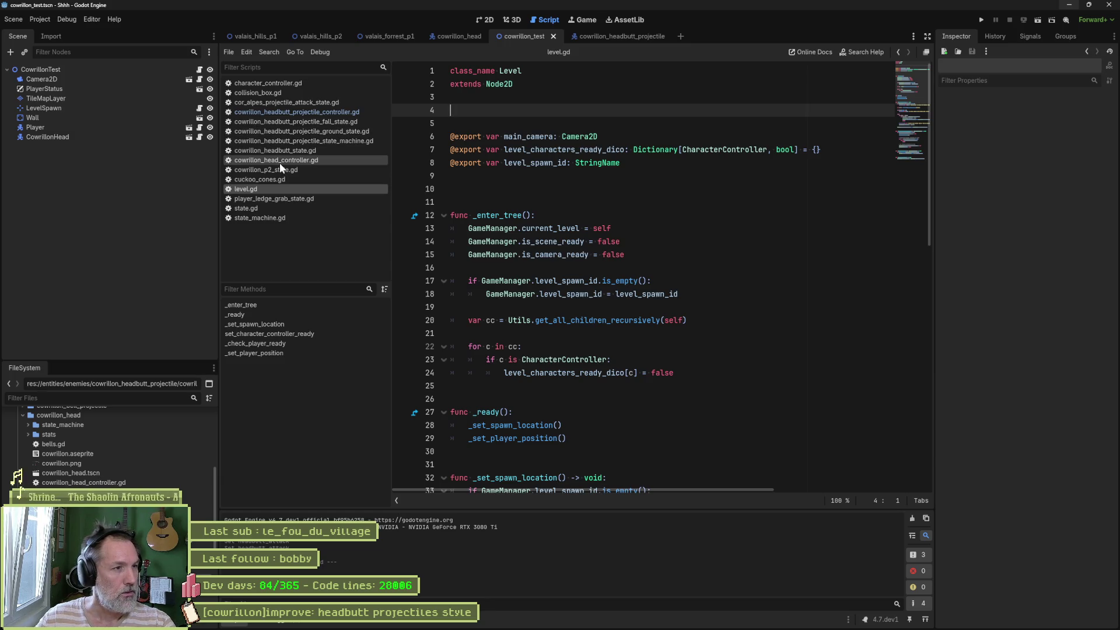
In the headbutt projectile scene, untick Delay First State, reset its range to 0.0, and save
left_click(618, 36)
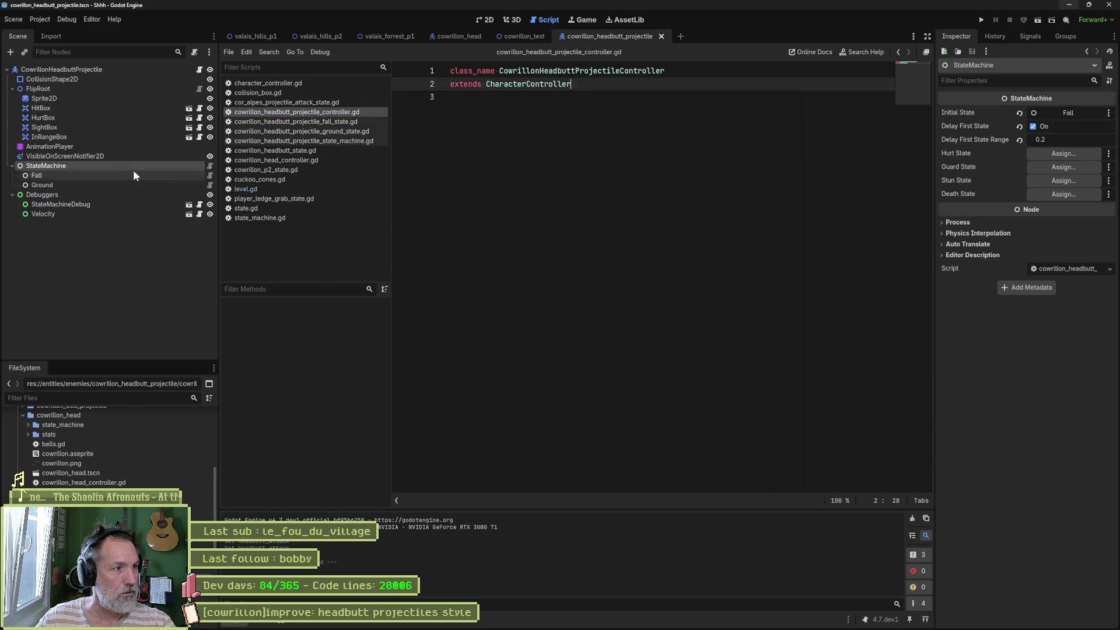
left_click(1033, 126)
left_click(1020, 140)
key("ctrl+s")
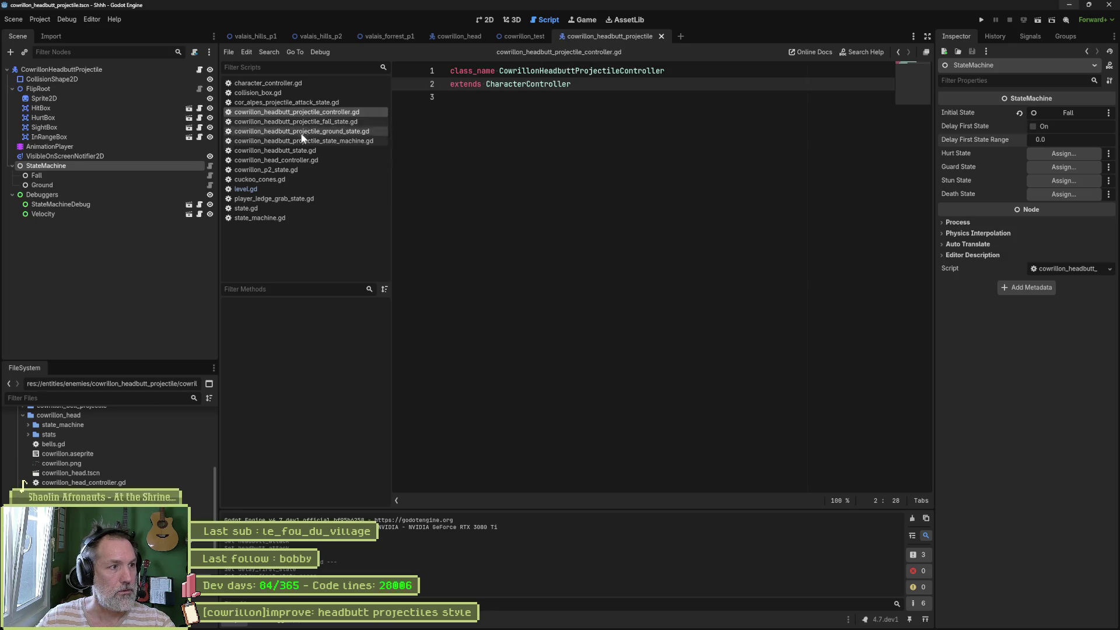
Open cowrillon_headbutt_state.gd from the Headbutt node in the cowrillon_head scene
left_click(446, 37)
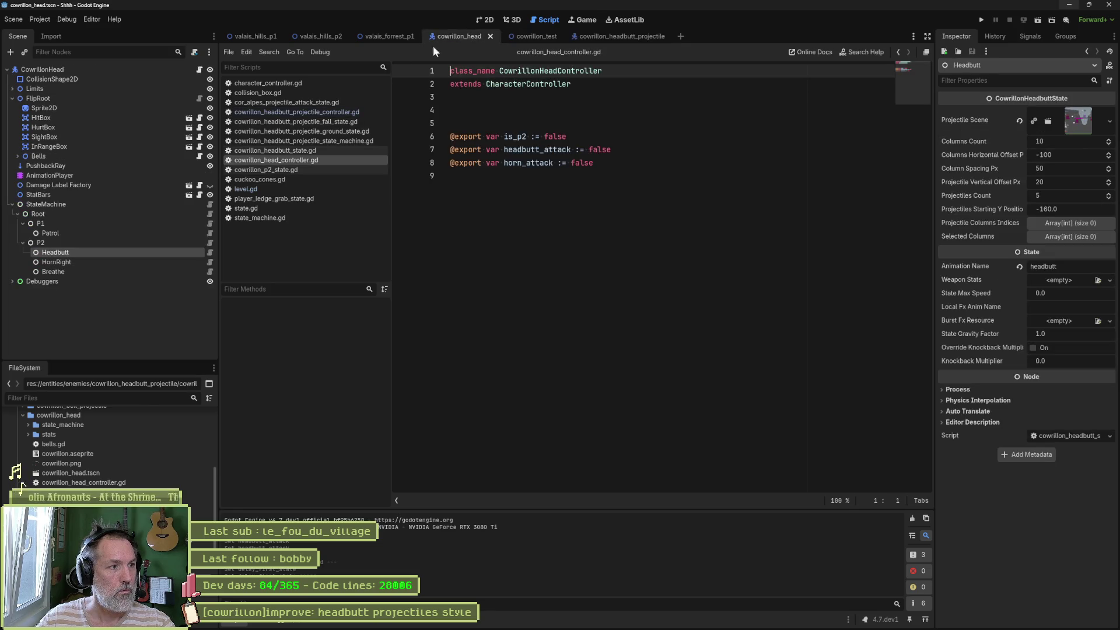
left_click(210, 252)
scroll(576, 331, "down", 5)
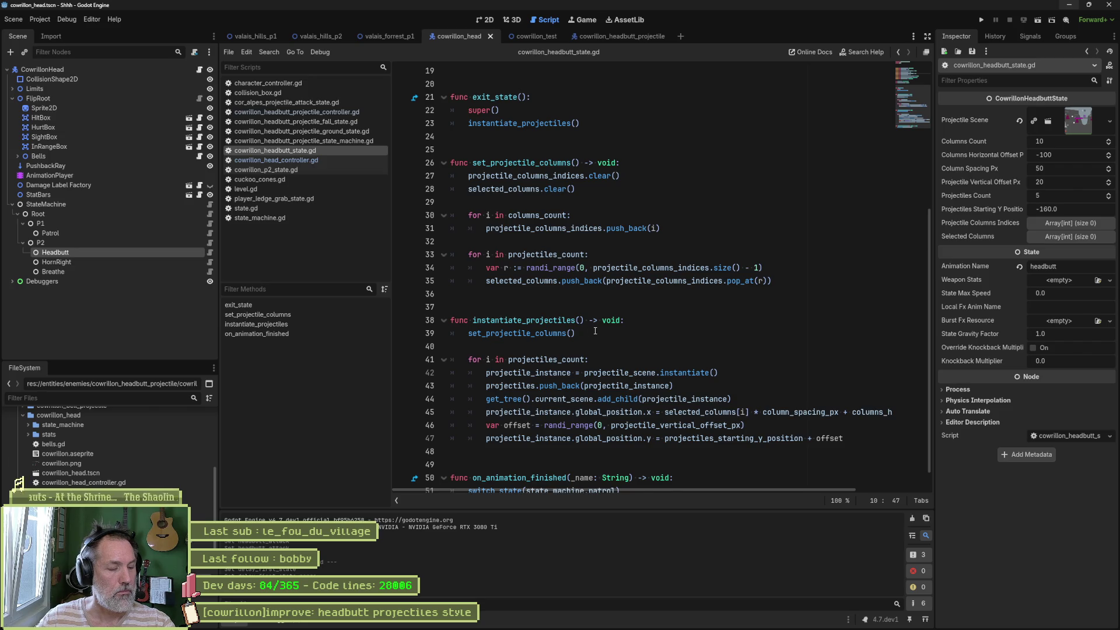
scroll(583, 262, "up", 6)
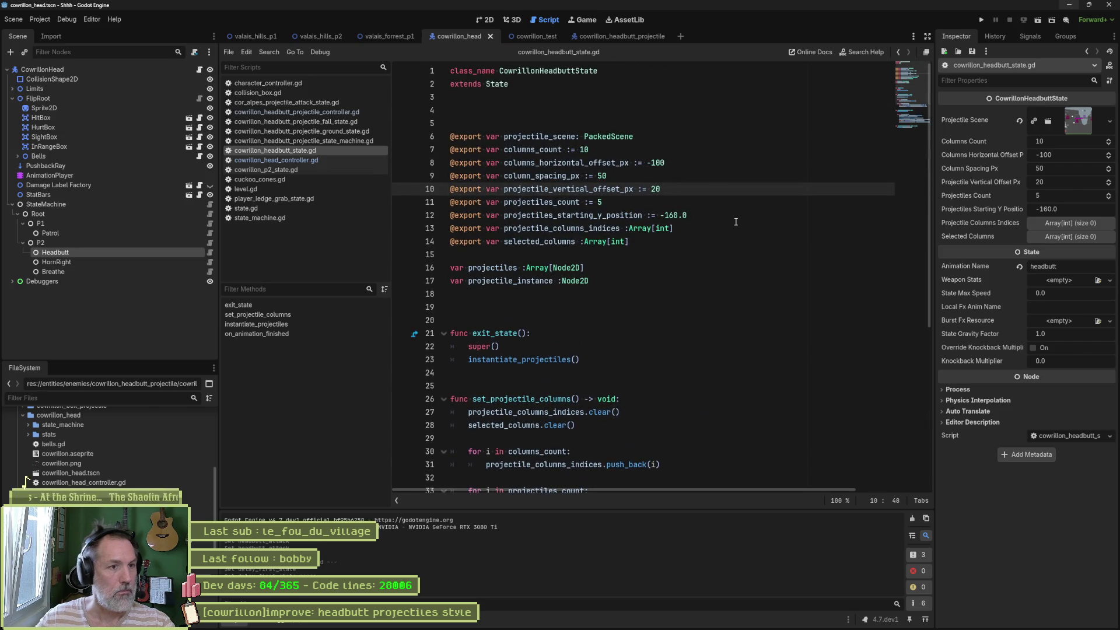
key("Return")
type("@export ")
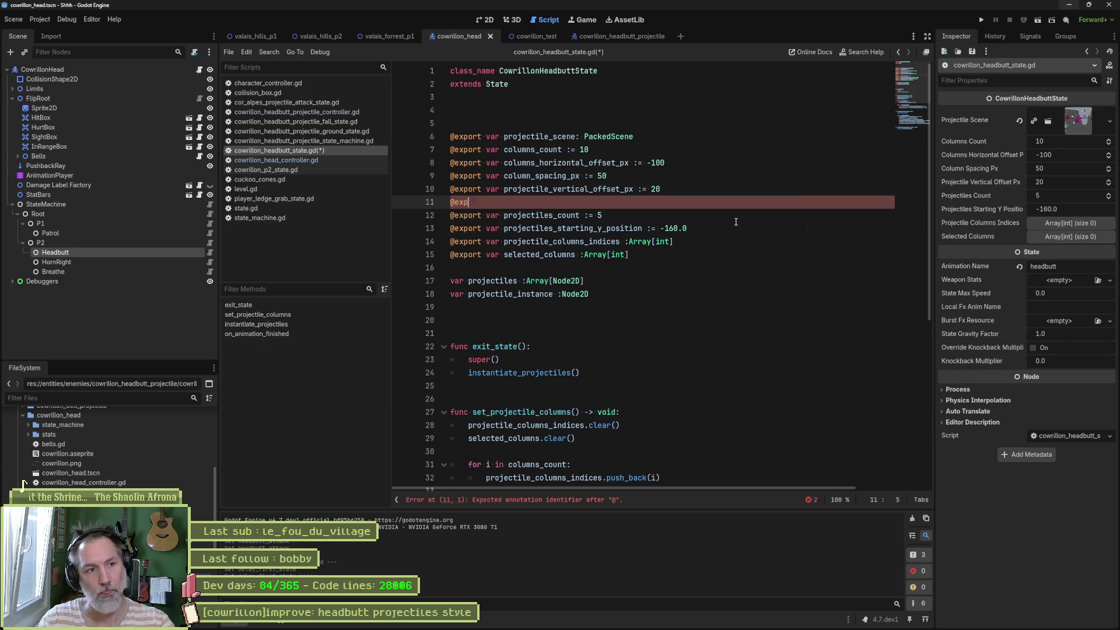
type("var instna")
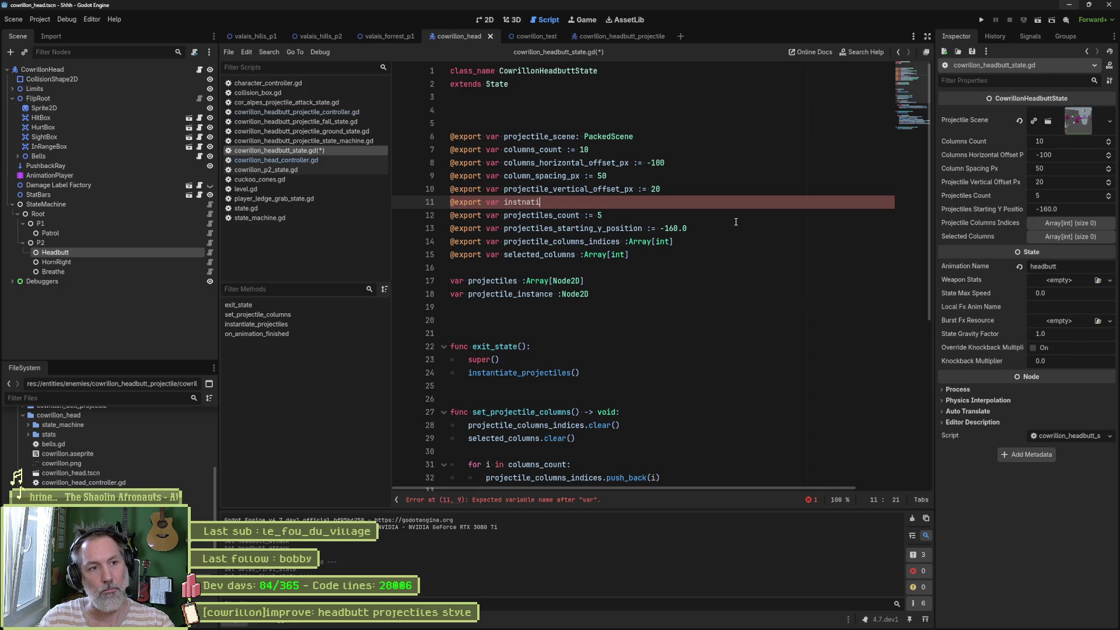
key("BackSpace")
type("antiate_")
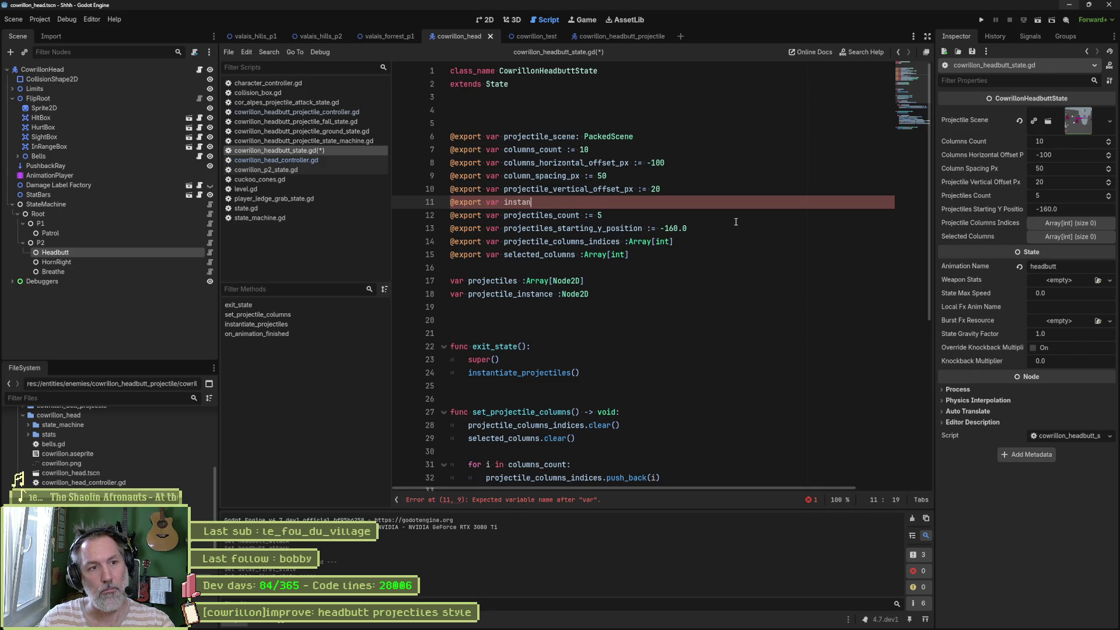
type("offset_ms")
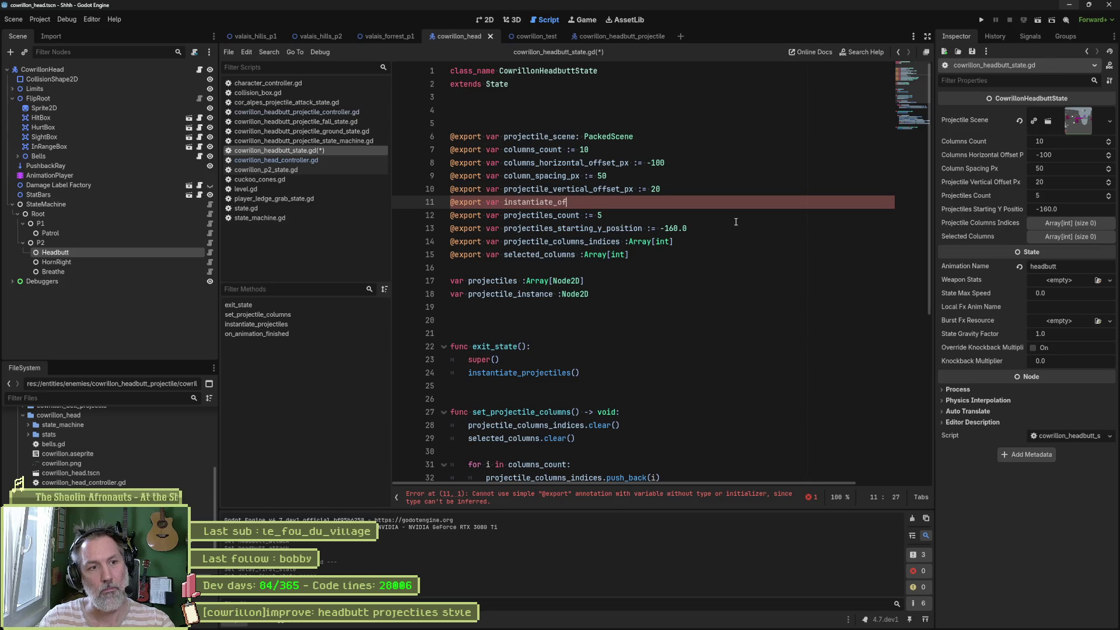
type("ec")
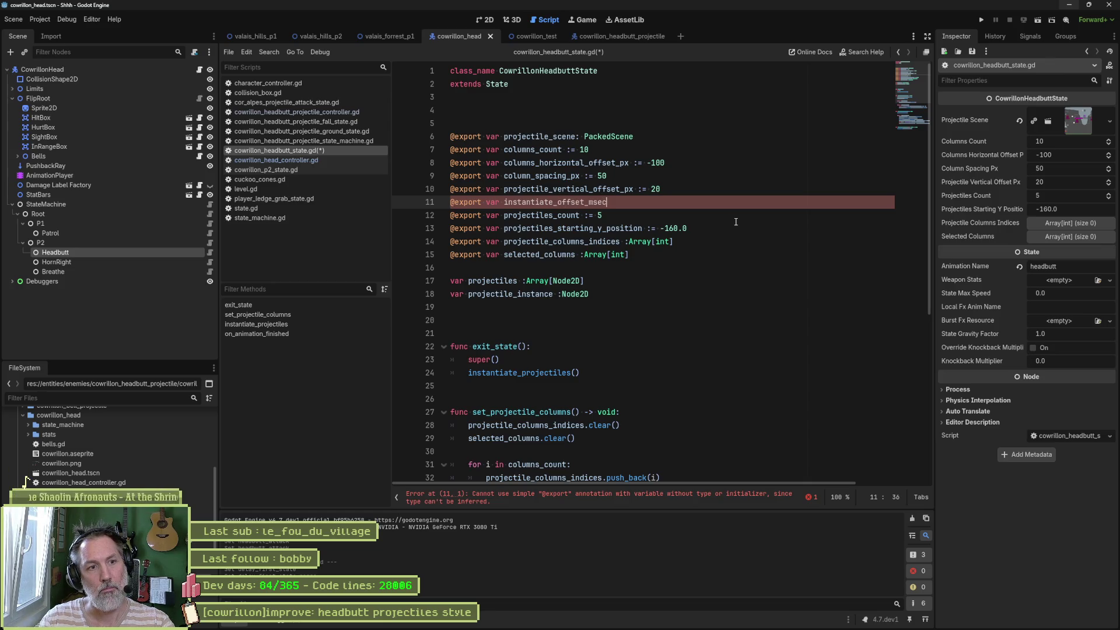
type(" := ")
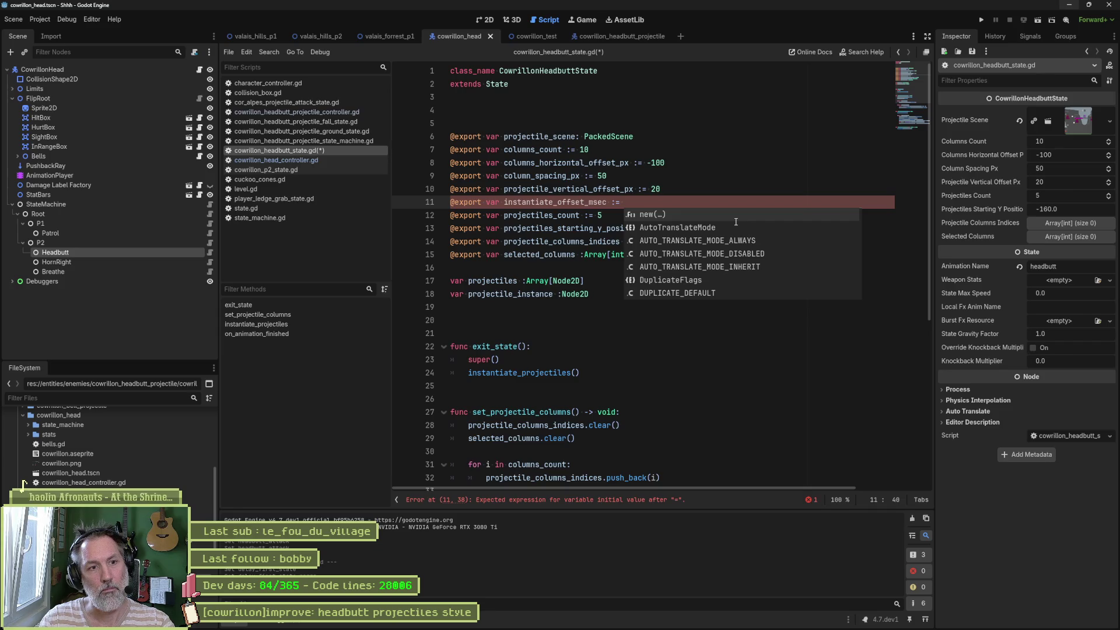
type("100")
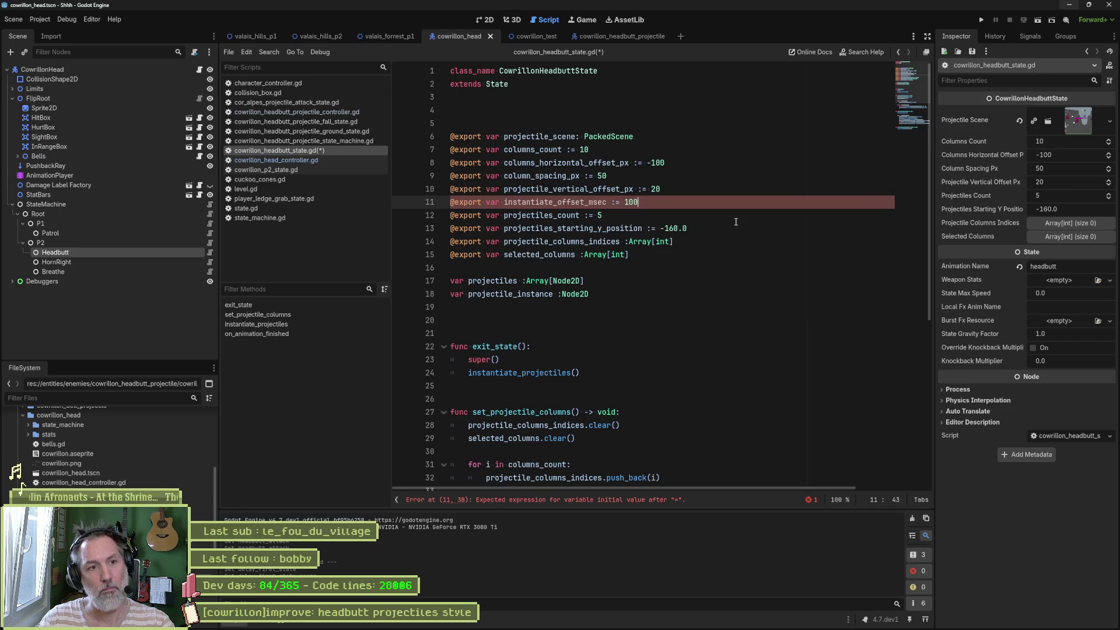
double_click(591, 202)
scroll(663, 255, "down", 5)
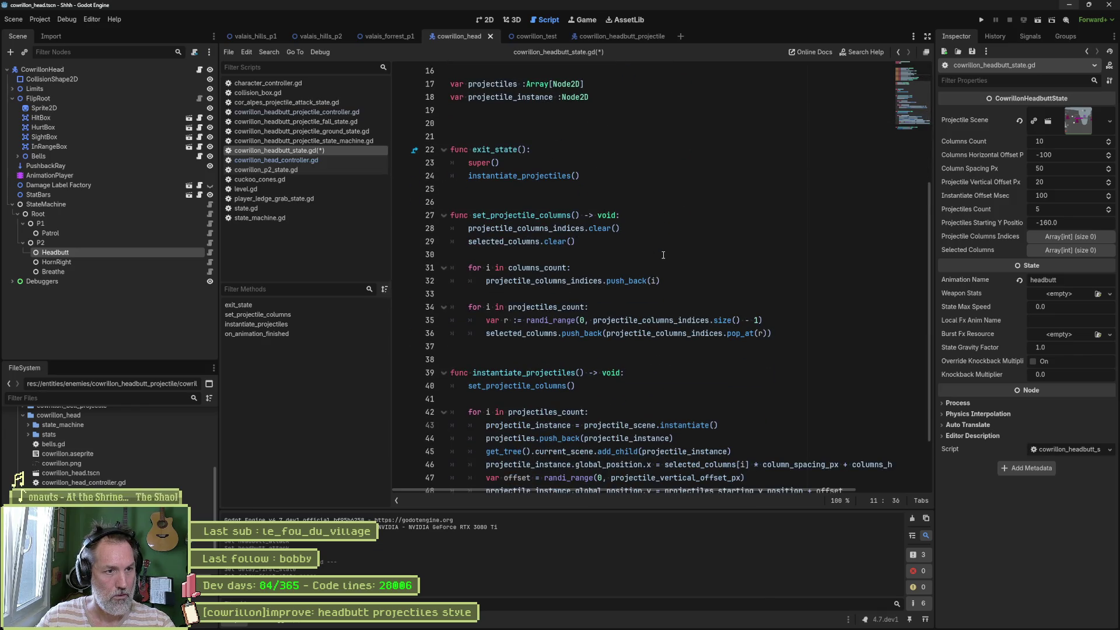
scroll(663, 255, "down", 1)
scroll(642, 264, "down", 1)
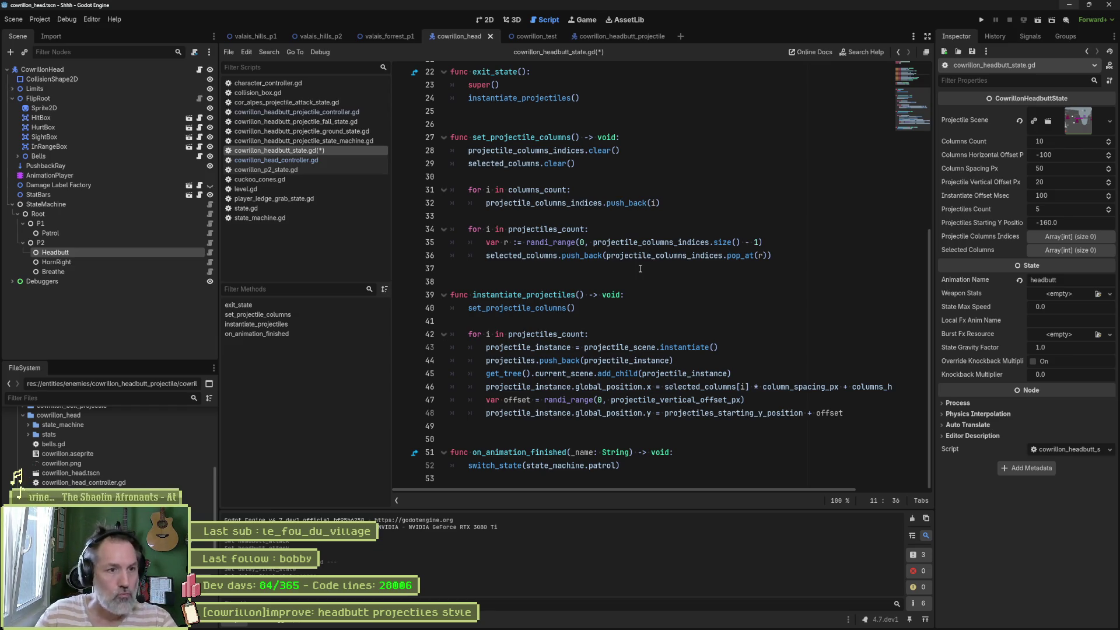
left_click_drag(618, 313, 630, 295)
Review the instantiate_projectiles function and its documentation tooltips
left_click(635, 296)
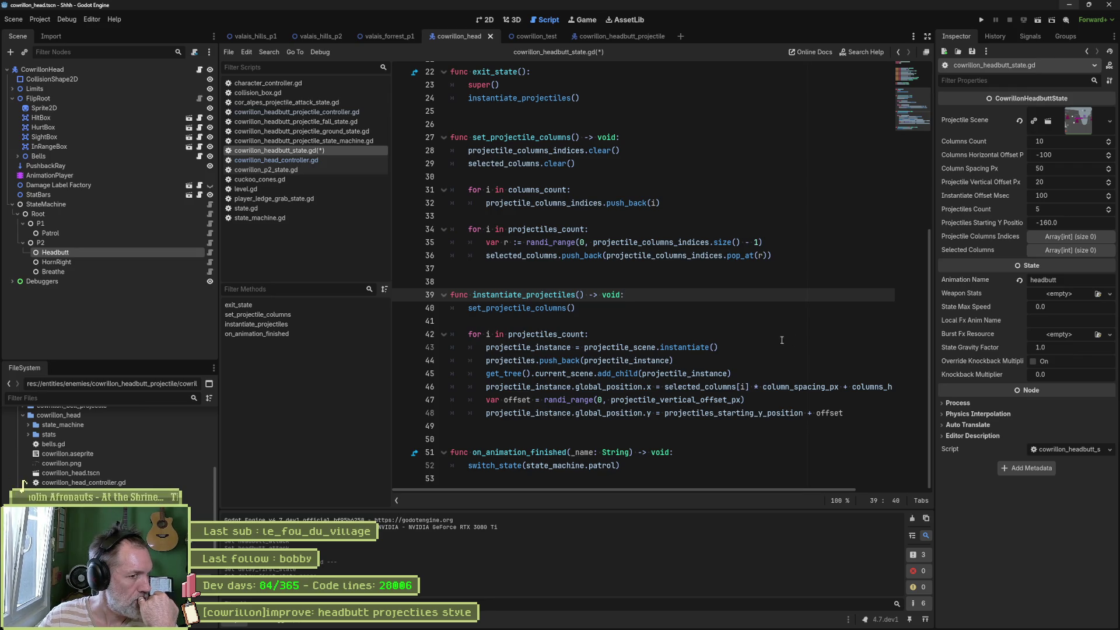
mouse_move(693, 348)
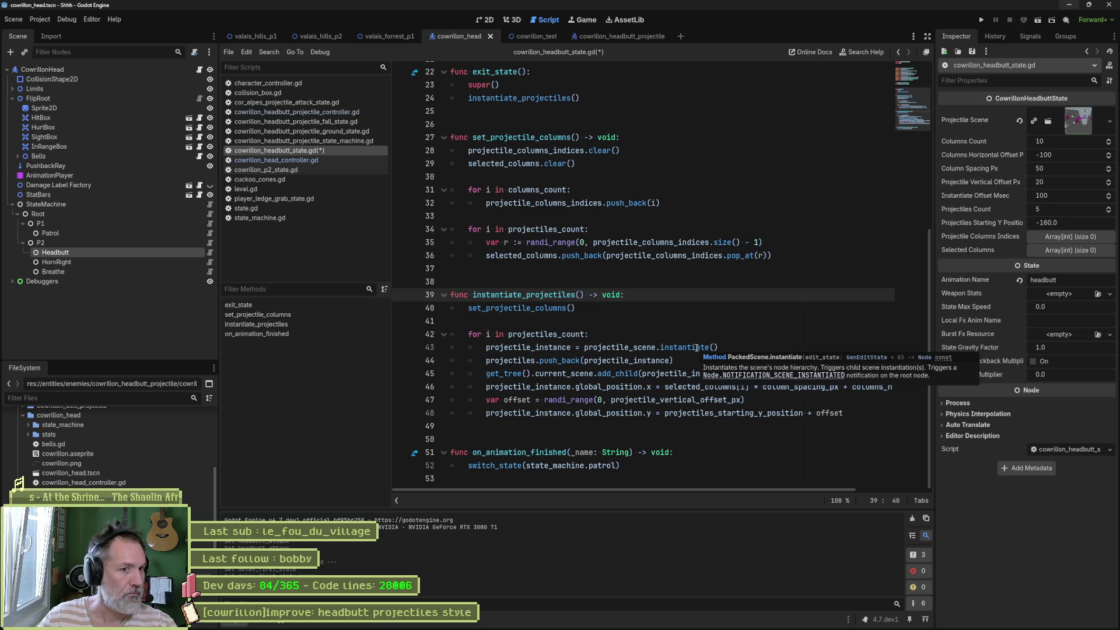
mouse_move(627, 373)
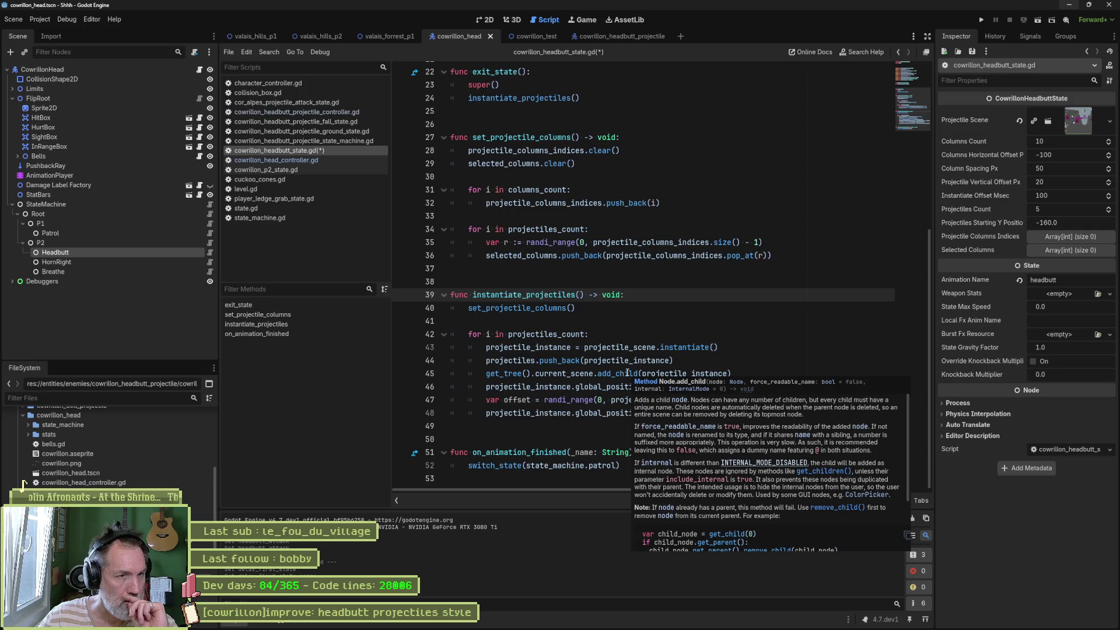
Switch to the cowrillon_headbutt_projectile scene and open its controller script
left_click(642, 35)
left_click(208, 70)
left_click(623, 147)
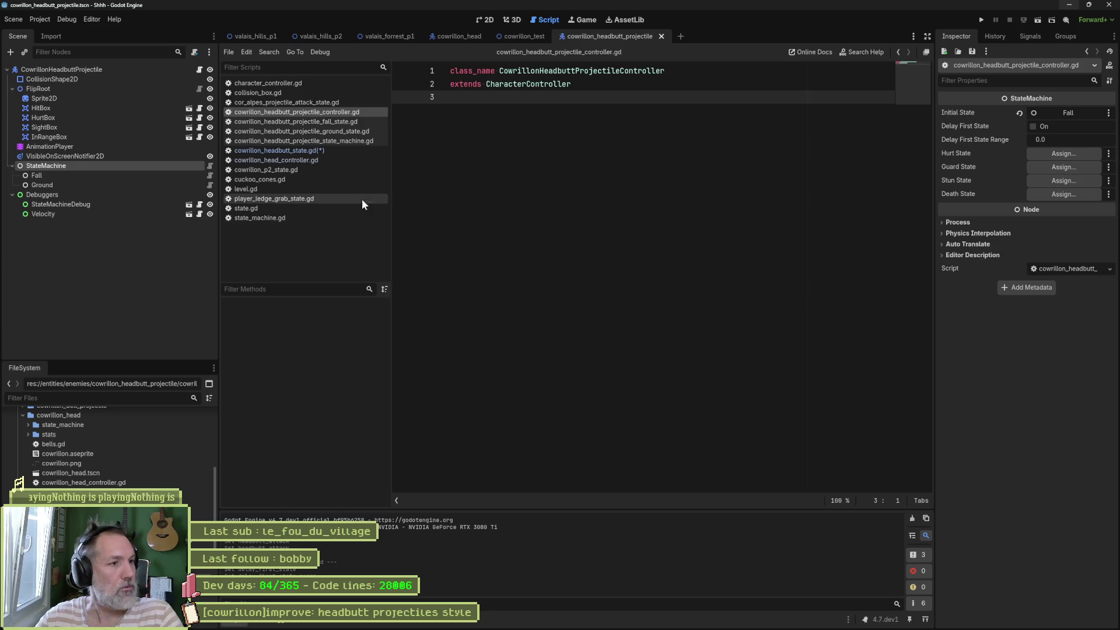
Open the base state_machine.gd and review _process, machine_started and delay_initial_state_enter
left_click(210, 166)
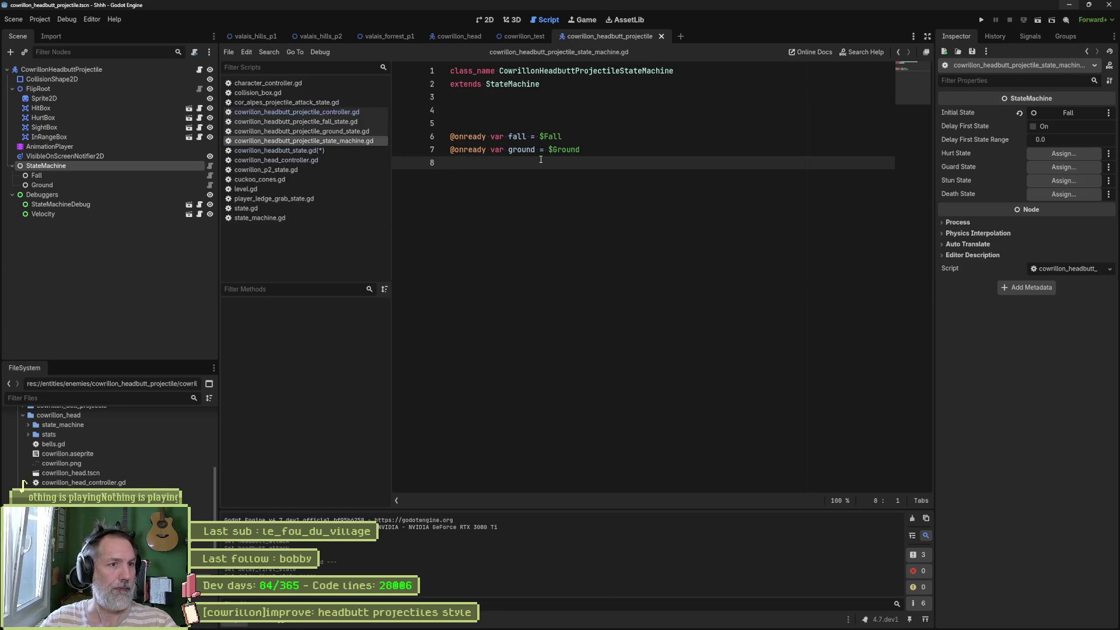
left_click(512, 84, "ctrl")
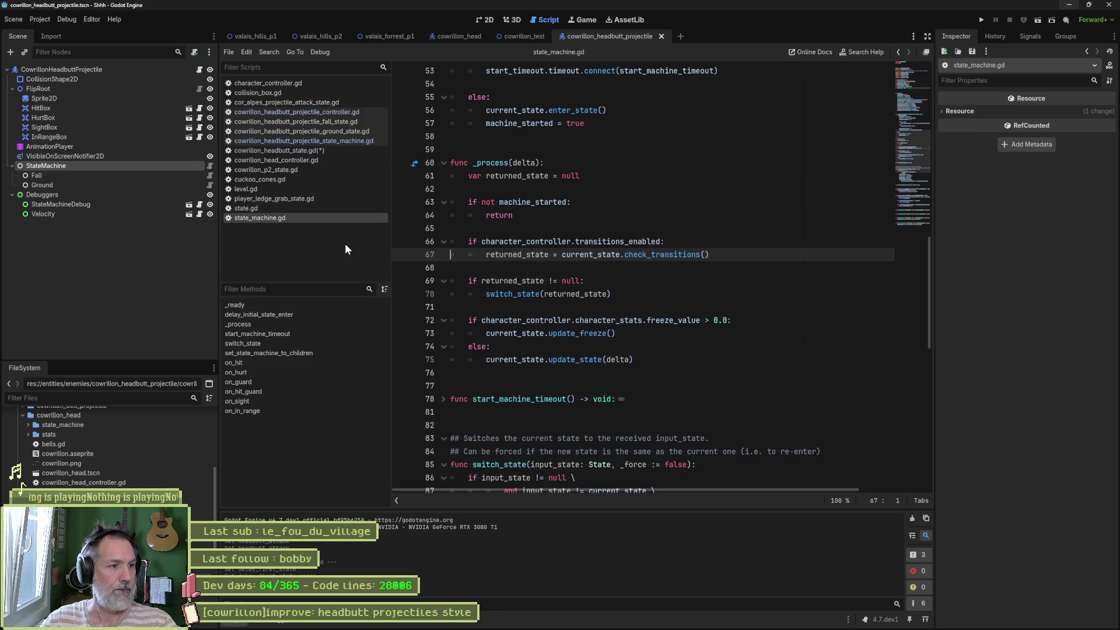
left_click(261, 324)
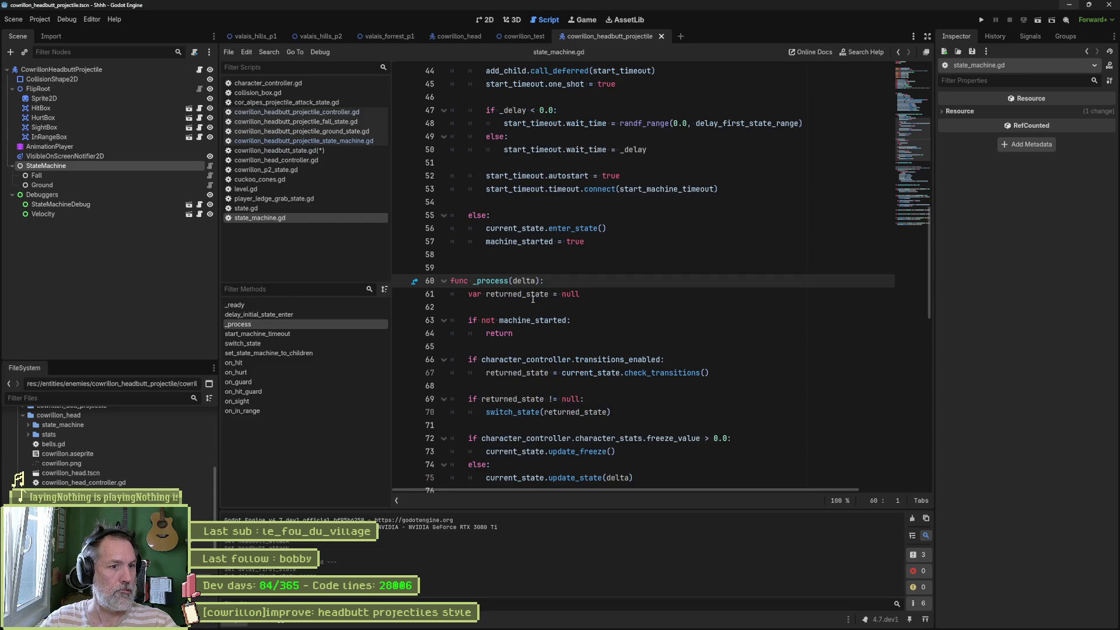
double_click(541, 320)
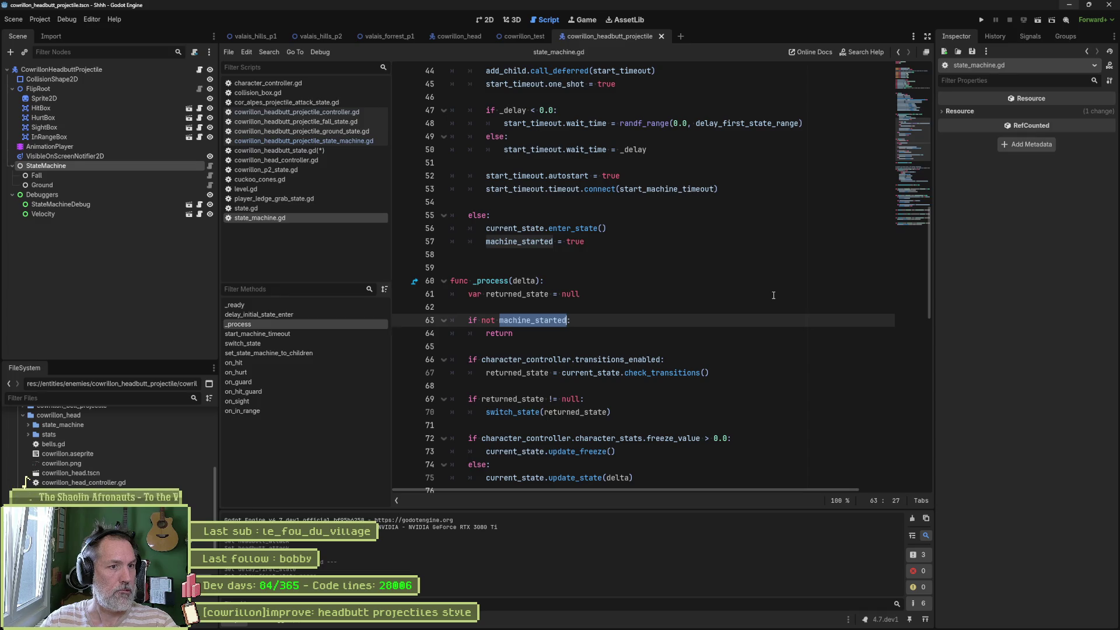
scroll(538, 201, "up", 4)
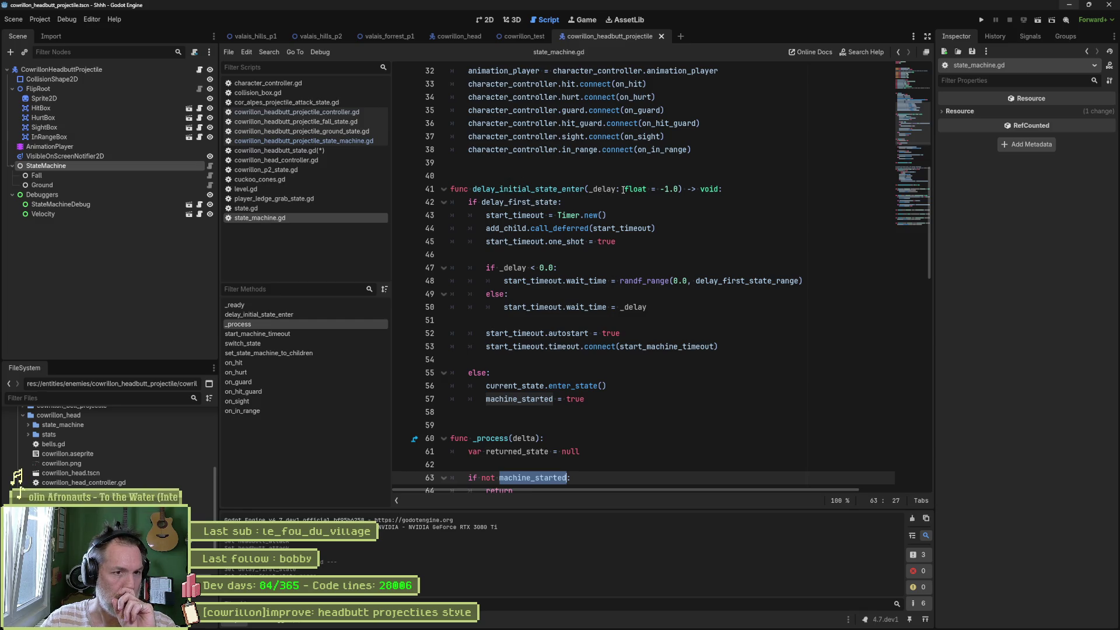
mouse_move(622, 189)
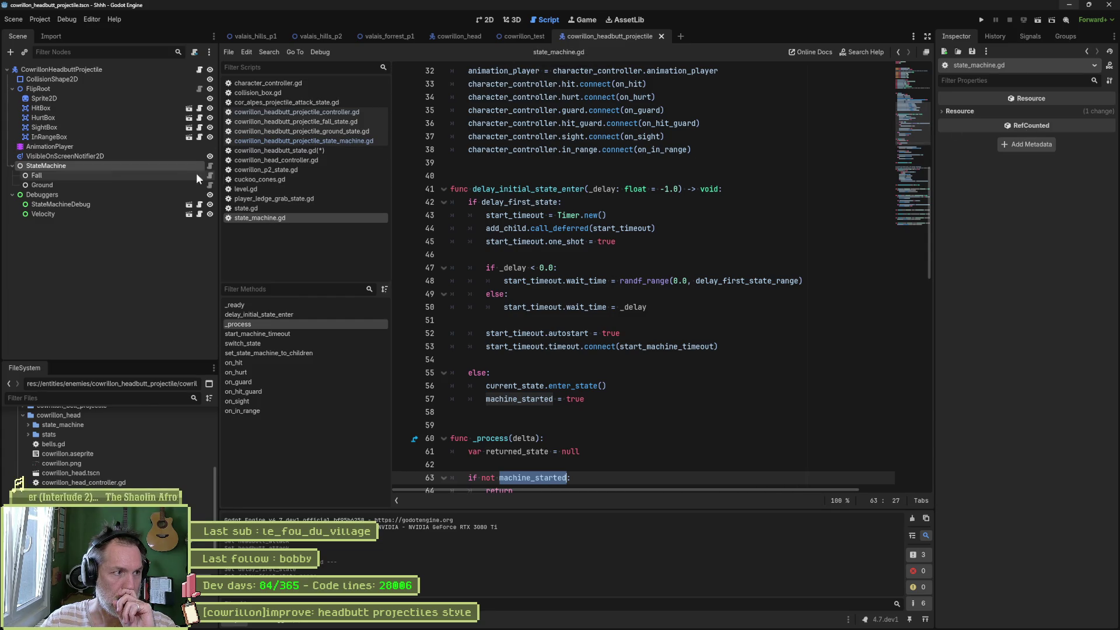
Enable Delay First State on the projectile's StateMachine with a range of 0.2
left_click(126, 163)
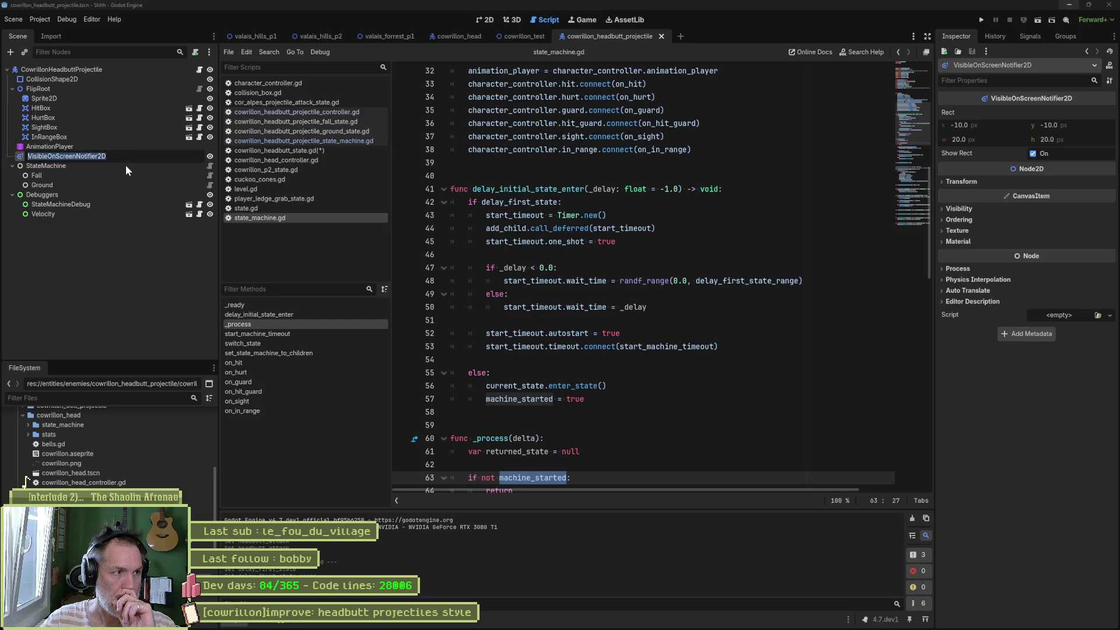
left_click(1033, 127)
left_click(1073, 140)
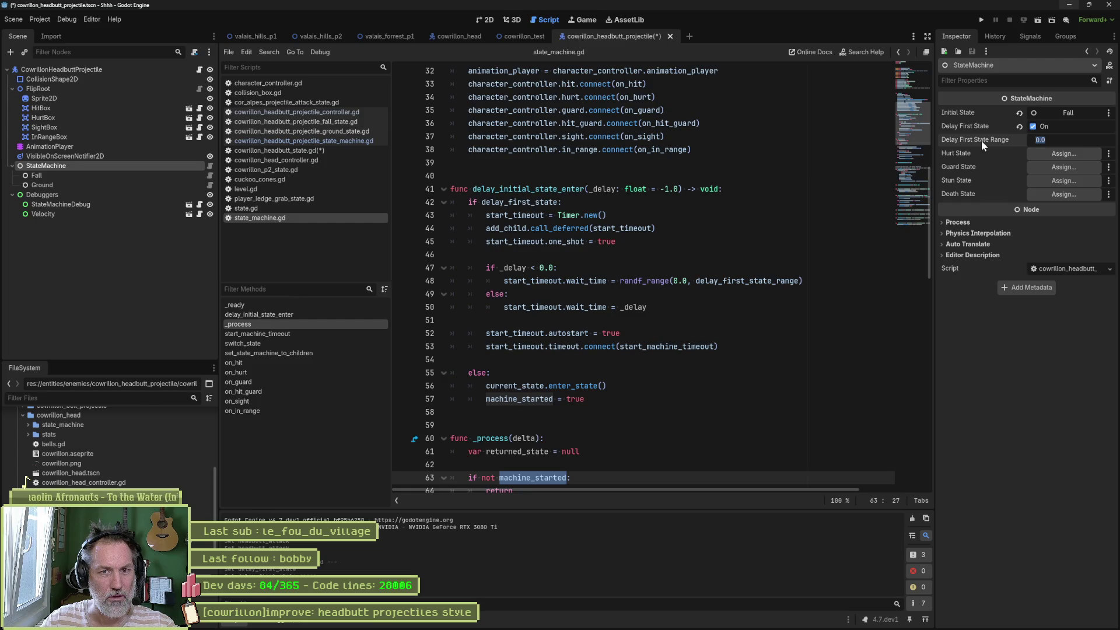
mouse_move(981, 144)
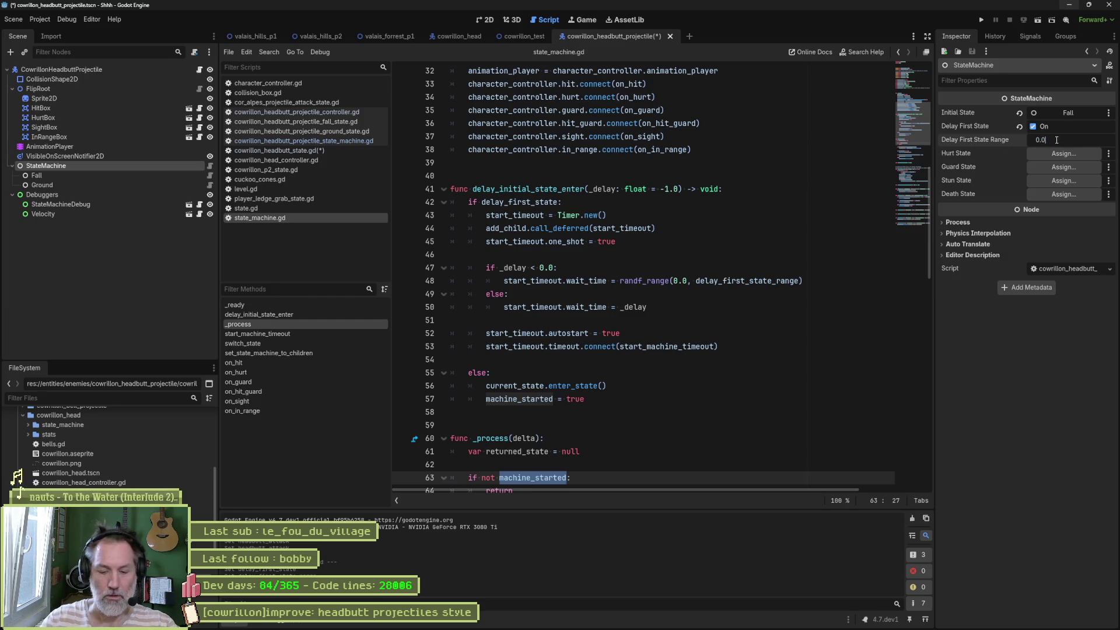
key("Return")
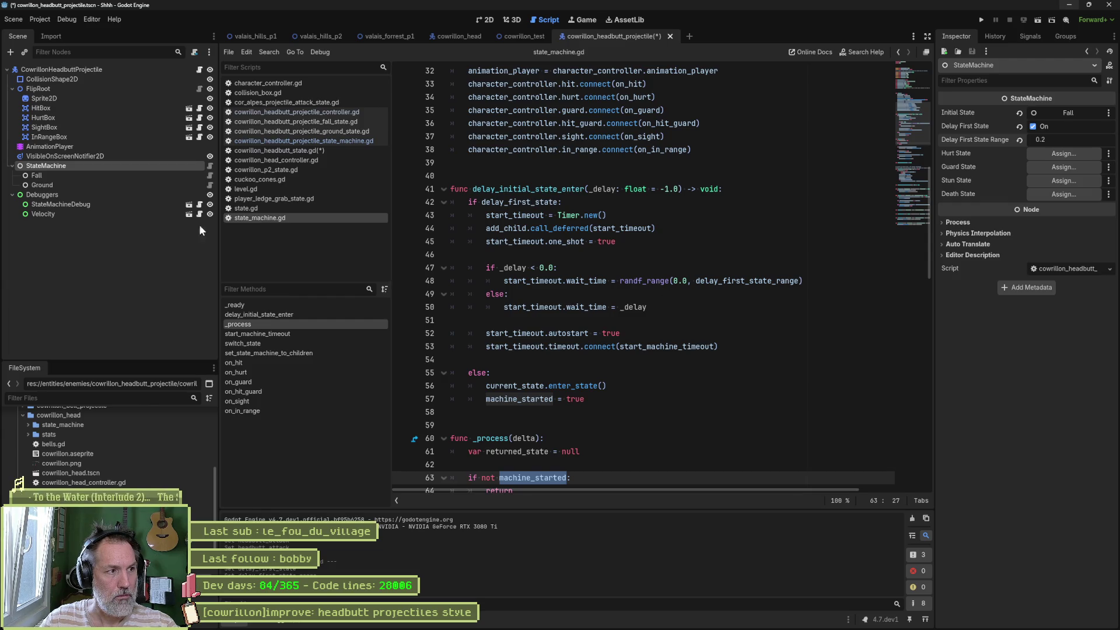
Set the Fall state's State Max Speed to 0
left_click(164, 175)
left_click(1044, 169)
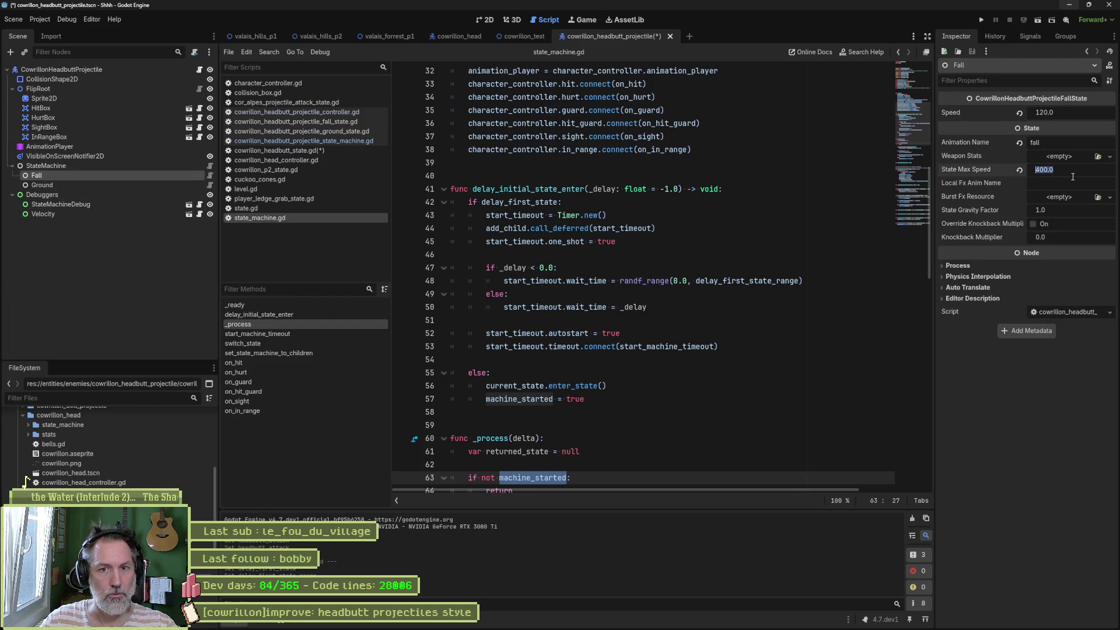
type("0")
key("Return")
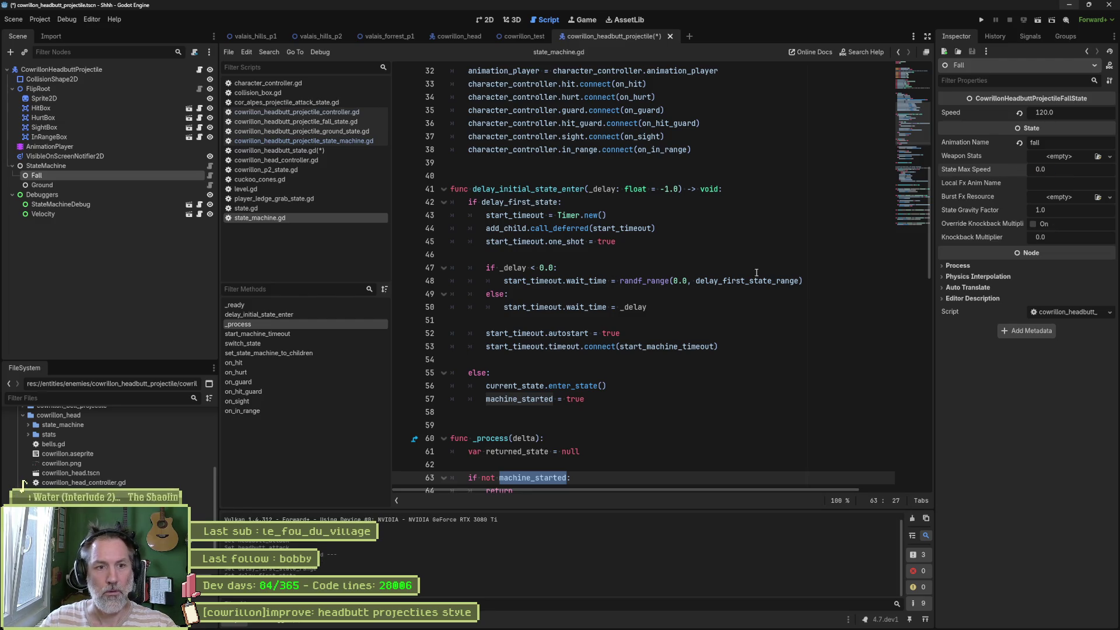
Run cowrillon_test twice, triggering the boss's Headbutt Attack each time, then stop
left_click(522, 37)
key("F6")
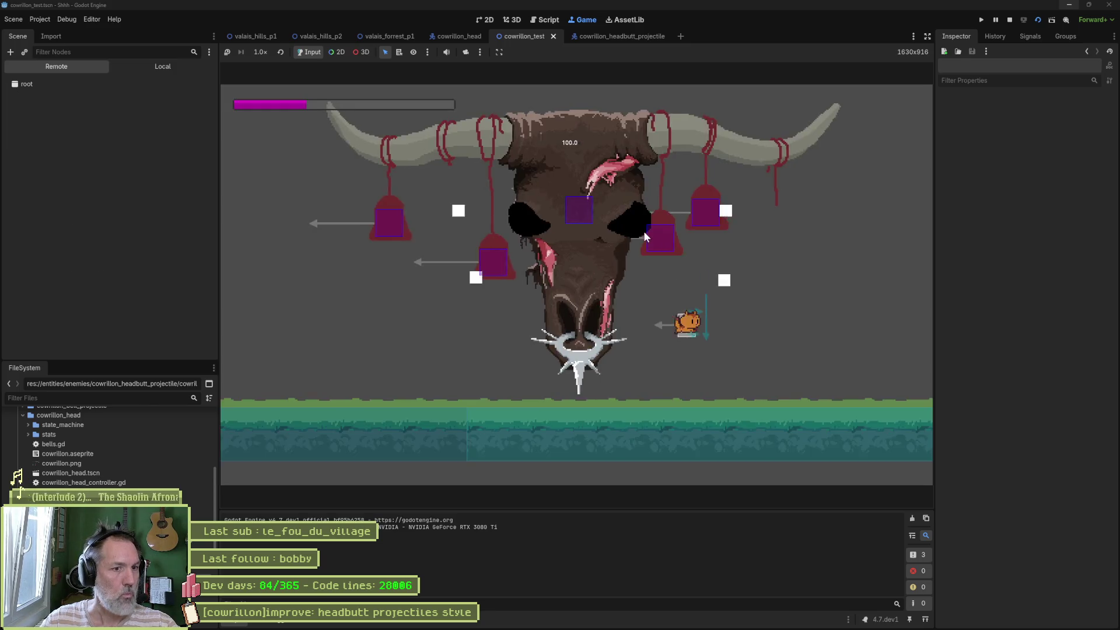
left_click(104, 207)
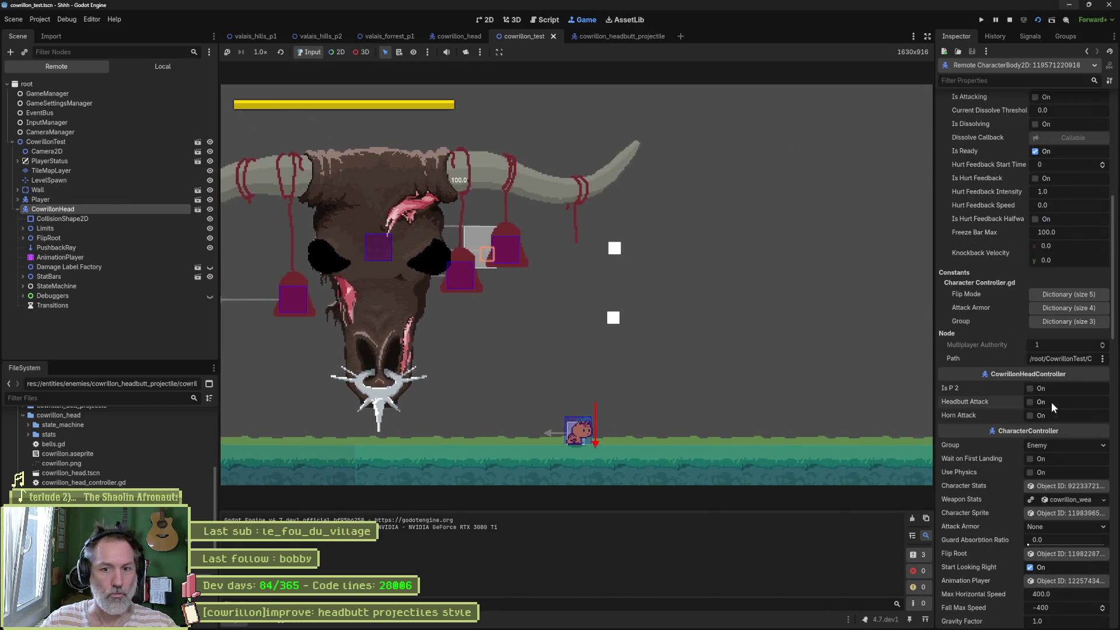
left_click(1051, 401)
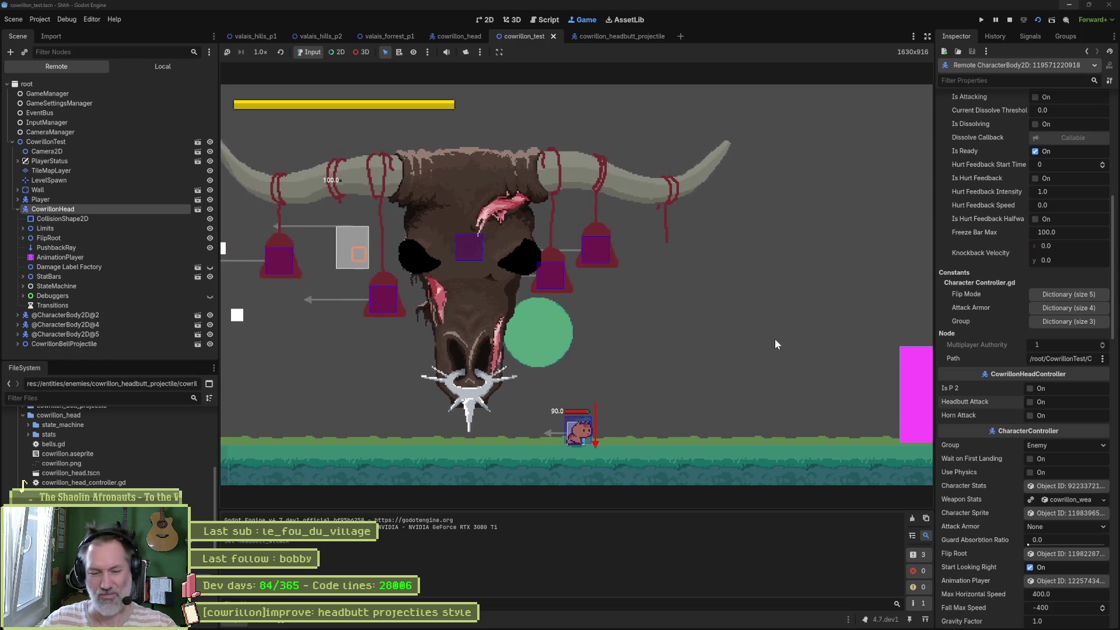
key("F8")
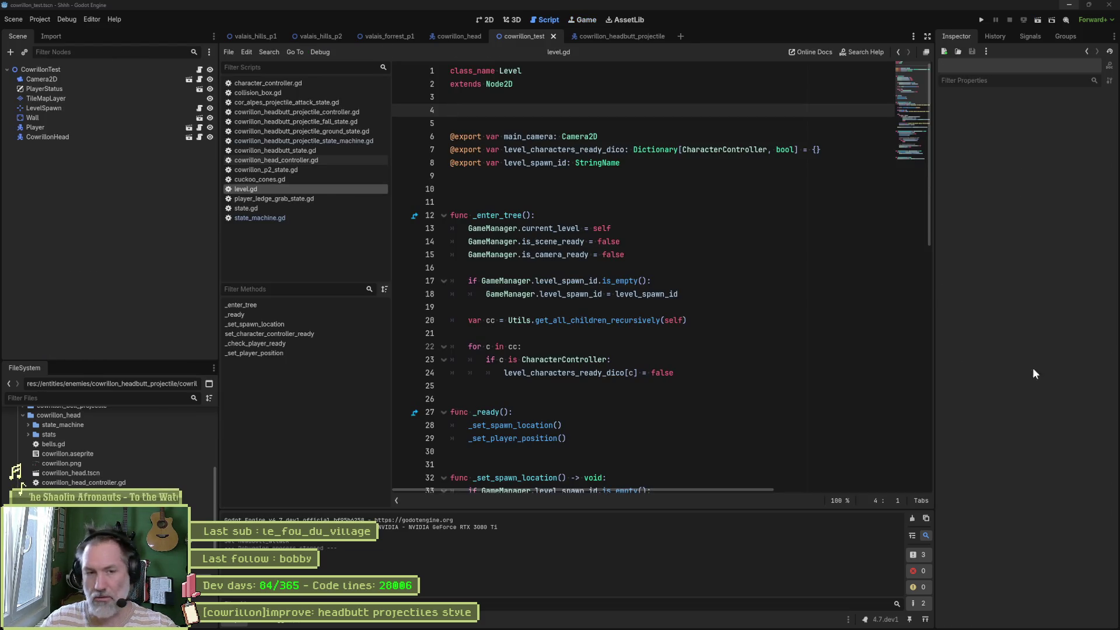
key("F6")
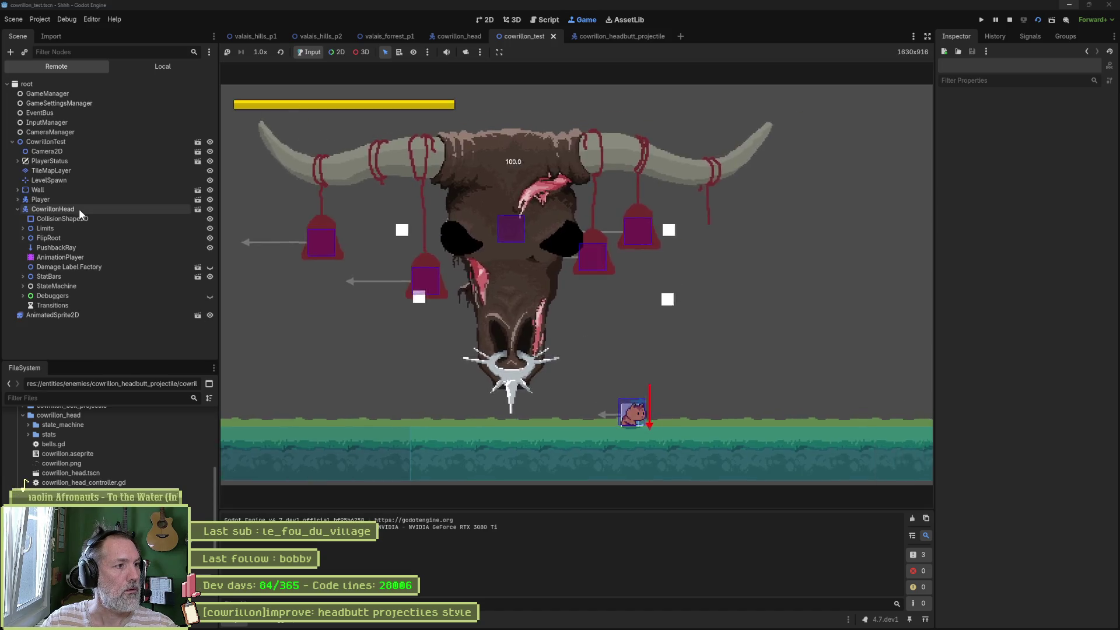
left_click(79, 208)
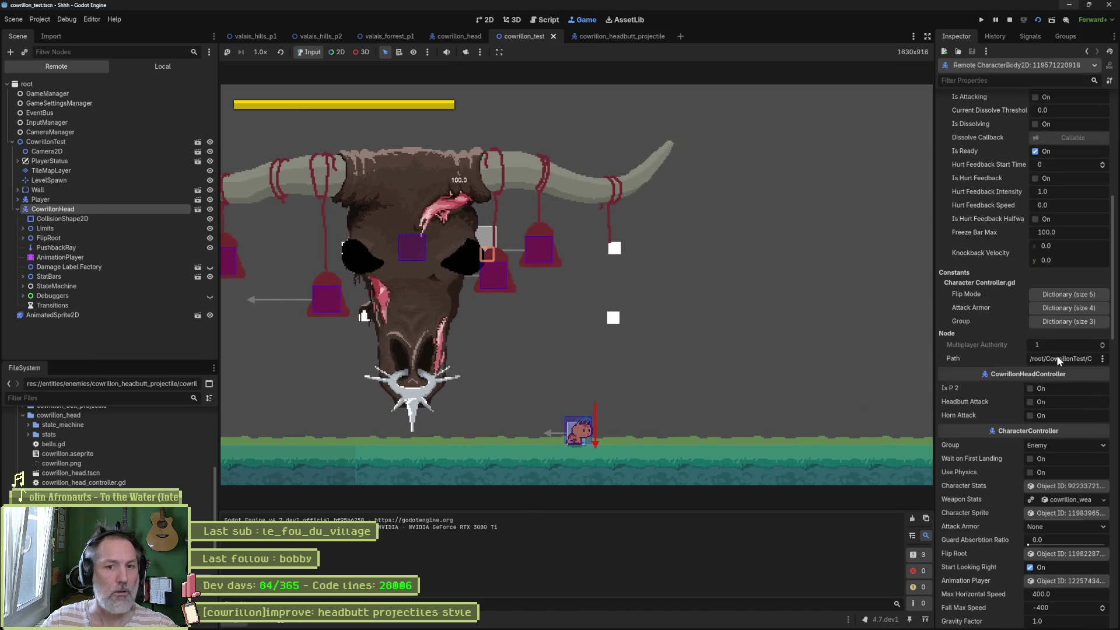
left_click(1045, 401)
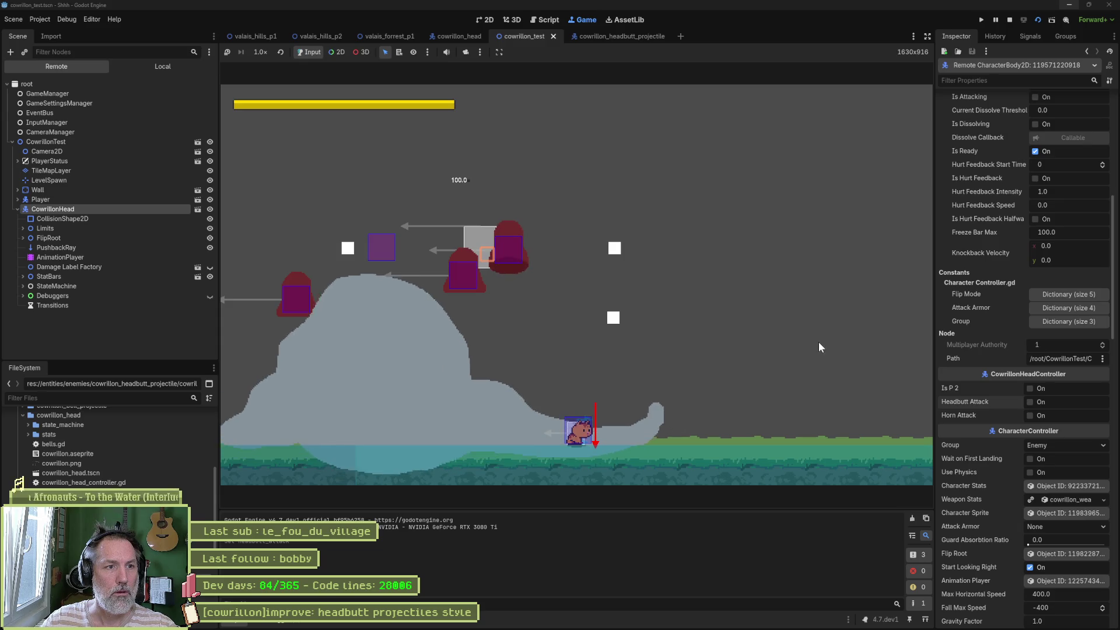
key("F8")
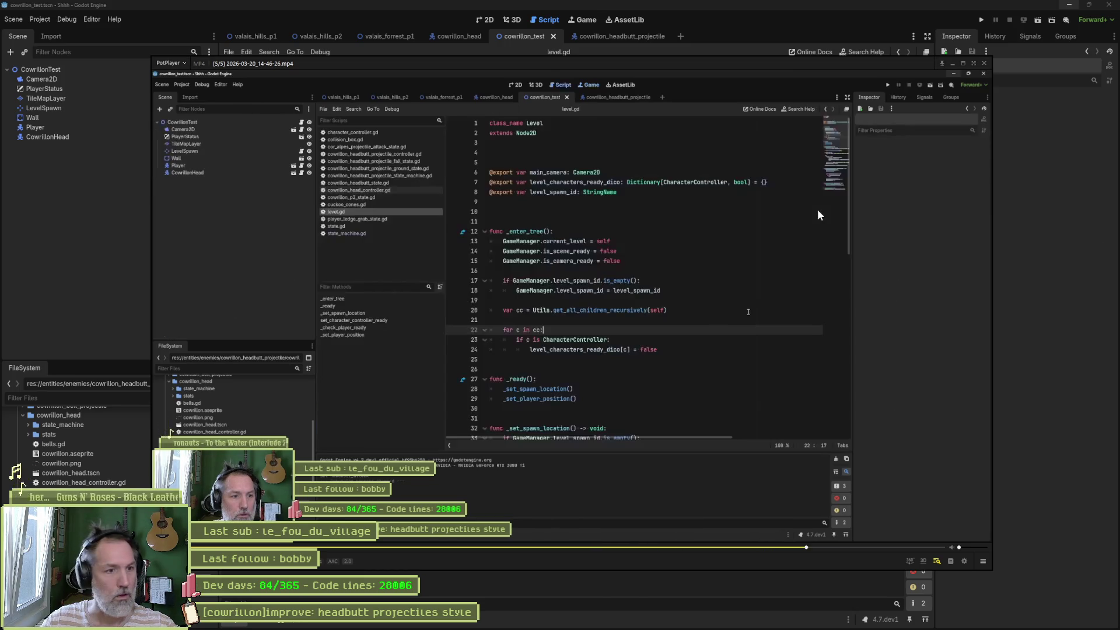
Seek the PotPlayer recording to the boss fight, frame-step through the headbutt, then close PotPlayer
left_click(582, 548)
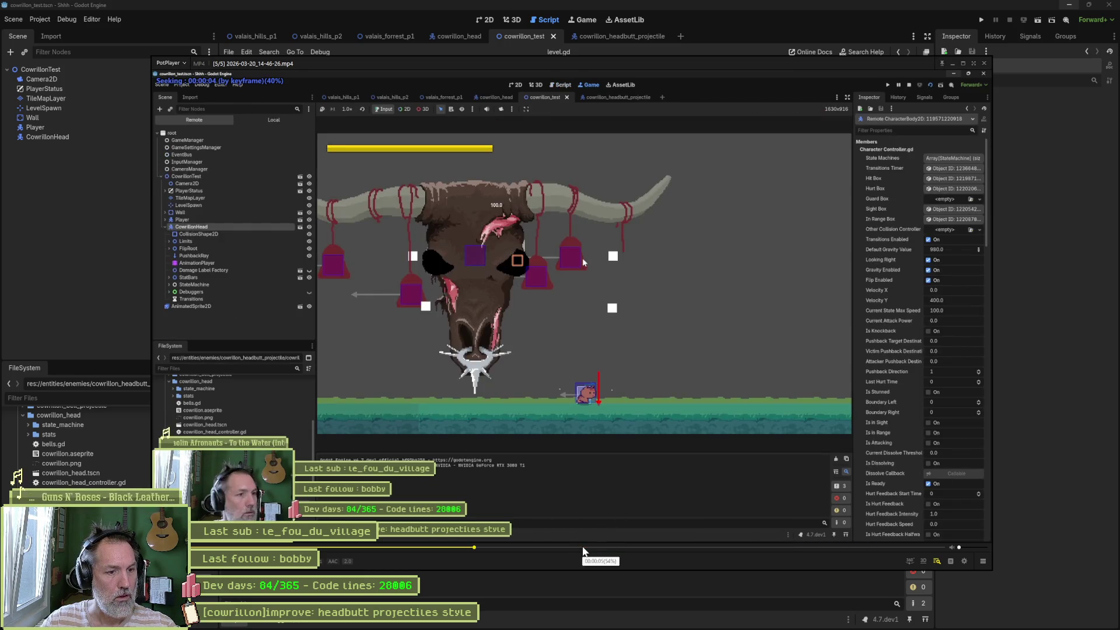
left_click(636, 478)
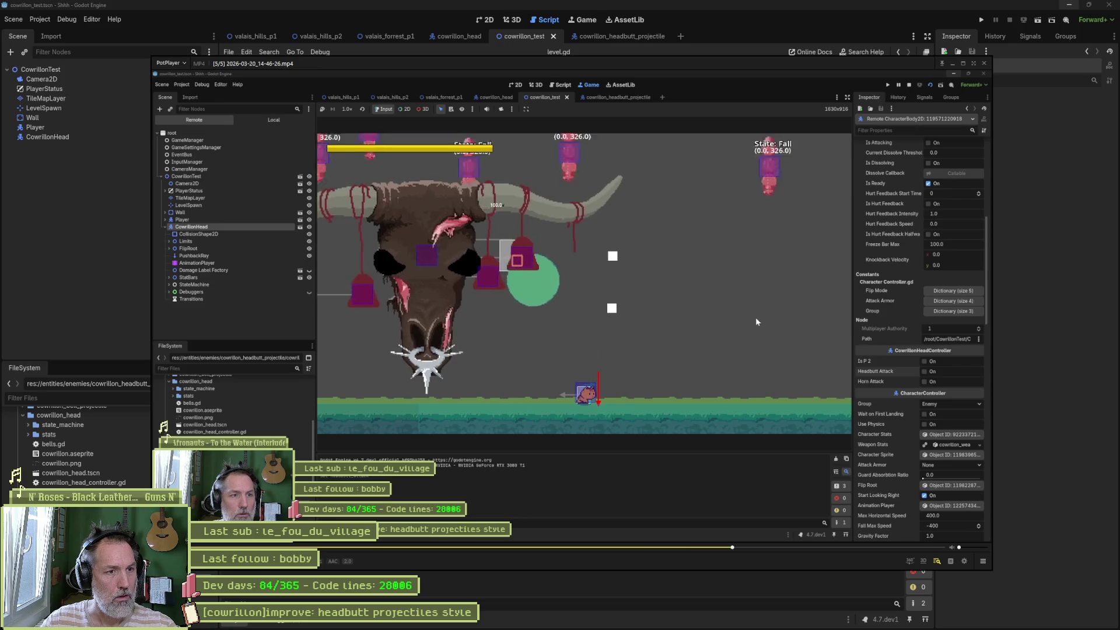
left_click(751, 316)
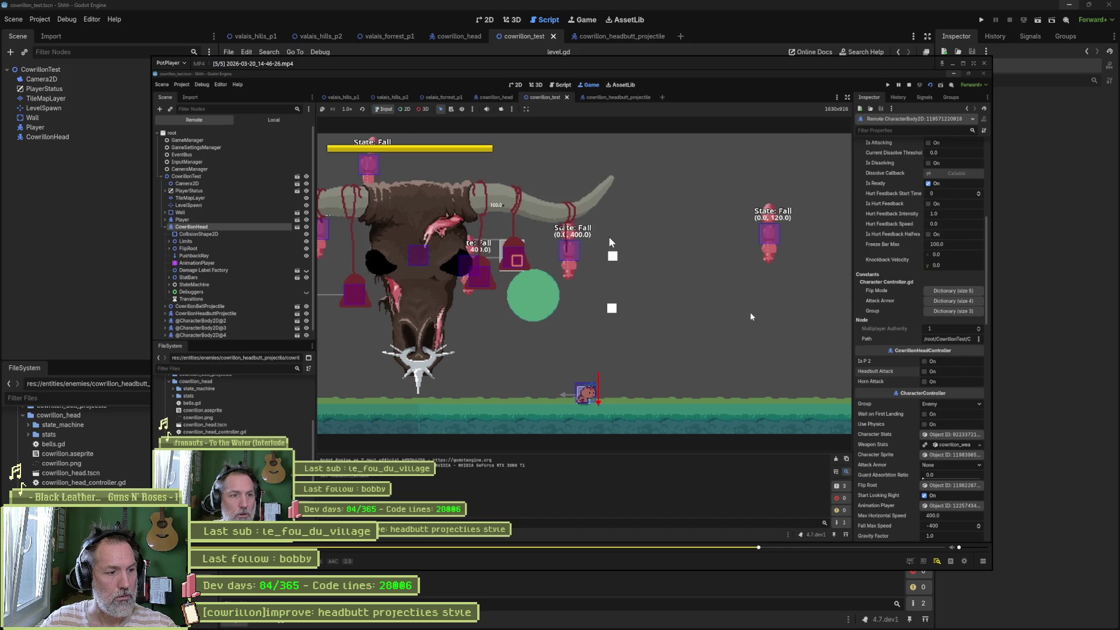
key("f")
key("f")
key("f")
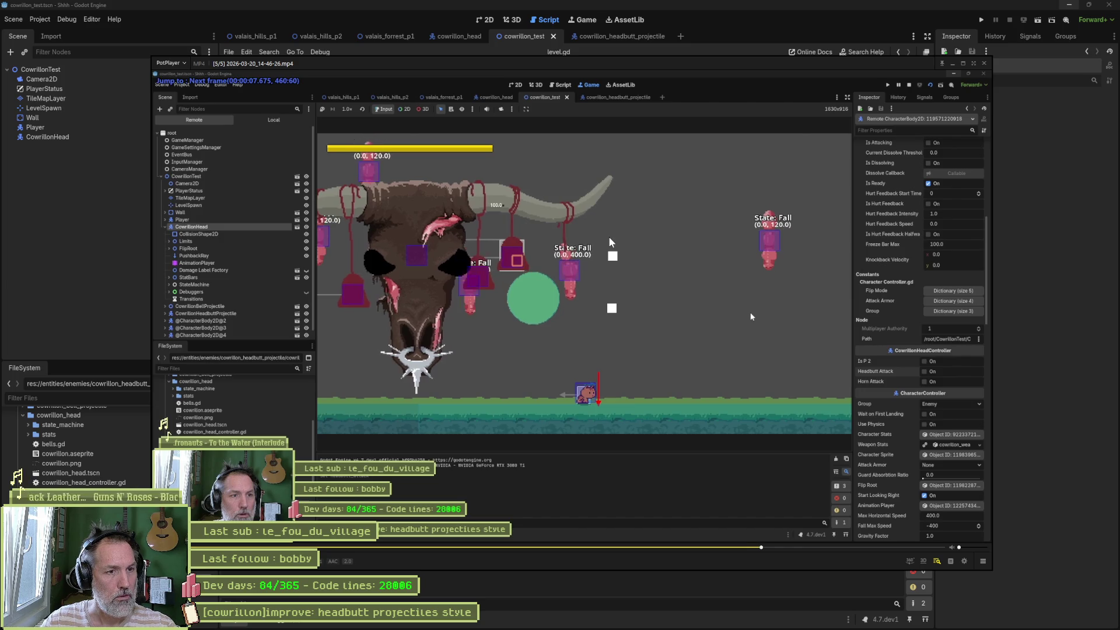
key("f")
key("f")
key("f")
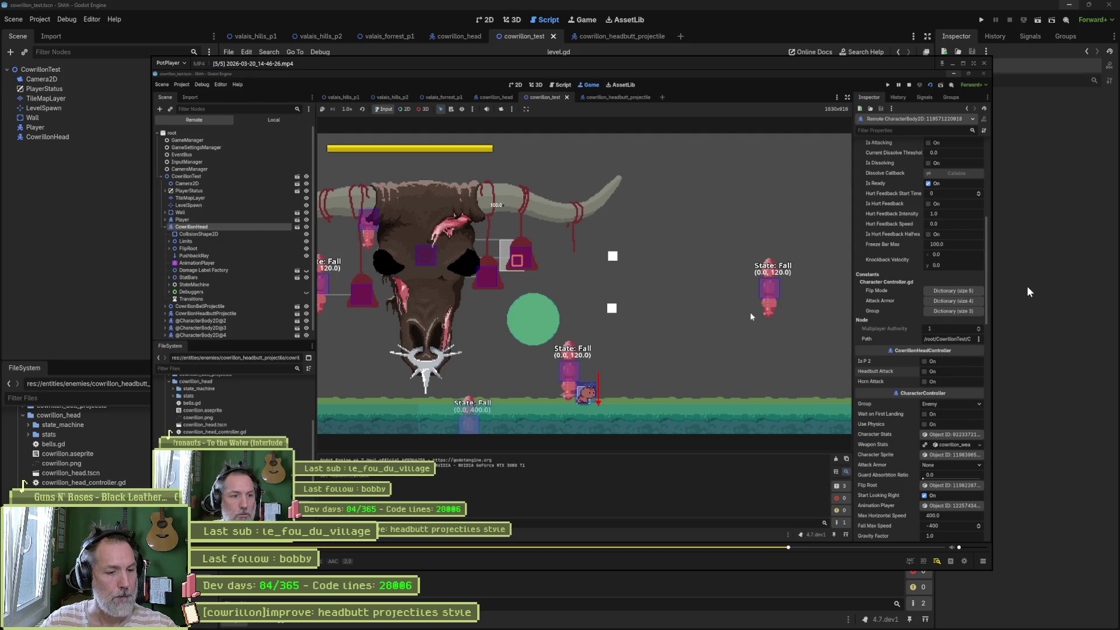
key("alt+F4")
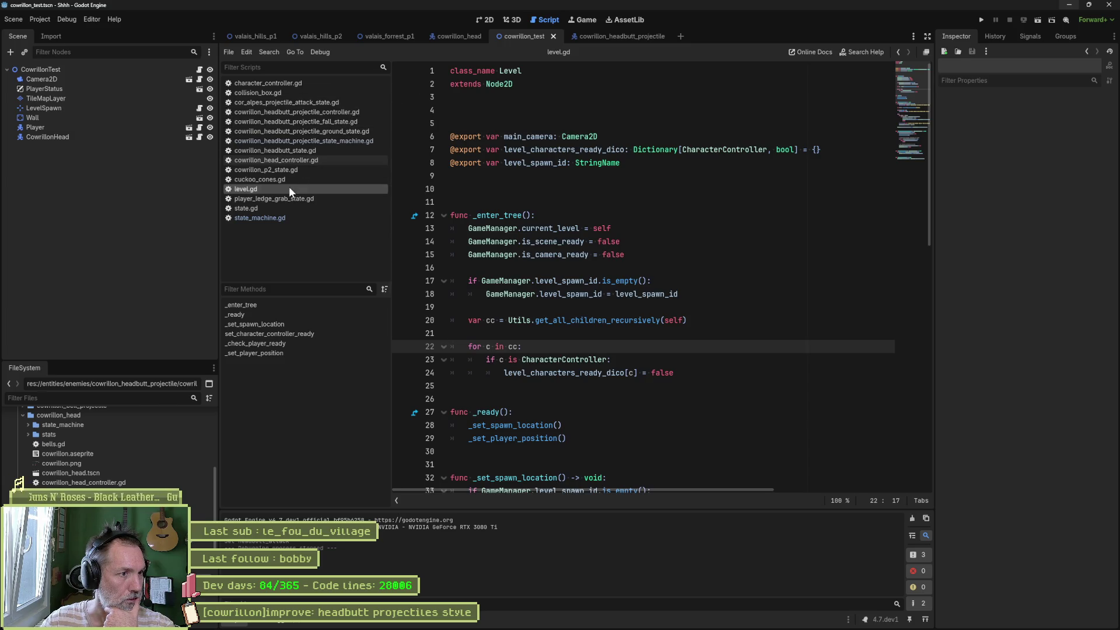
Check gravity handling in character_controller.gd's _physics_process, then return to state_machine.gd's delayed start code
left_click(275, 217)
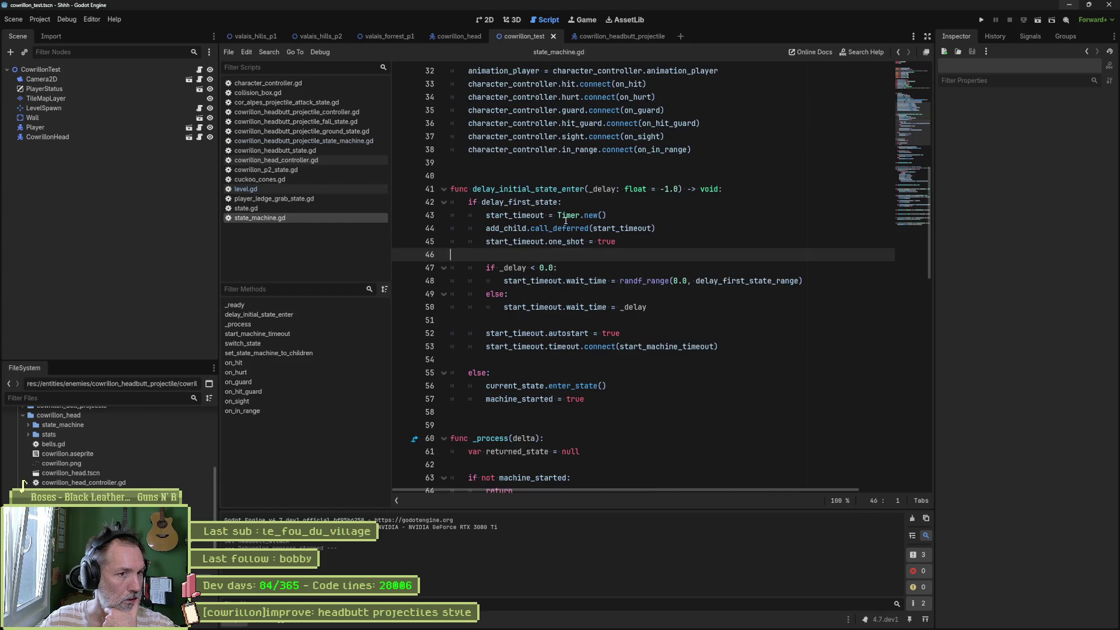
left_click_drag(486, 228, 661, 228)
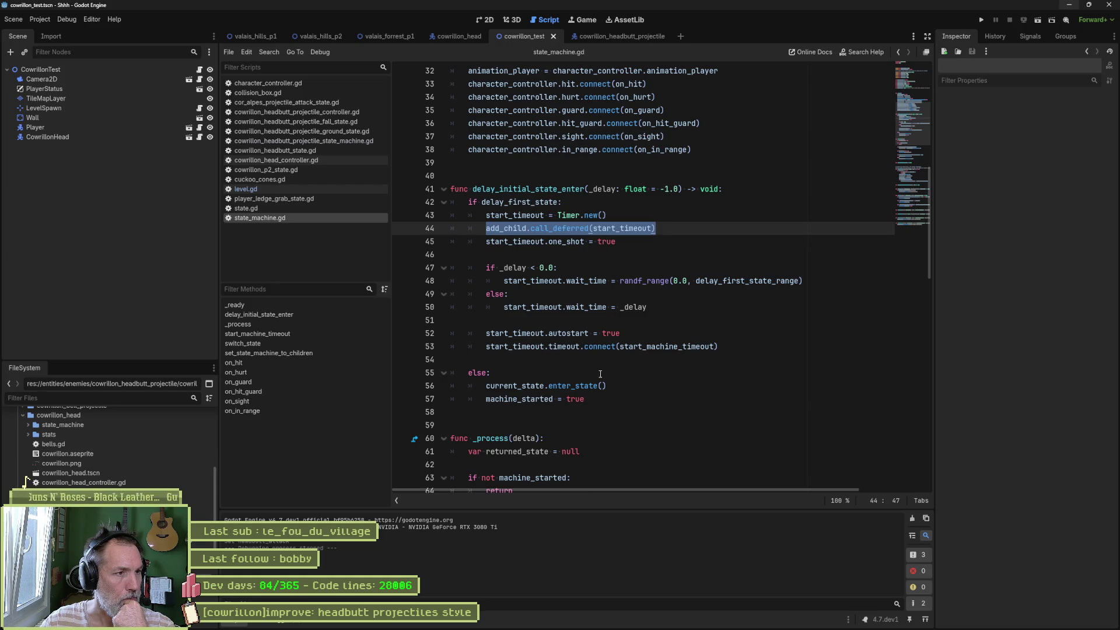
left_click(286, 86)
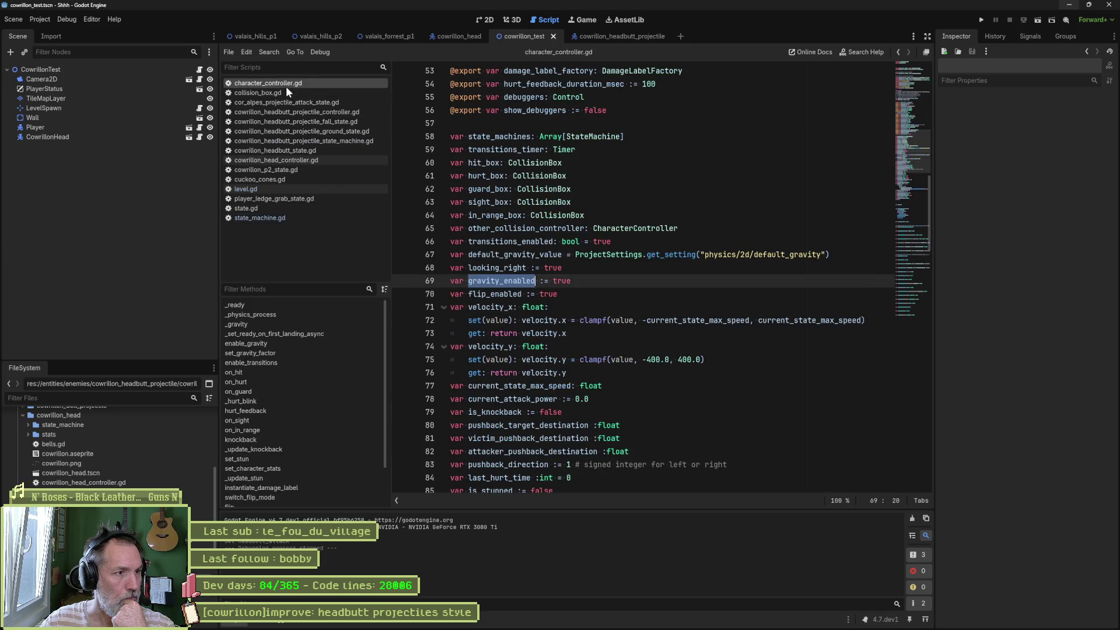
left_click(283, 315)
double_click(501, 320)
left_click(525, 333)
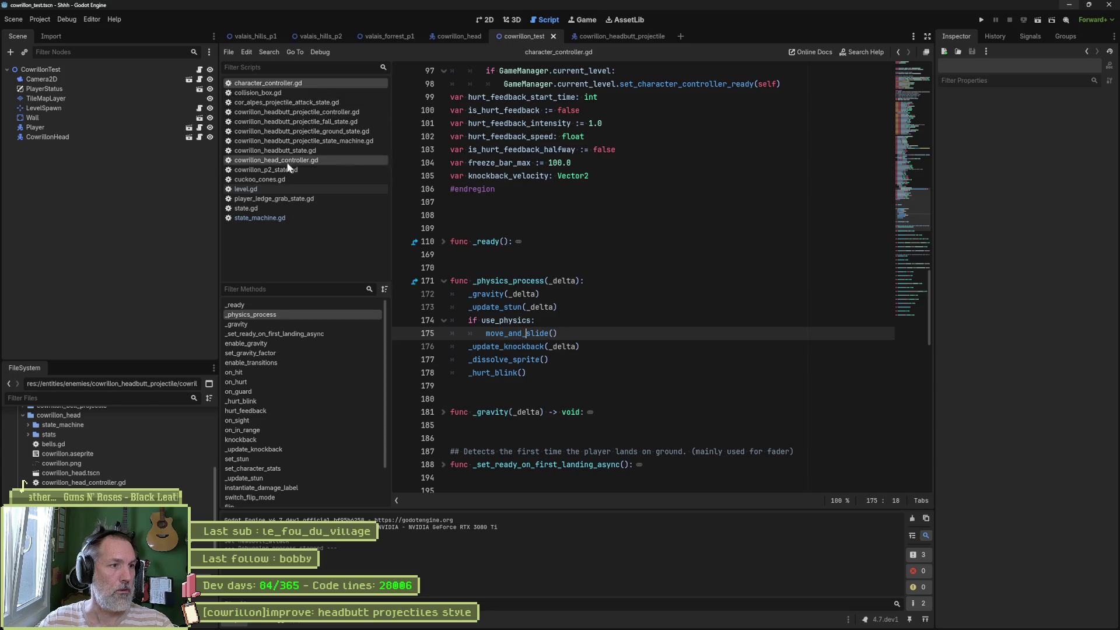
left_click(274, 219)
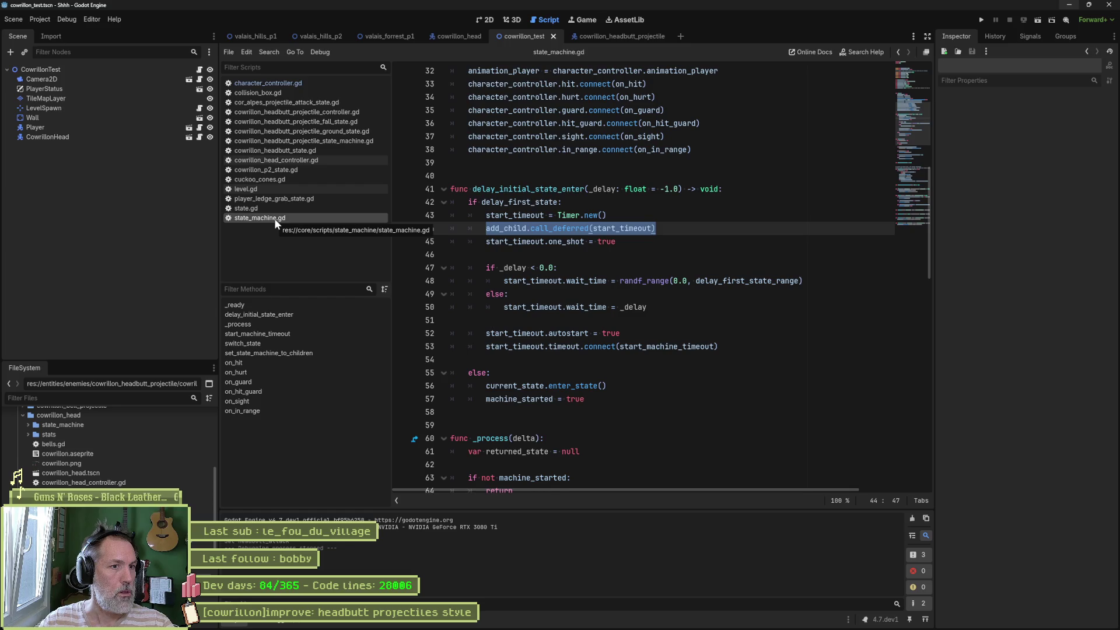
Add character_controller.enable_gravity(false) under the delay_first_state check
left_click(621, 202)
key("Return")
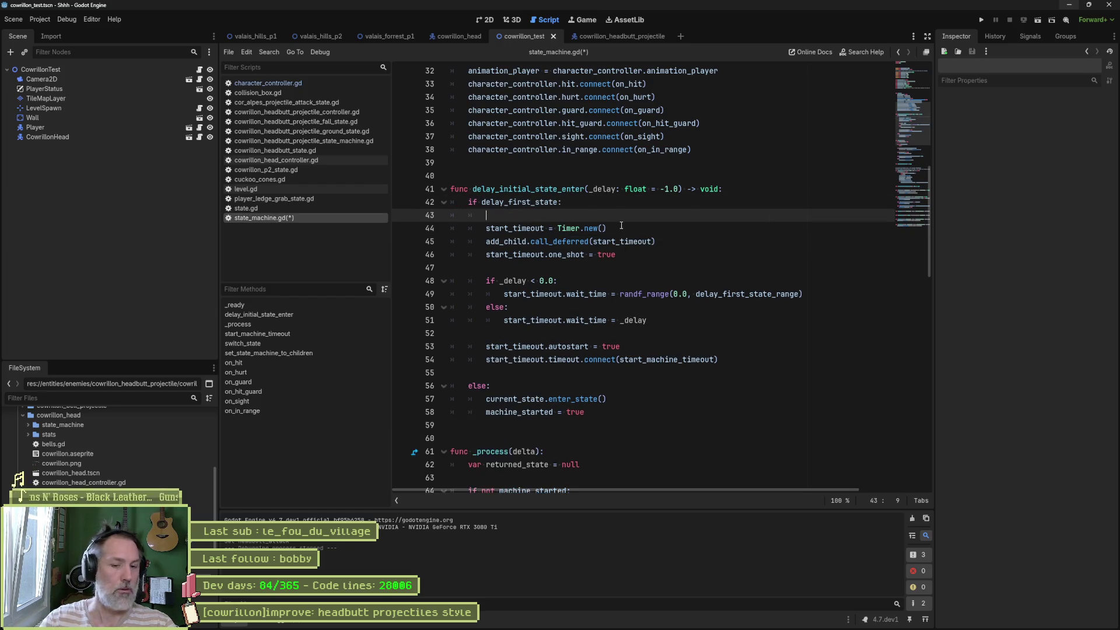
type("character_controller.")
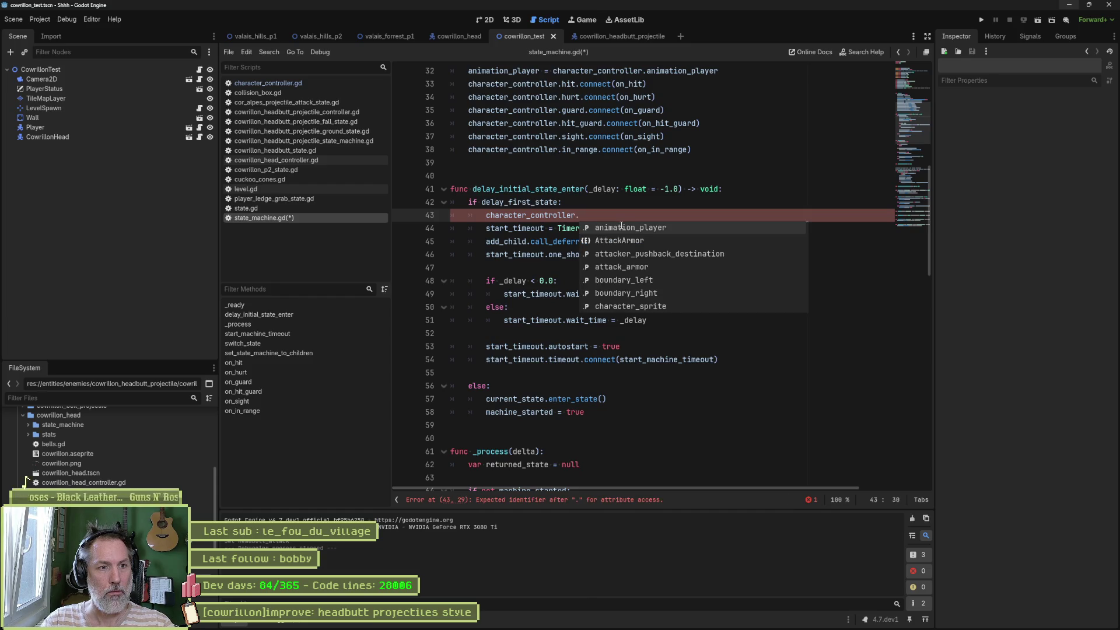
type("ena")
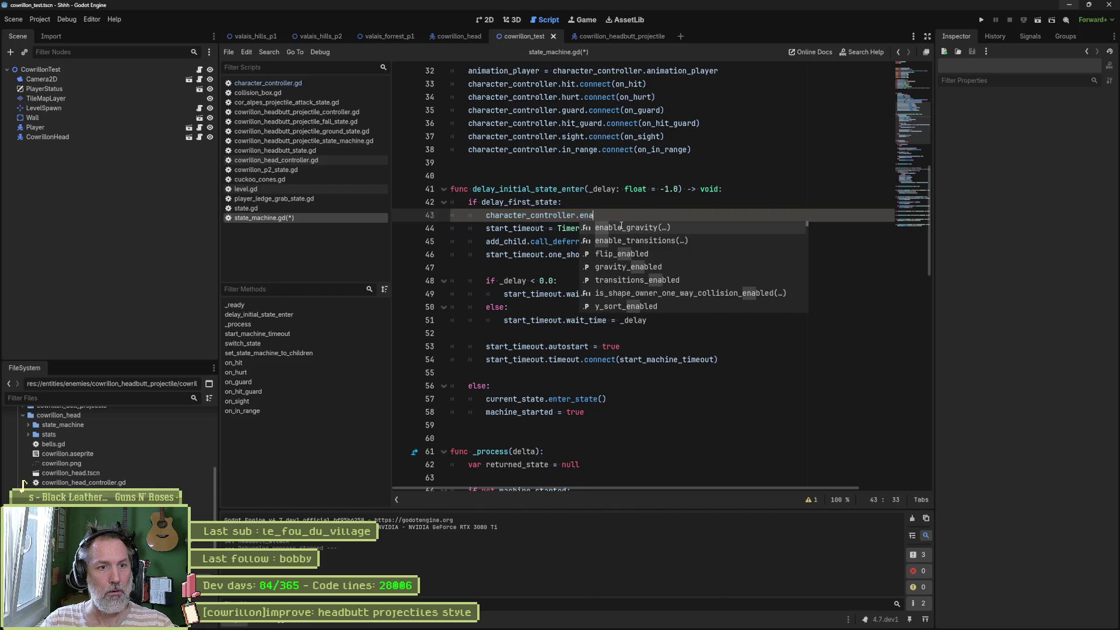
key("Return")
type("false")
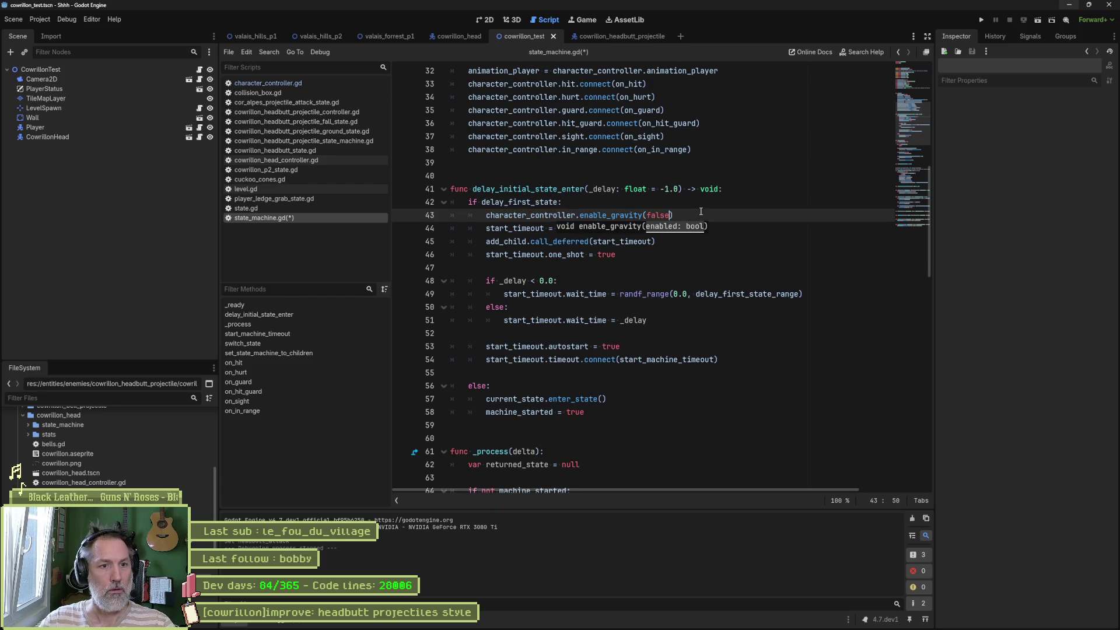
left_click_drag(701, 211, 699, 204)
key("ctrl+c")
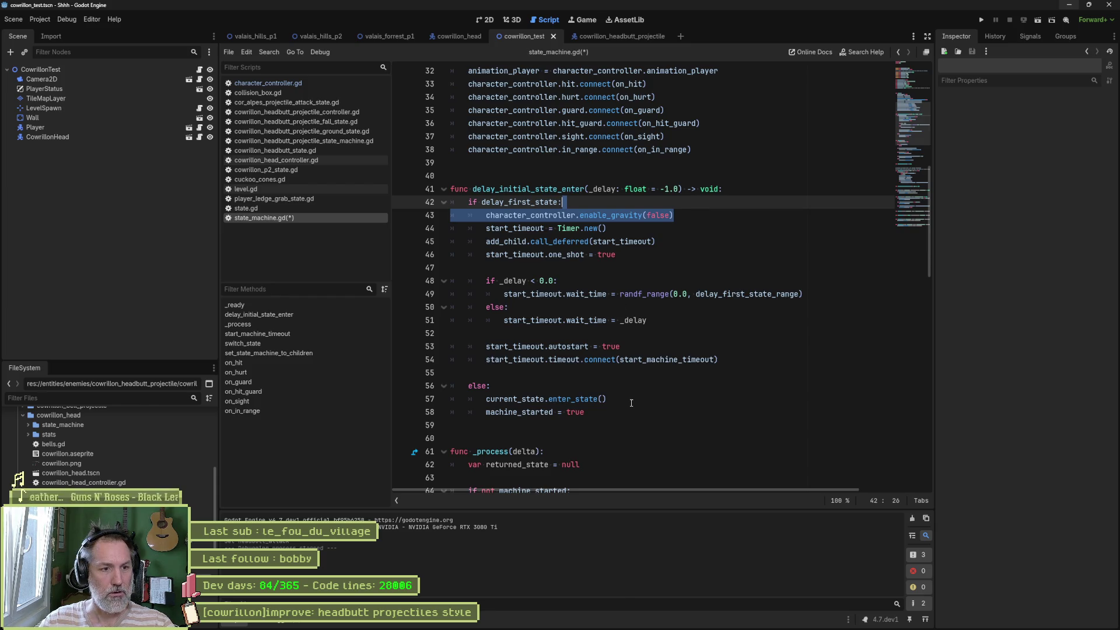
Paste the same call into start_machine_timeout after machine_started, fix its indent, and run the scene
left_click(666, 359, "ctrl")
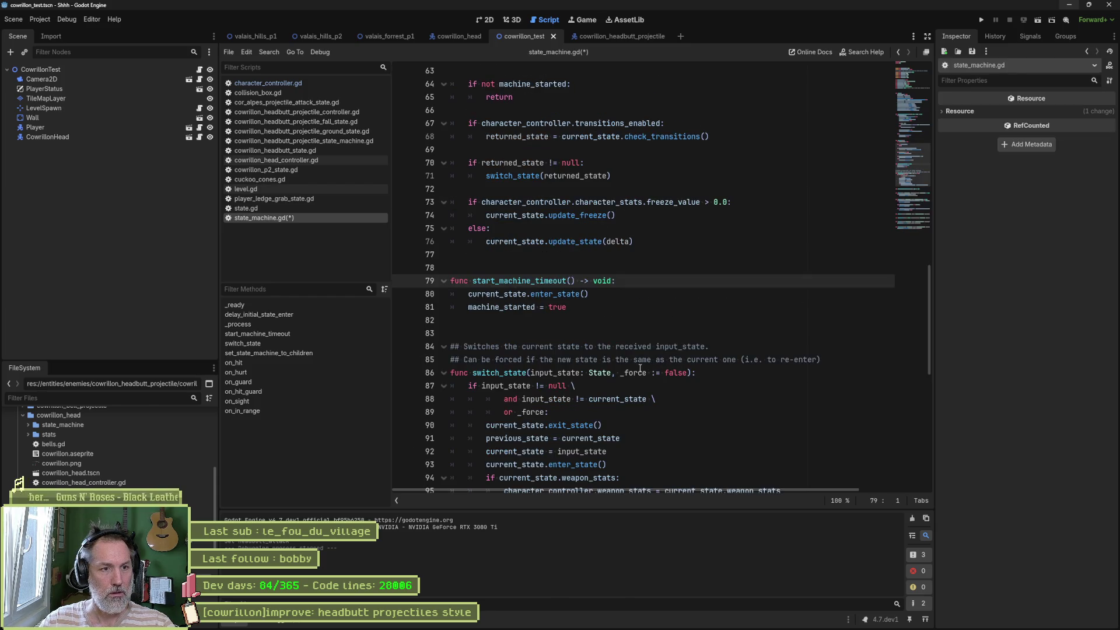
left_click(608, 306)
key("Return")
key("ctrl+v")
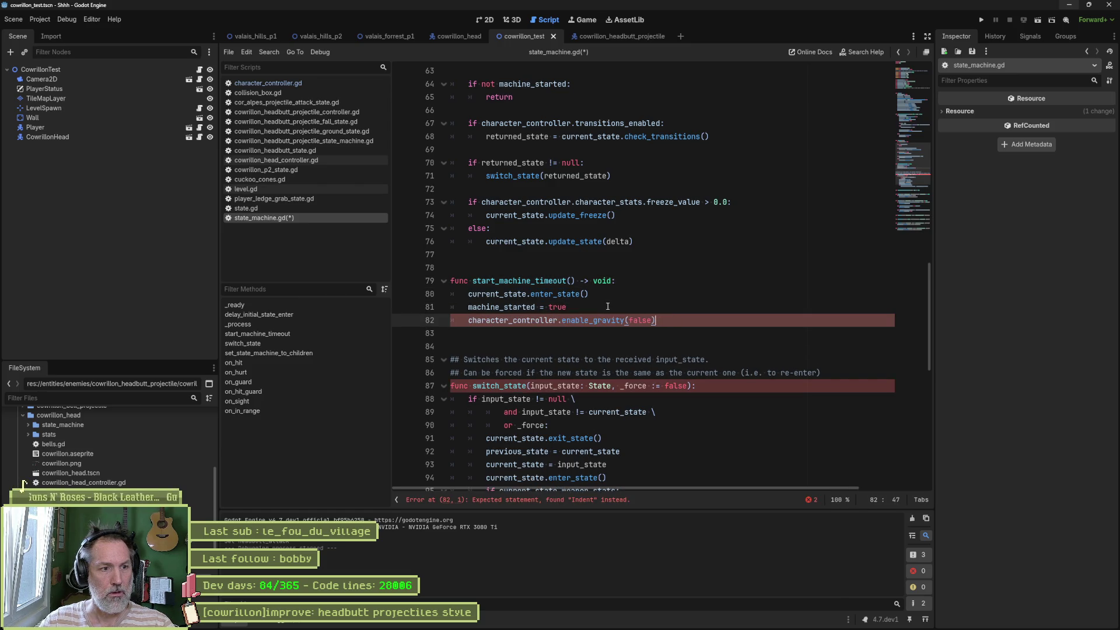
key("shift+Tab")
key("F6")
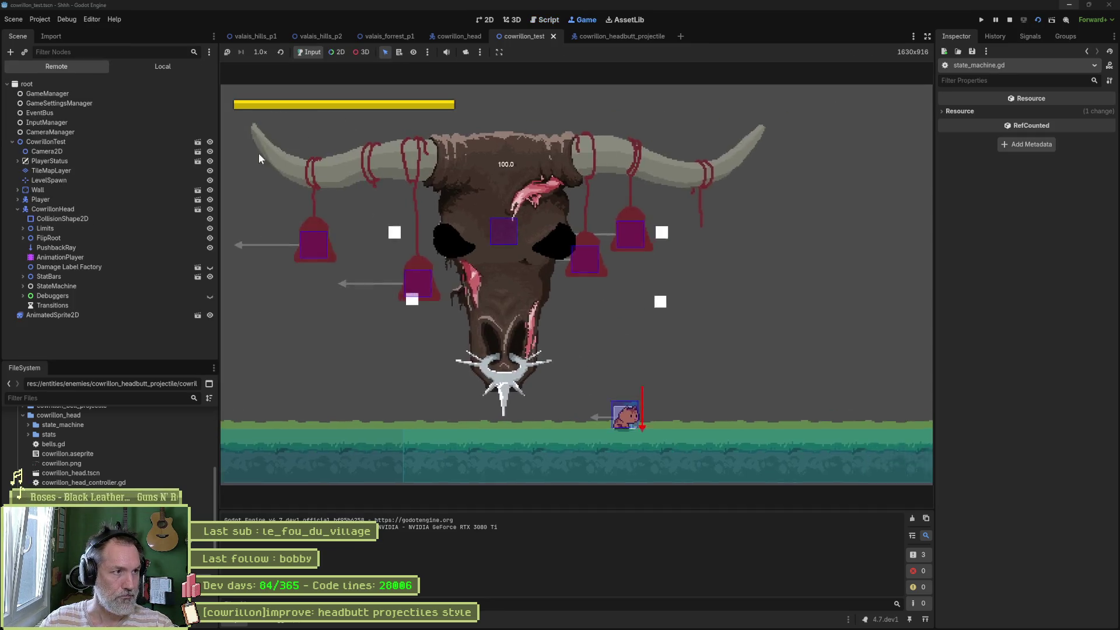
Run the scene twice, triggering CowrillonHead's Headbutt Attack to watch the projectiles wait and fall
left_click(107, 215)
scroll(1010, 361, "down", 10)
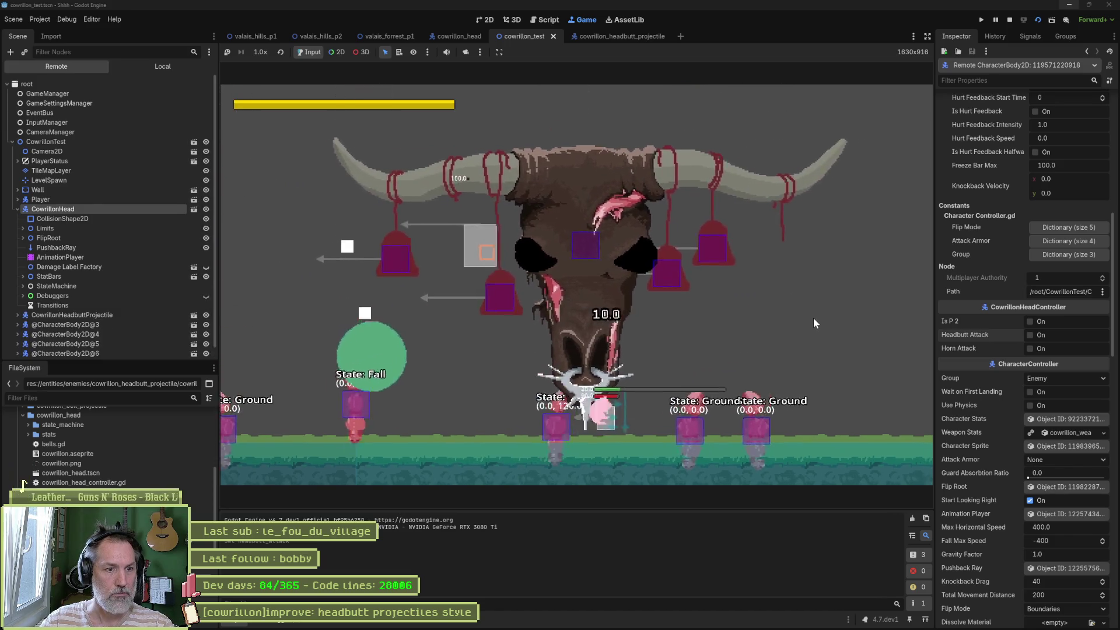
key("F8")
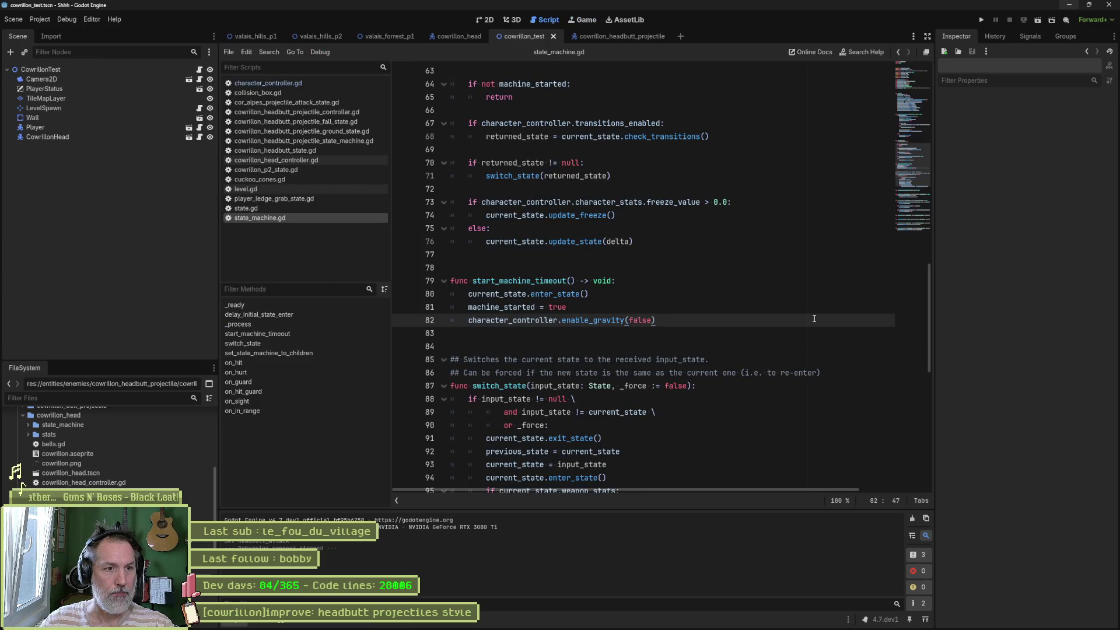
key("F6")
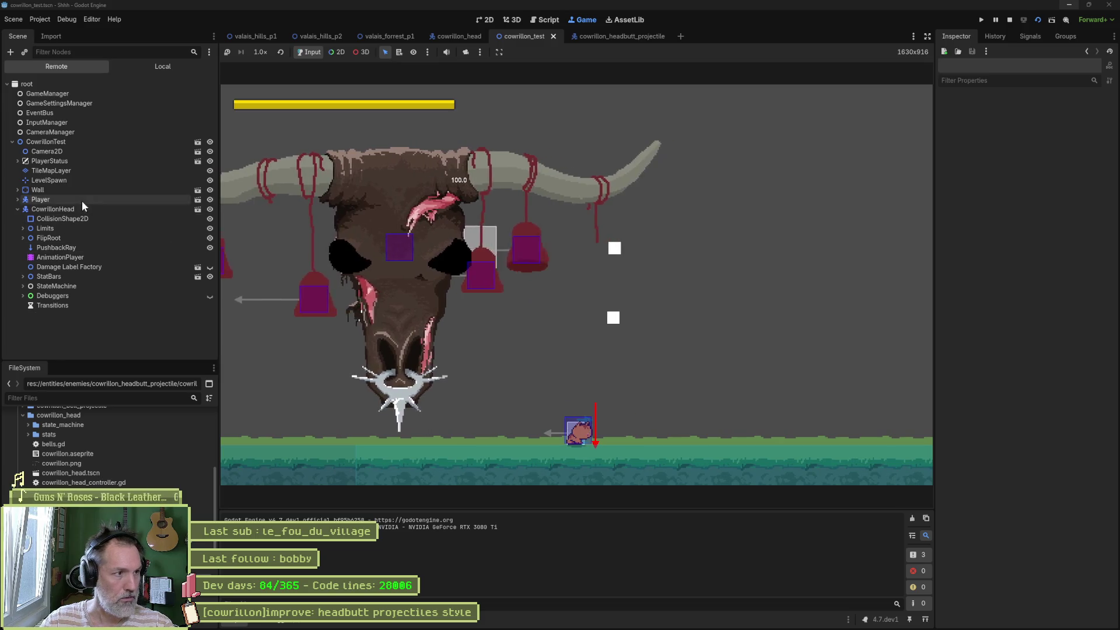
left_click(82, 208)
left_click(1031, 467)
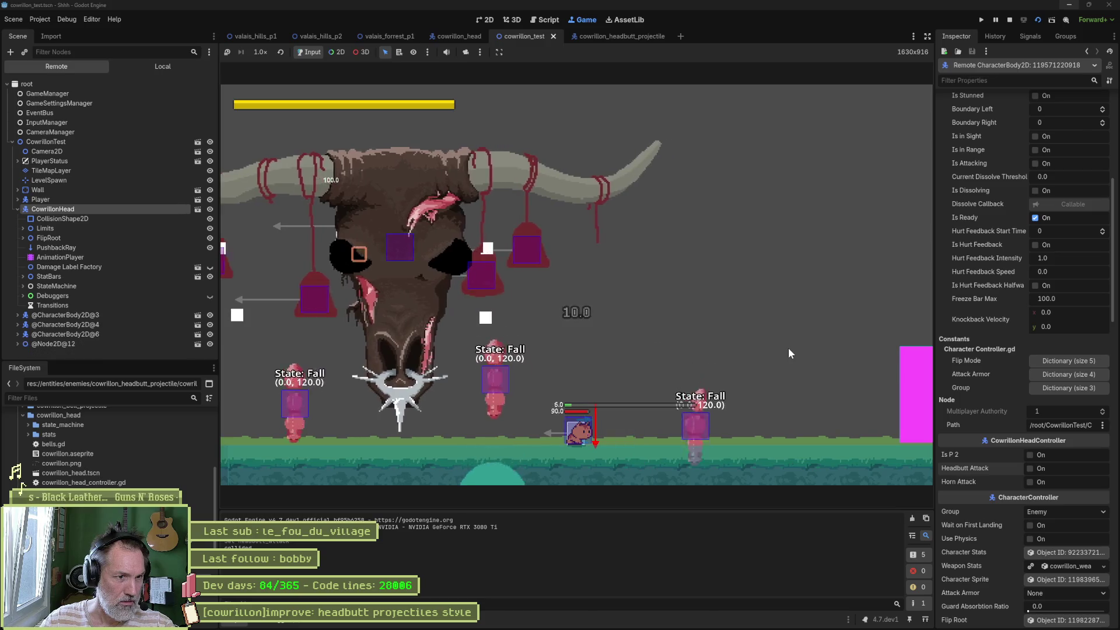
key("F8")
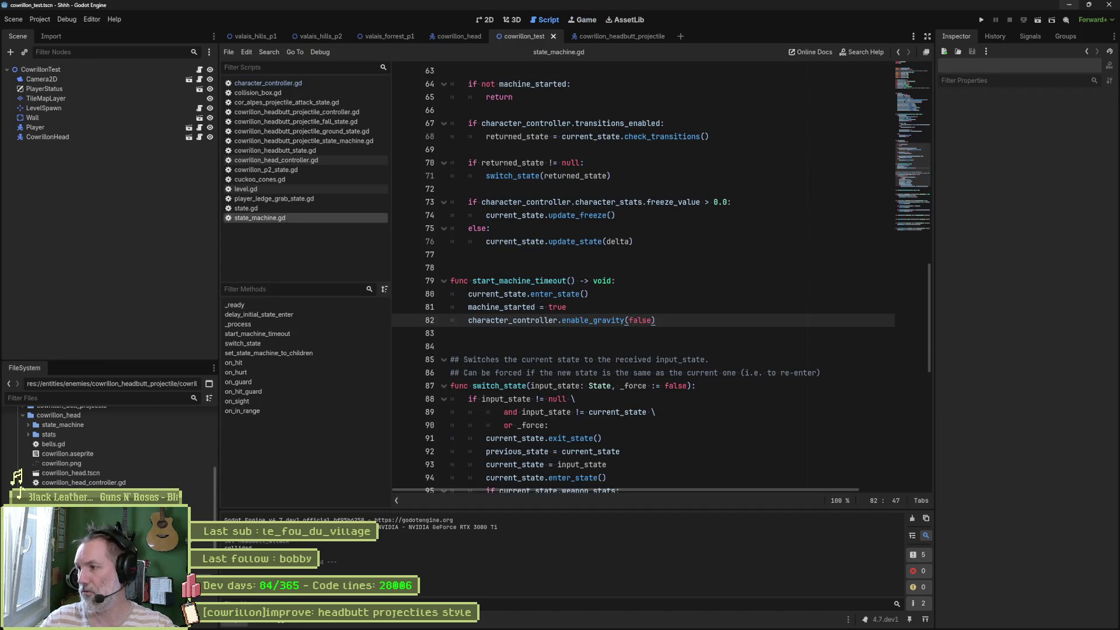
Rerun the scene and trigger Headbutt Attack once more to compare, then stop
left_click(796, 228)
key("F6")
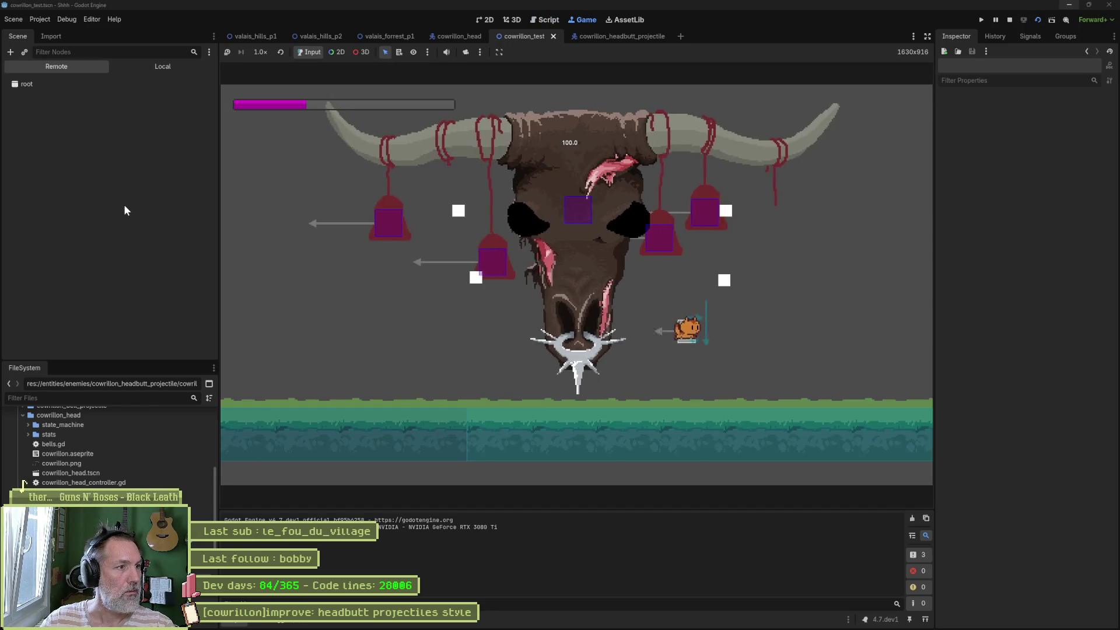
left_click(140, 209)
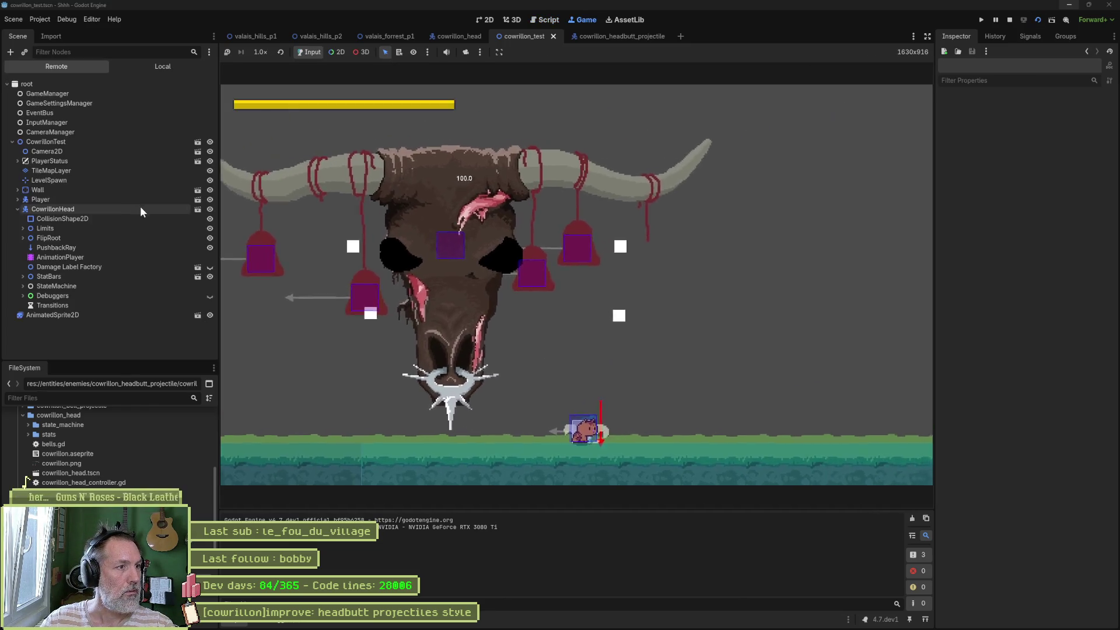
scroll(1027, 350, "down", 5)
left_click(1037, 402)
key("F8")
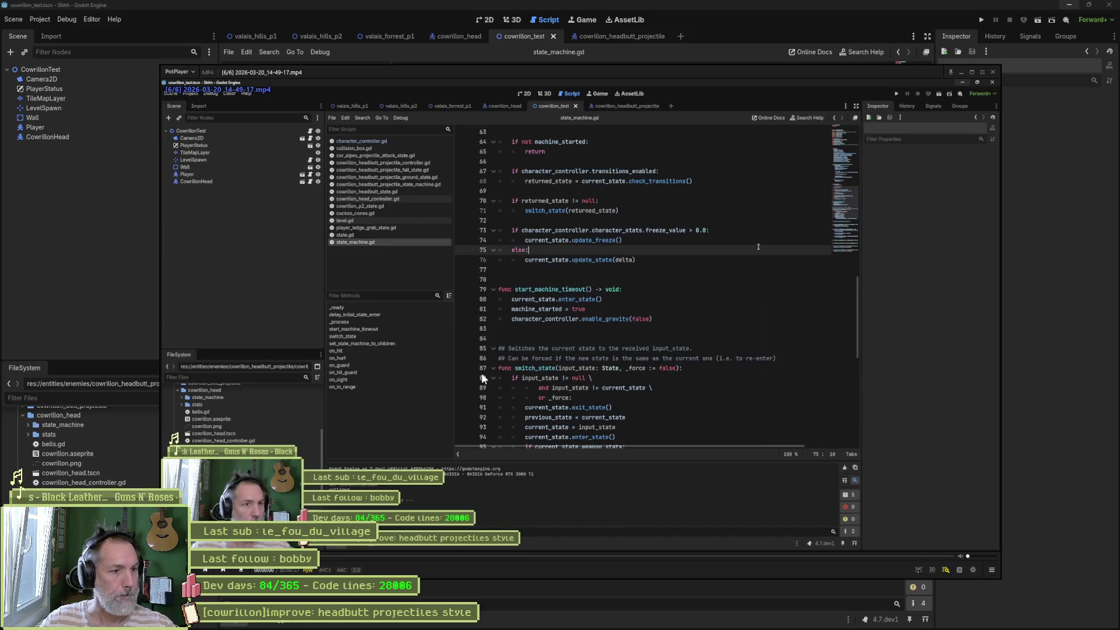
Step frame by frame through the boss fight's falling headbutt projectiles in the replay, then close PotPlayer
left_click(462, 555)
left_click(561, 413)
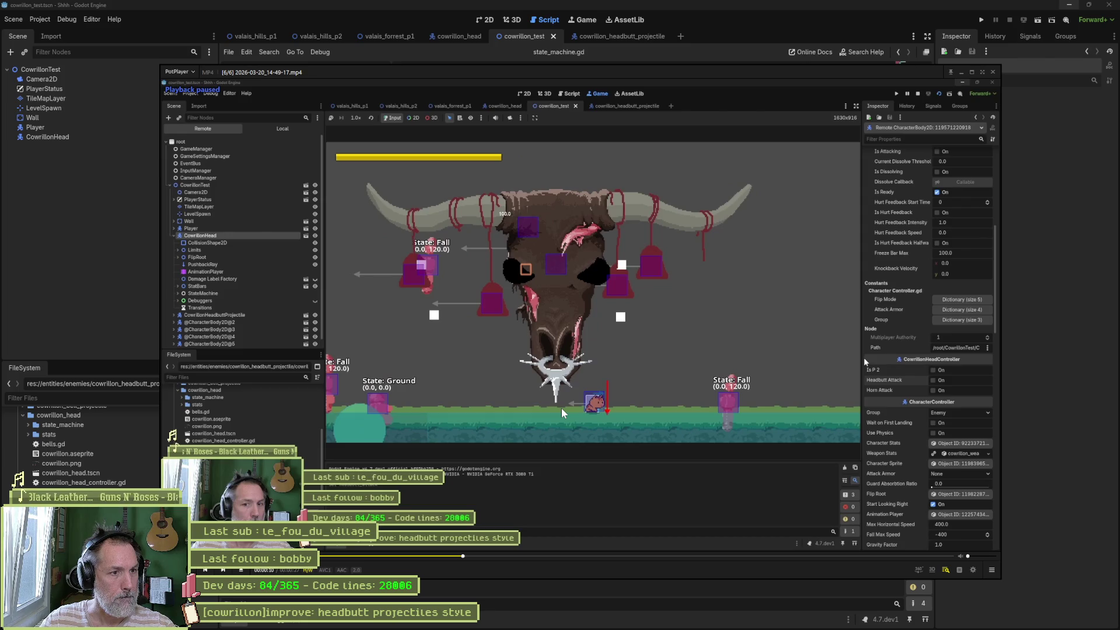
key("space")
key("space")
key("f")
key("f")
key("f")
key("f")
key("f")
key("f")
key("f")
key("f")
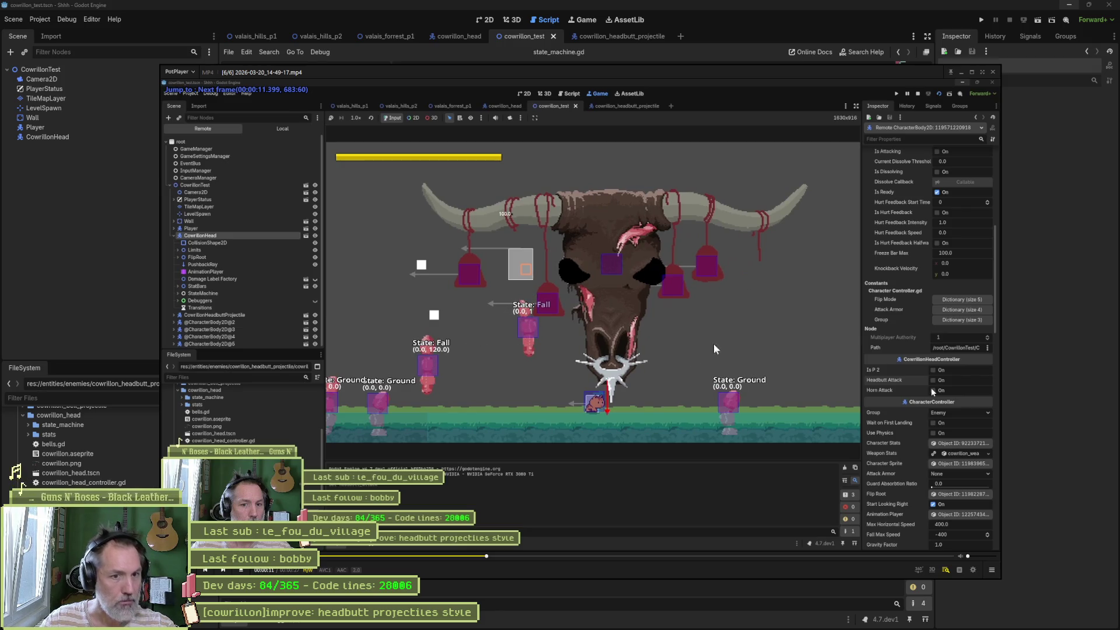
left_click(993, 72)
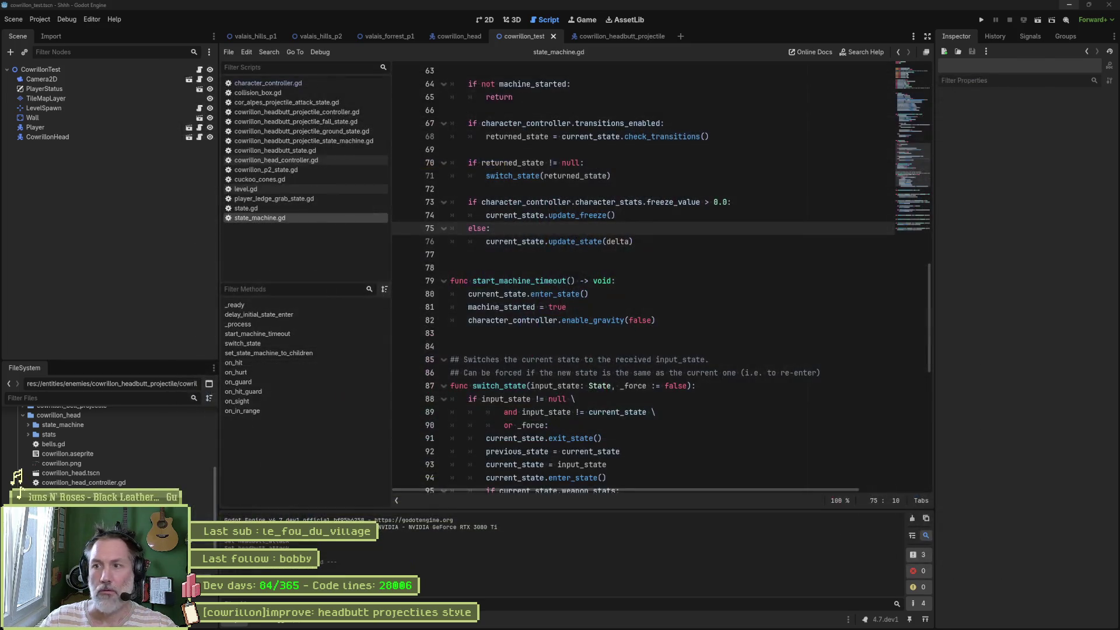
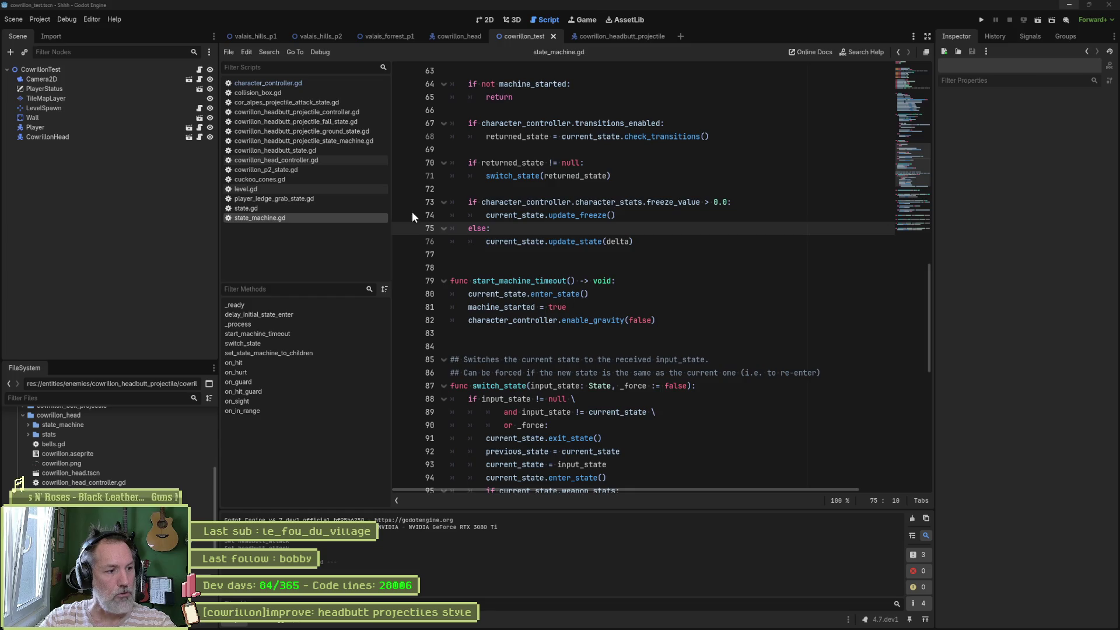
Set the headbutt projectile StateMachine's Delay First State Range to 0.02, save, and return to cowrillon_test
left_click(634, 36)
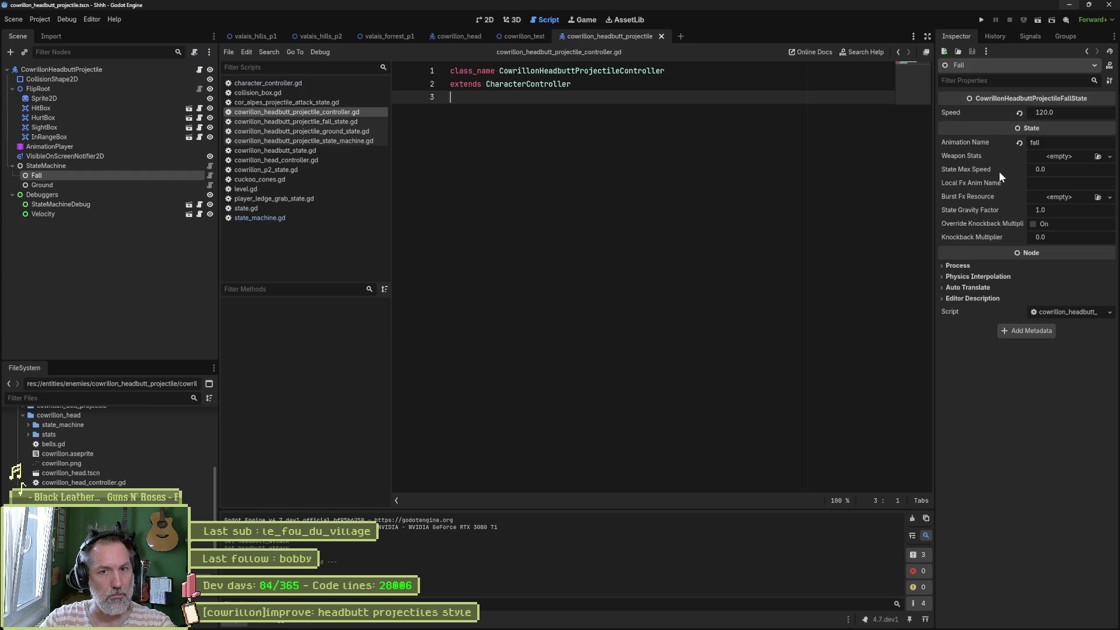
left_click(138, 167)
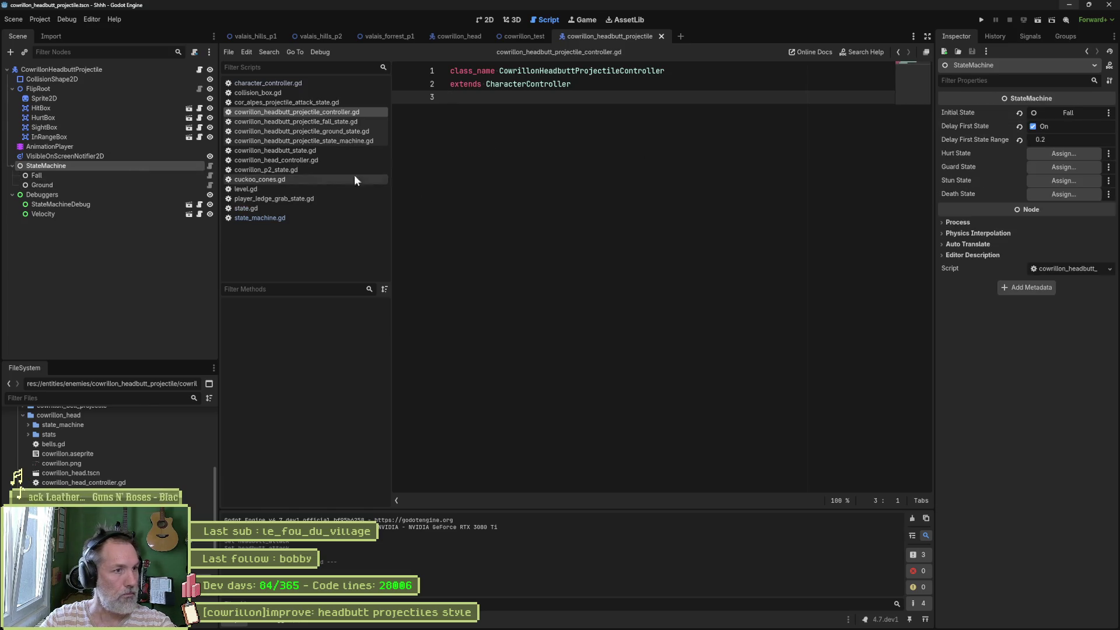
left_click(1048, 140)
type("0.02")
key("Return")
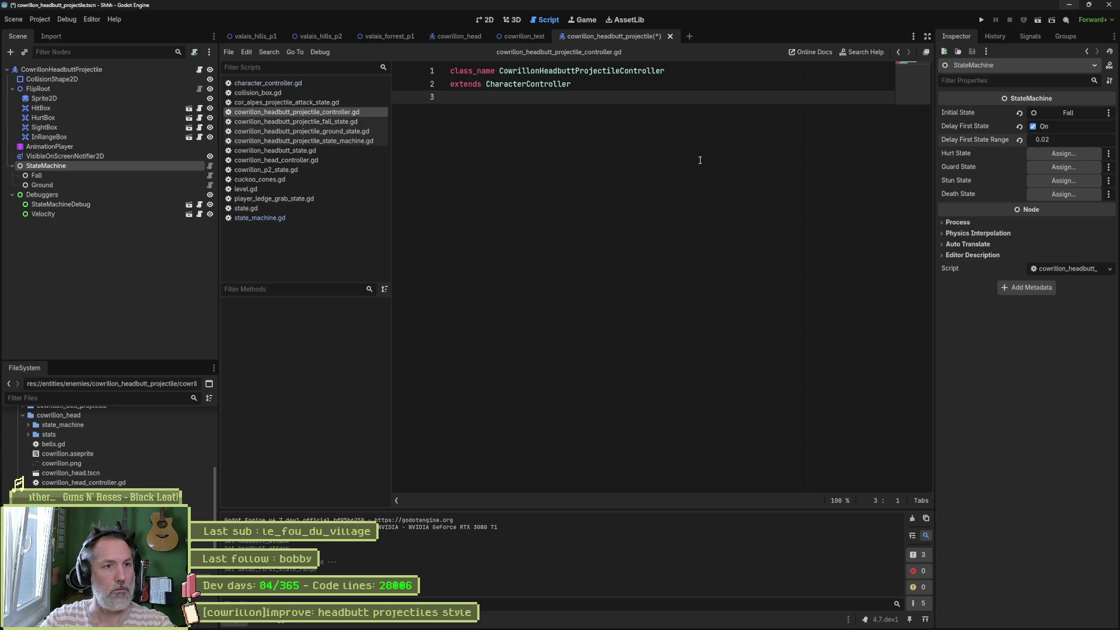
key("ctrl+s")
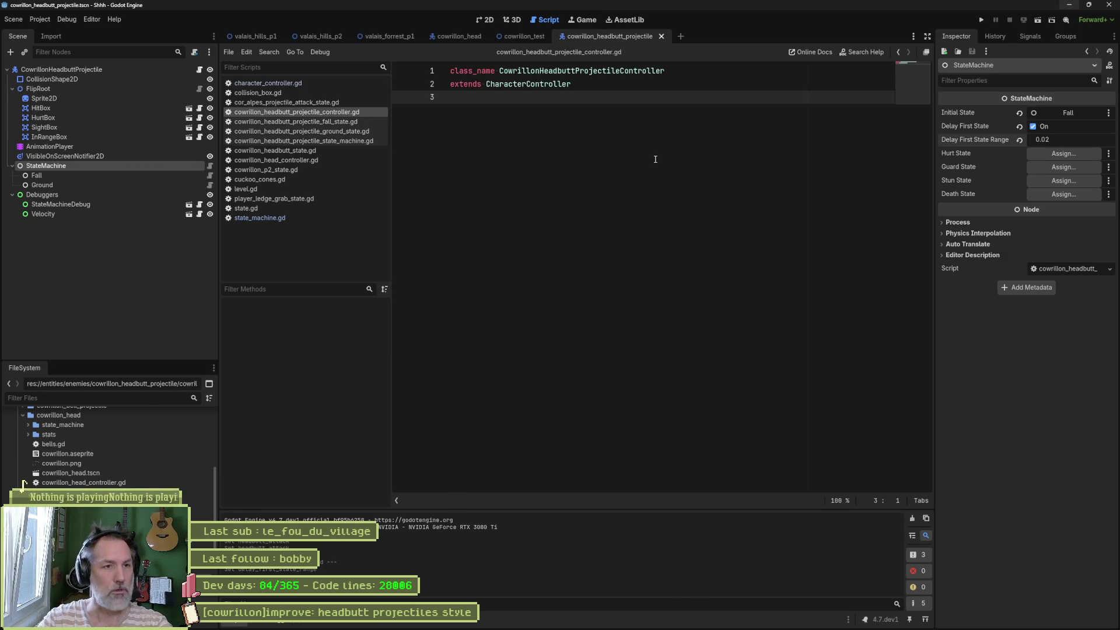
key("ctrl+shift+Tab")
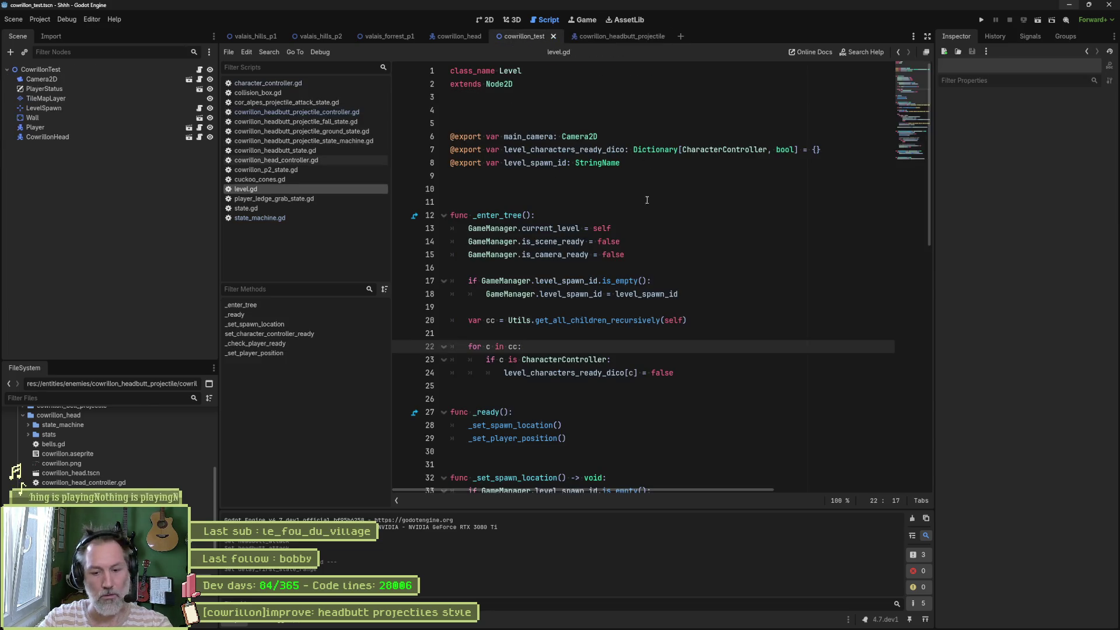
Run the game, select CowrillonHead in the Remote tree, toggle Headbutt Attack, then stop the run
key("F6")
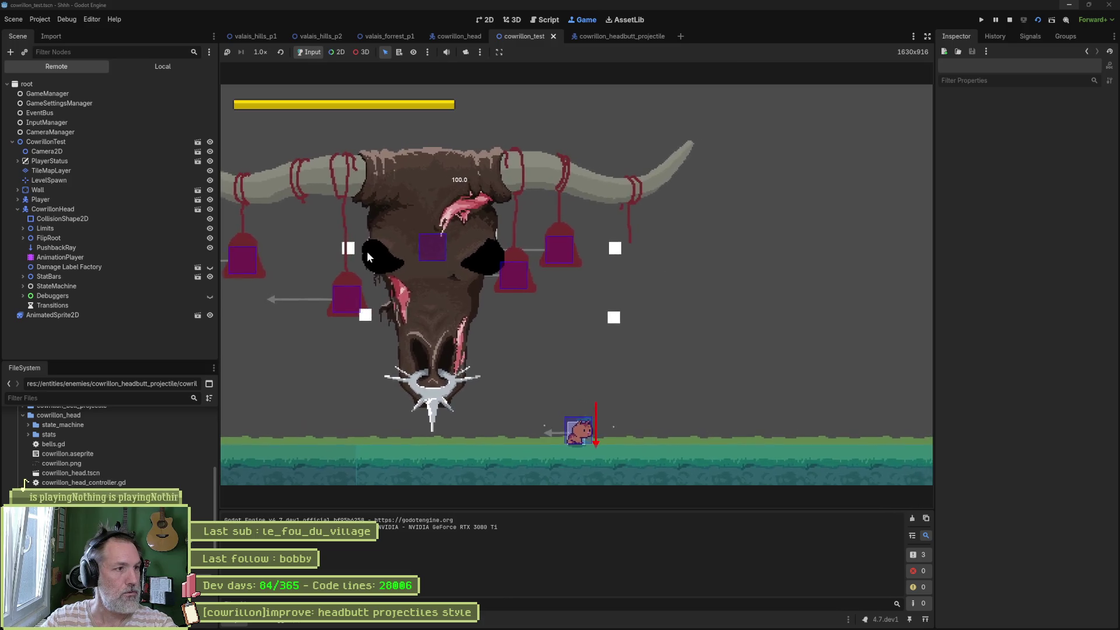
left_click(117, 209)
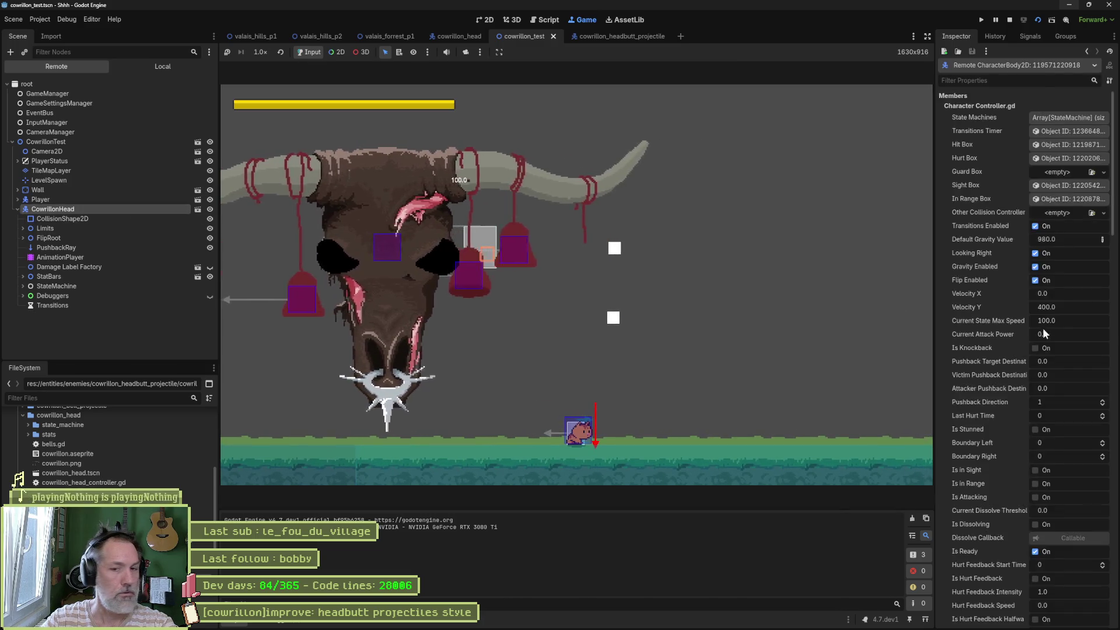
left_click(1043, 401)
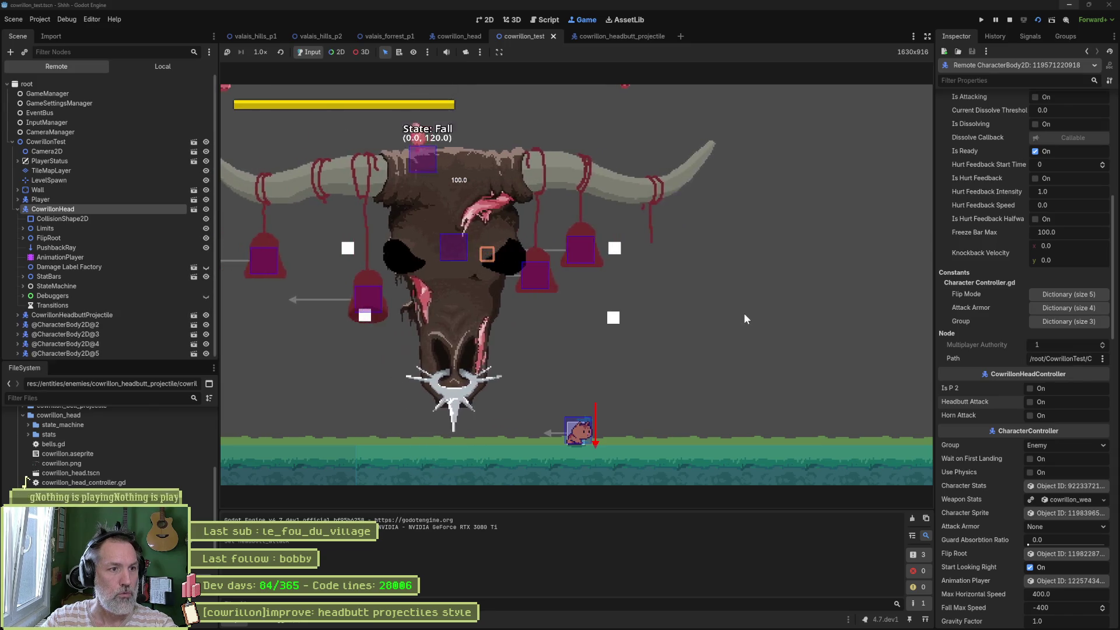
key("F8")
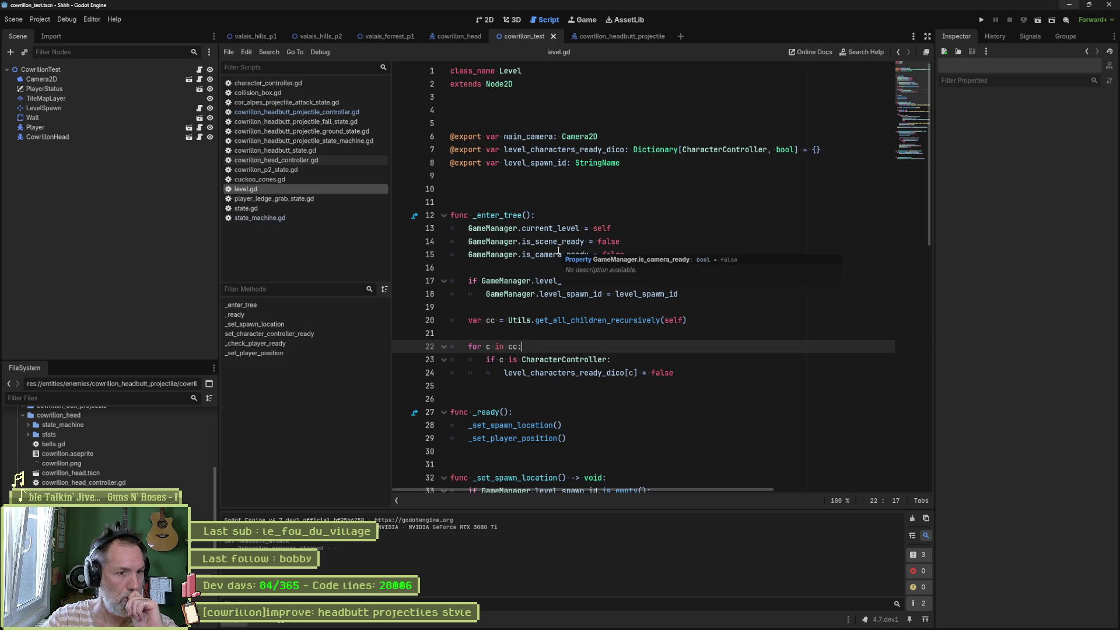
Open state_machine.gd, select the delay_first_state variable name, and save the script
left_click(274, 83)
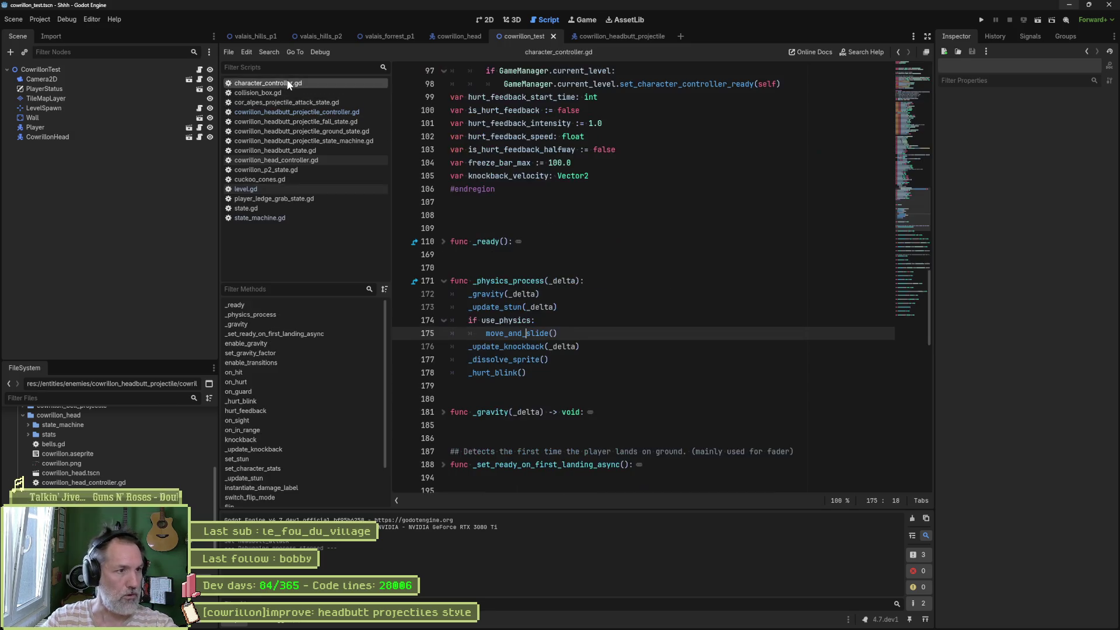
left_click(304, 217)
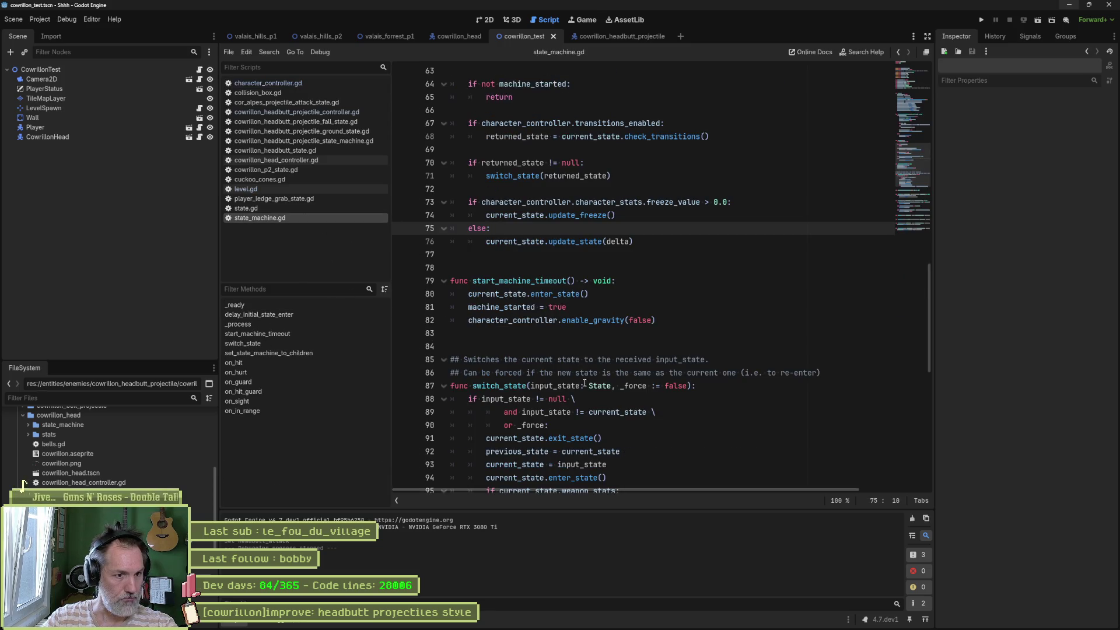
left_click(926, 103)
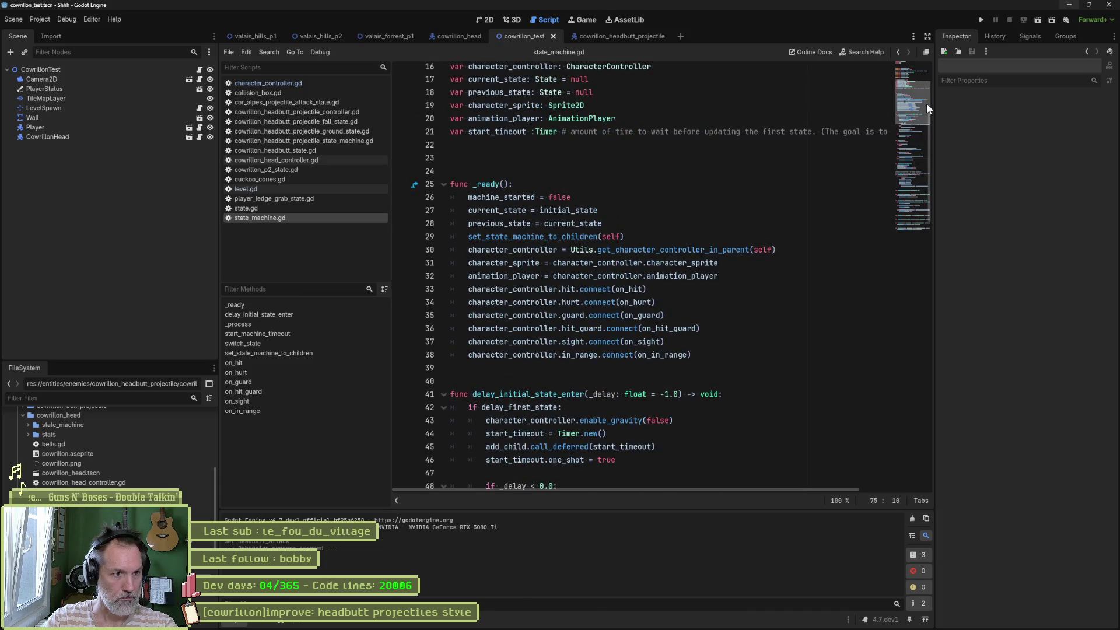
left_click_drag(926, 103, 923, 83)
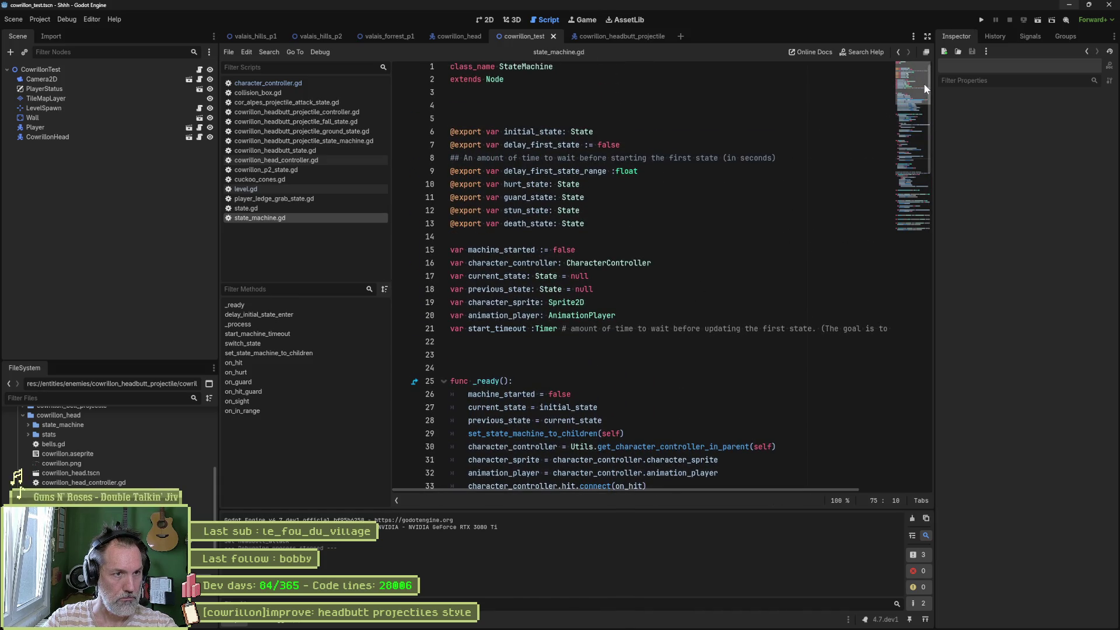
double_click(542, 145)
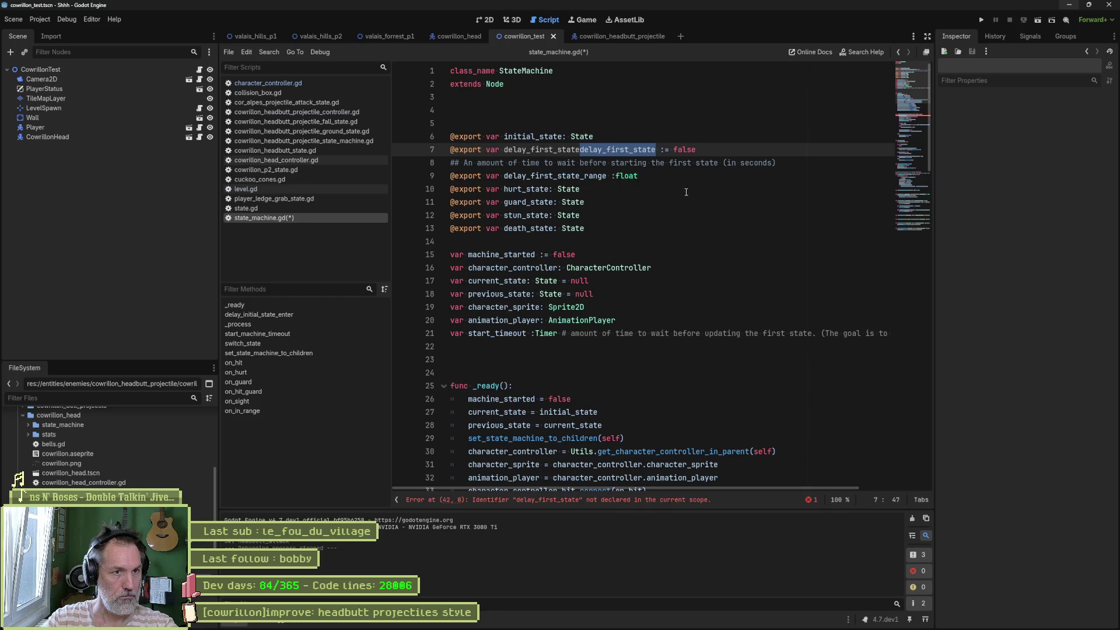
key("ctrl+s")
Search all scripts for delay_first_state, jump to the line 42 use, then return to the projectile scene
key("ctrl+shift+f")
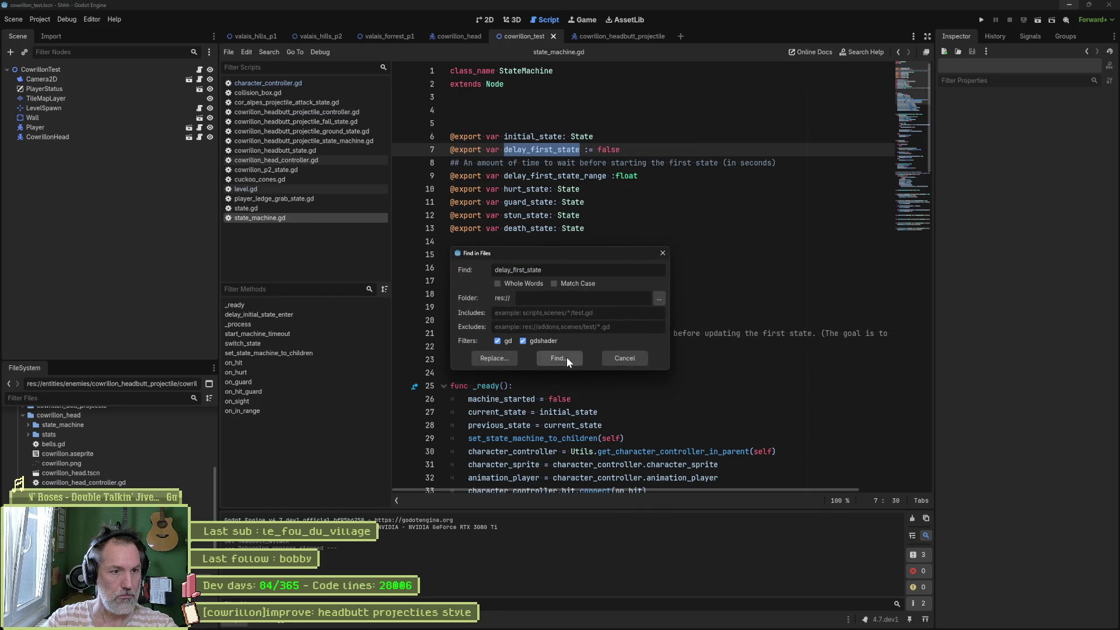
left_click(566, 356)
left_click(438, 527)
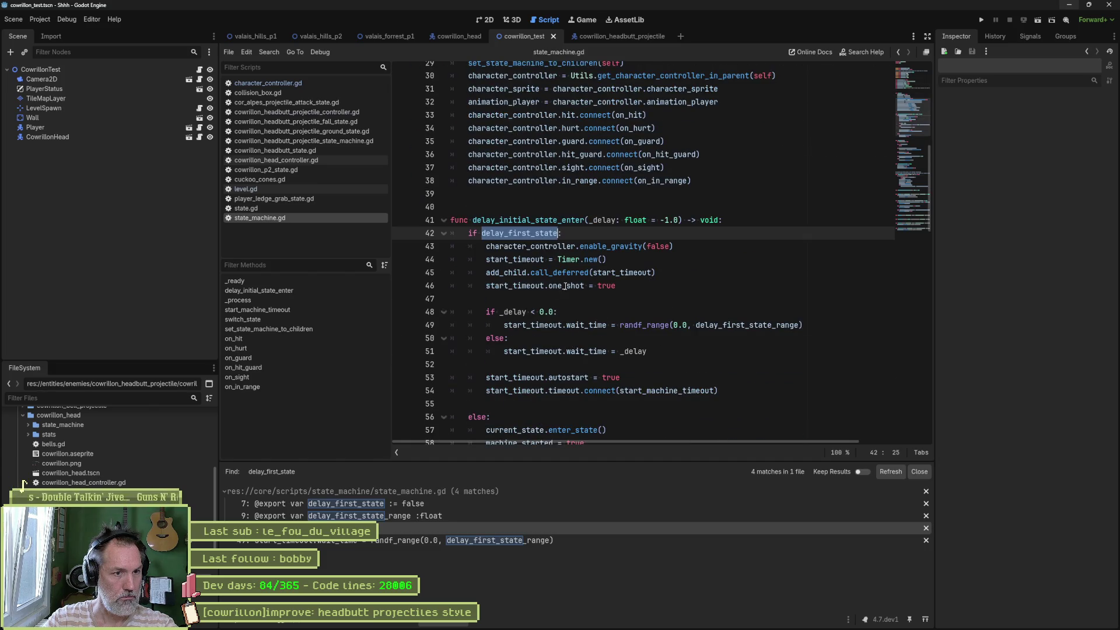
double_click(622, 273)
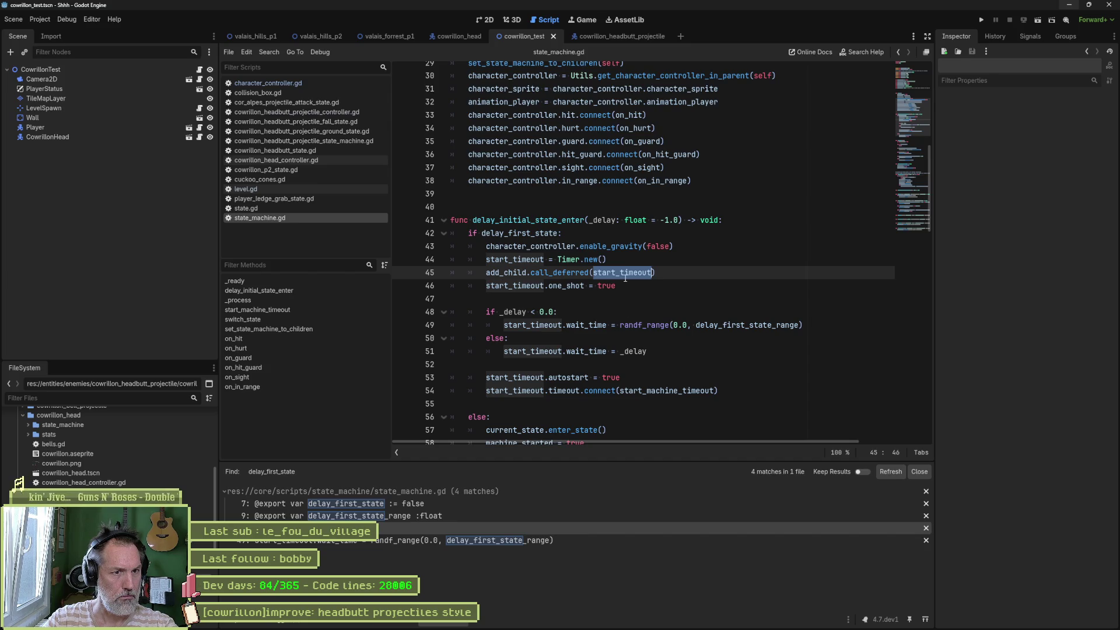
mouse_move(626, 274)
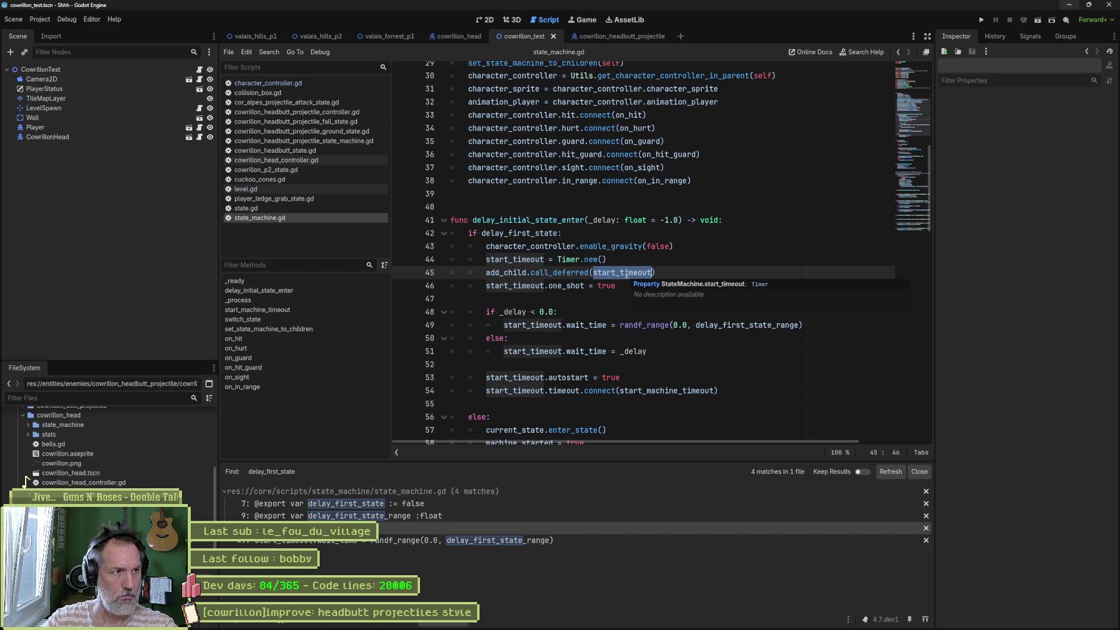
left_click(624, 36)
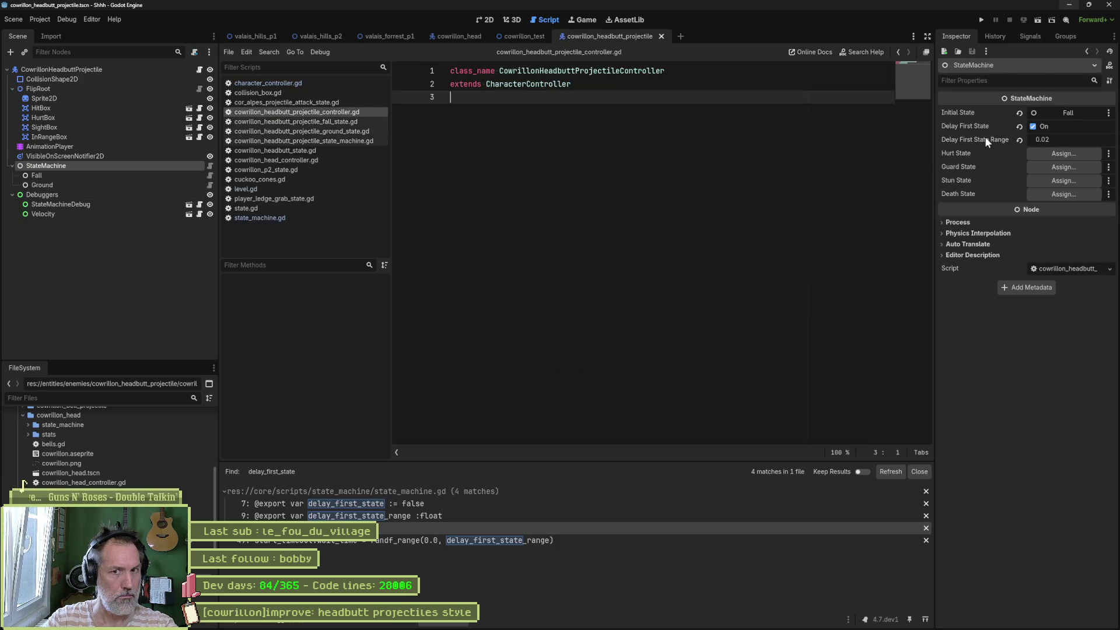
Review delay_first_state_range and the wait_time docs in state_machine.gd, then show the projectile's AnimationPlayer
mouse_move(1008, 142)
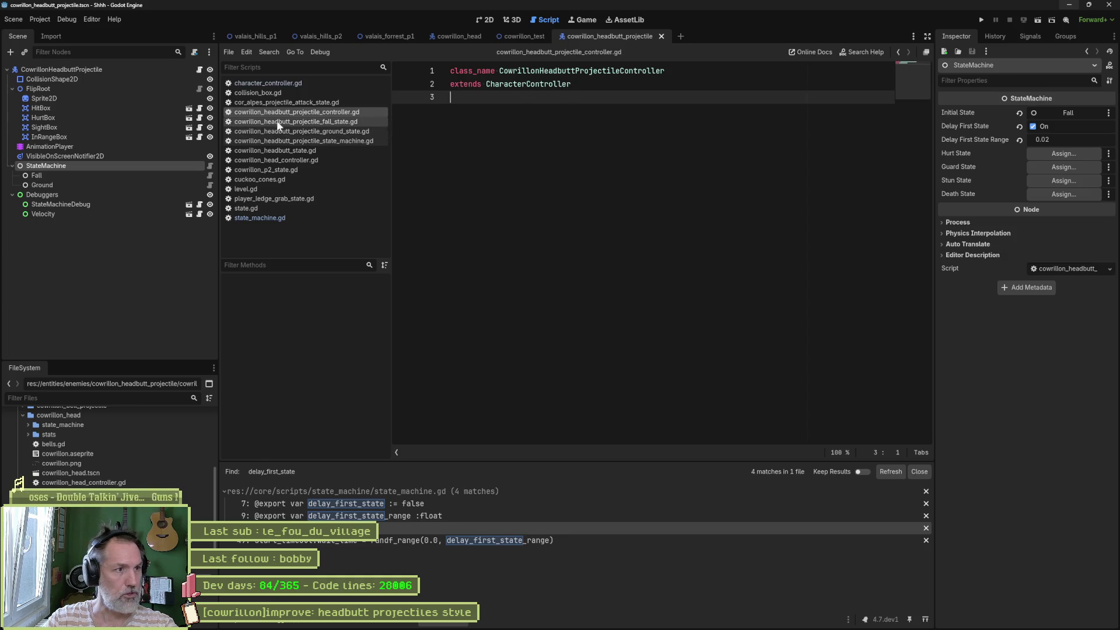
left_click(271, 217)
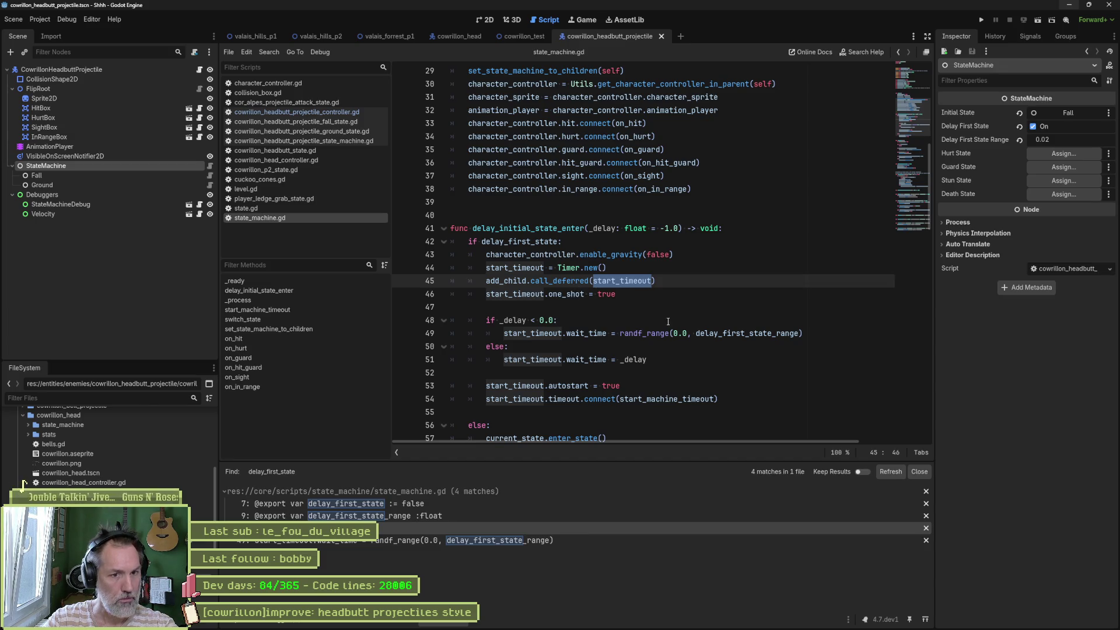
double_click(752, 332)
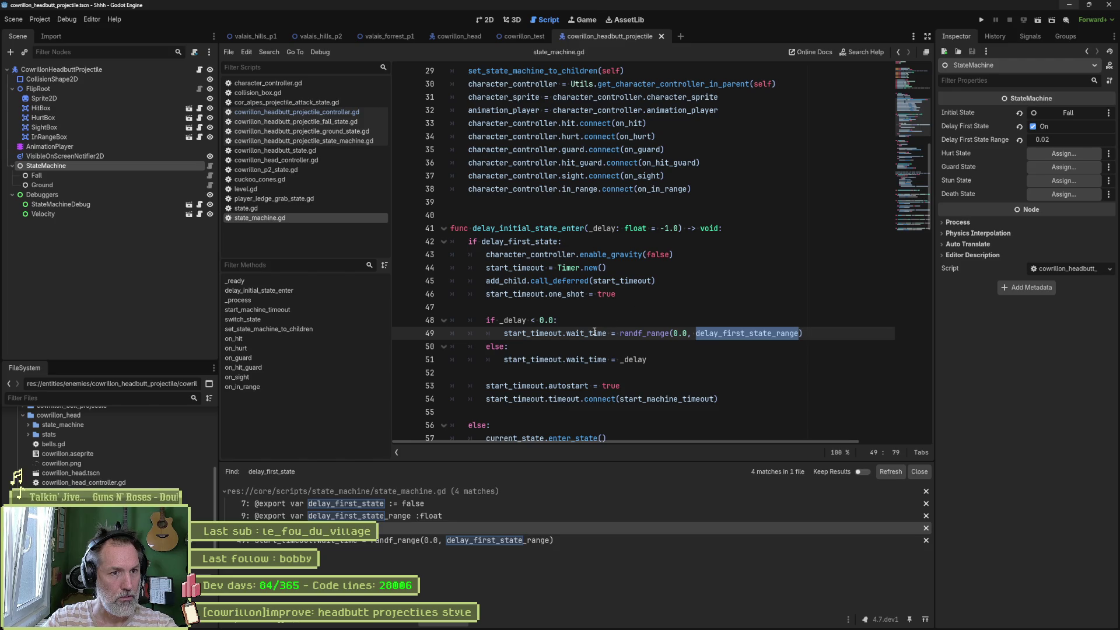
mouse_move(591, 331)
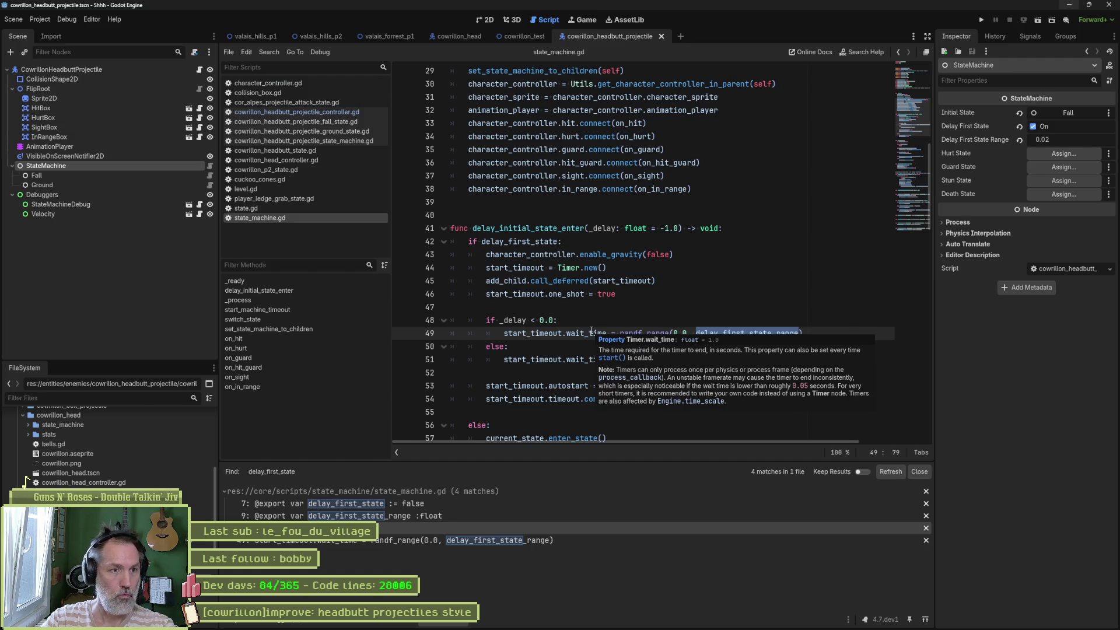
left_click(637, 291)
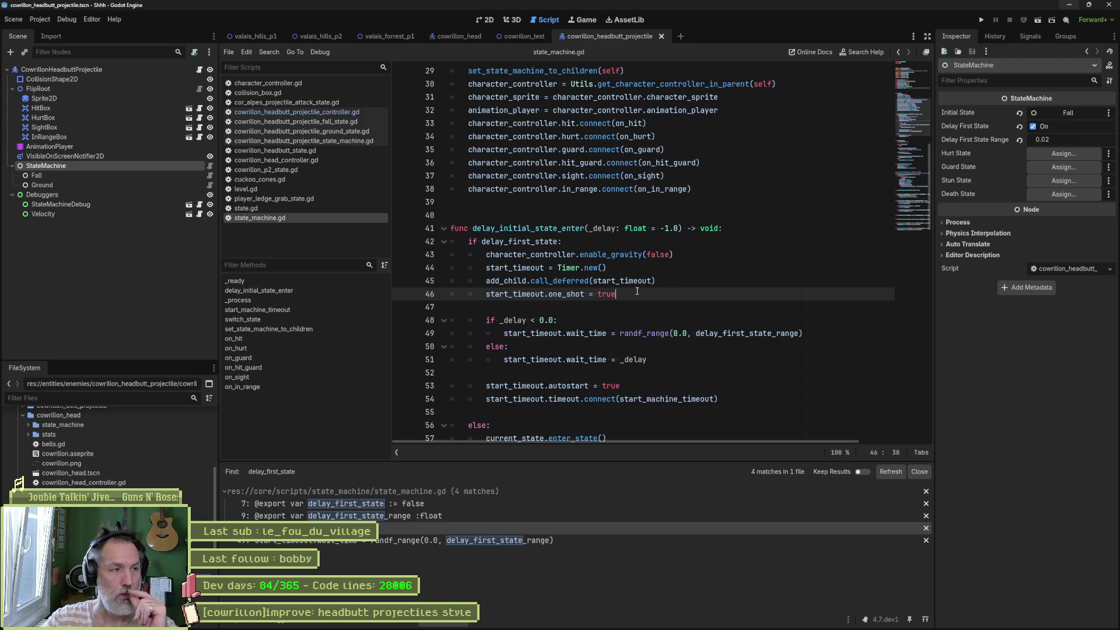
left_click(61, 148)
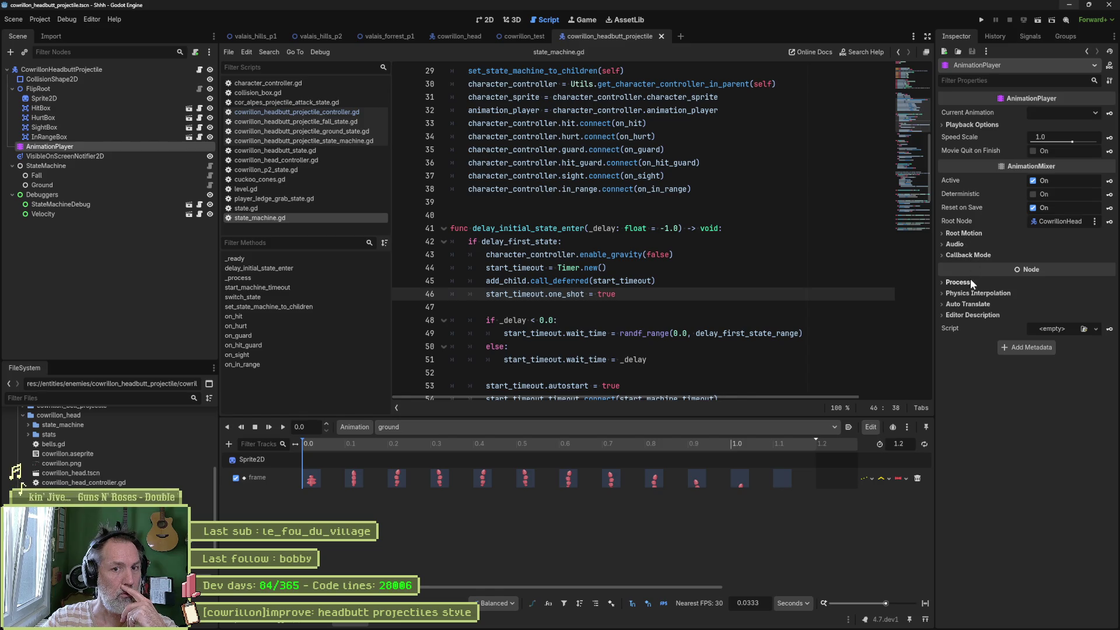
Expand and collapse the AnimationPlayer's Playback Options, then open character_controller.gd
left_click(969, 125)
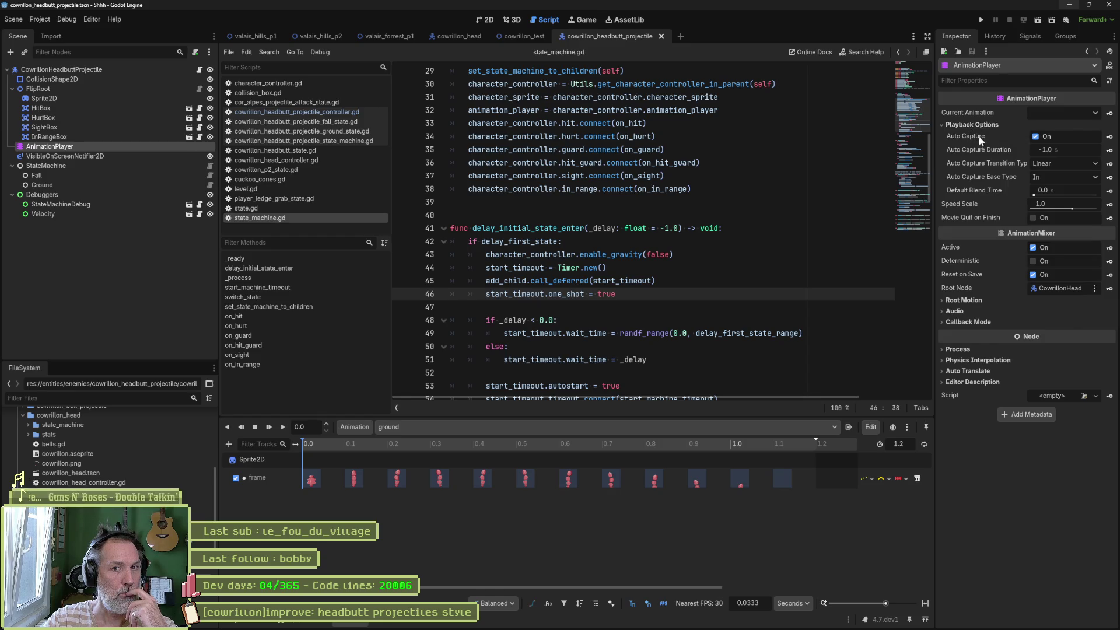
mouse_move(984, 134)
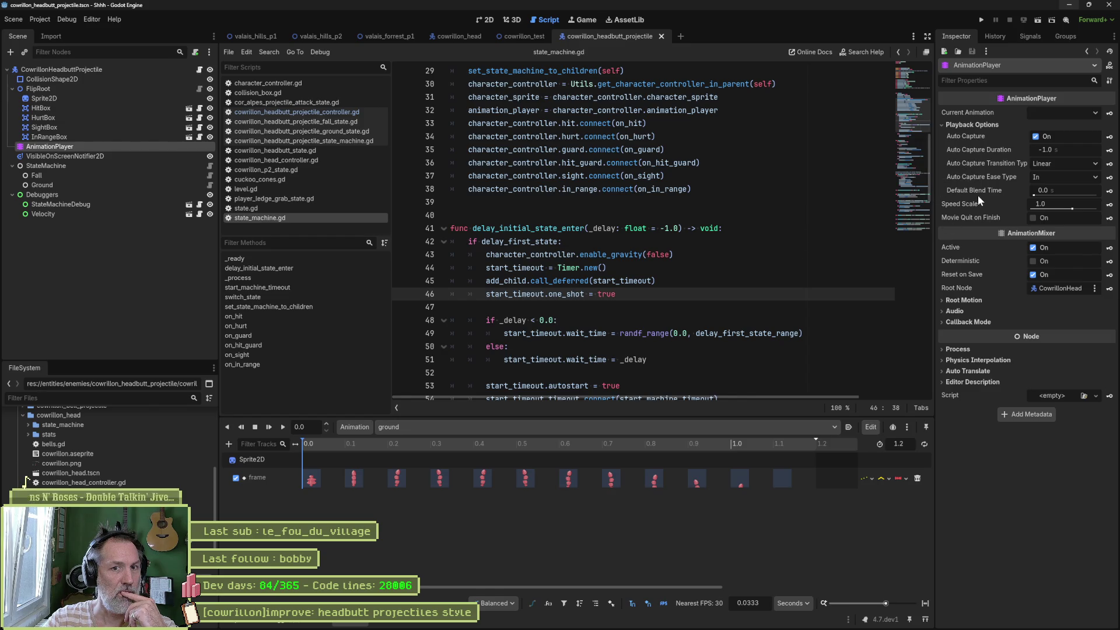
left_click(972, 124)
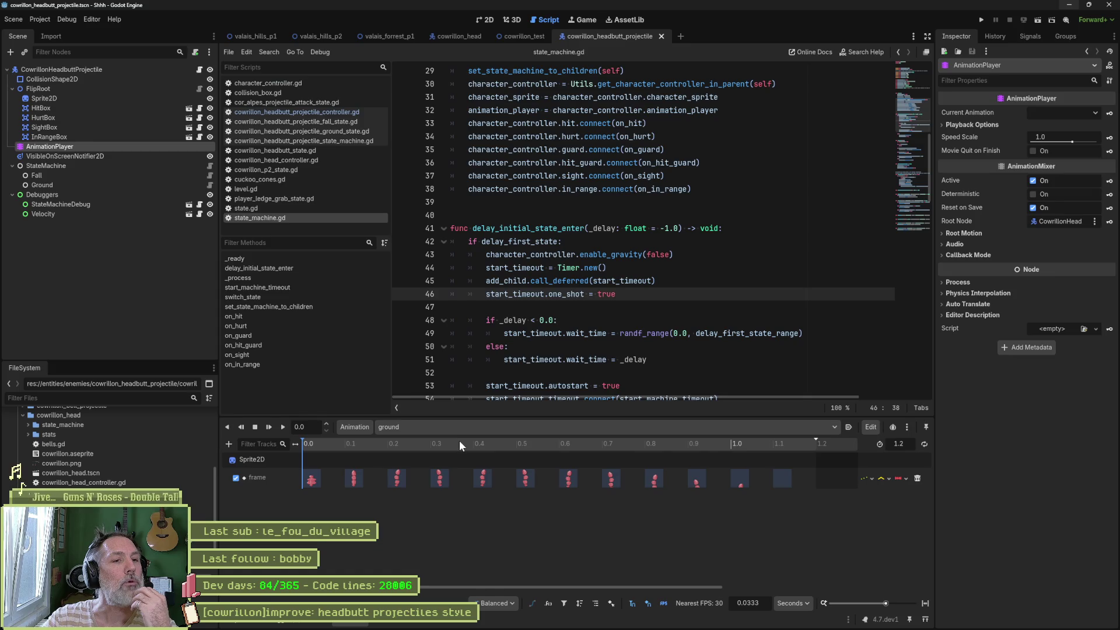
left_click(264, 83)
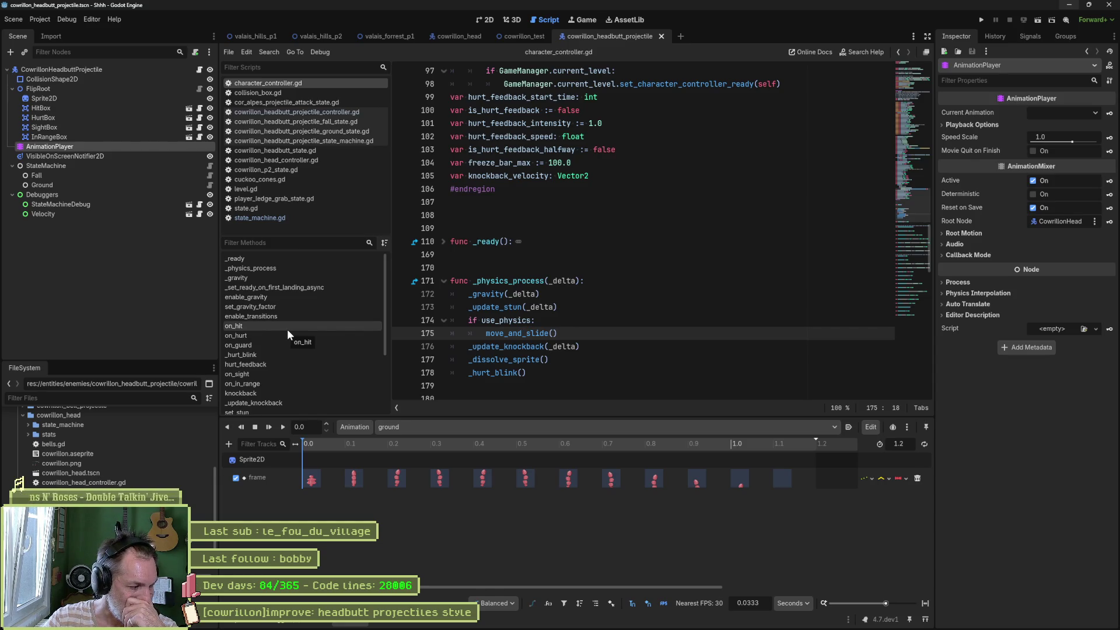
Open state.gd at play_animation and select animation_player on line 142
left_click(274, 207)
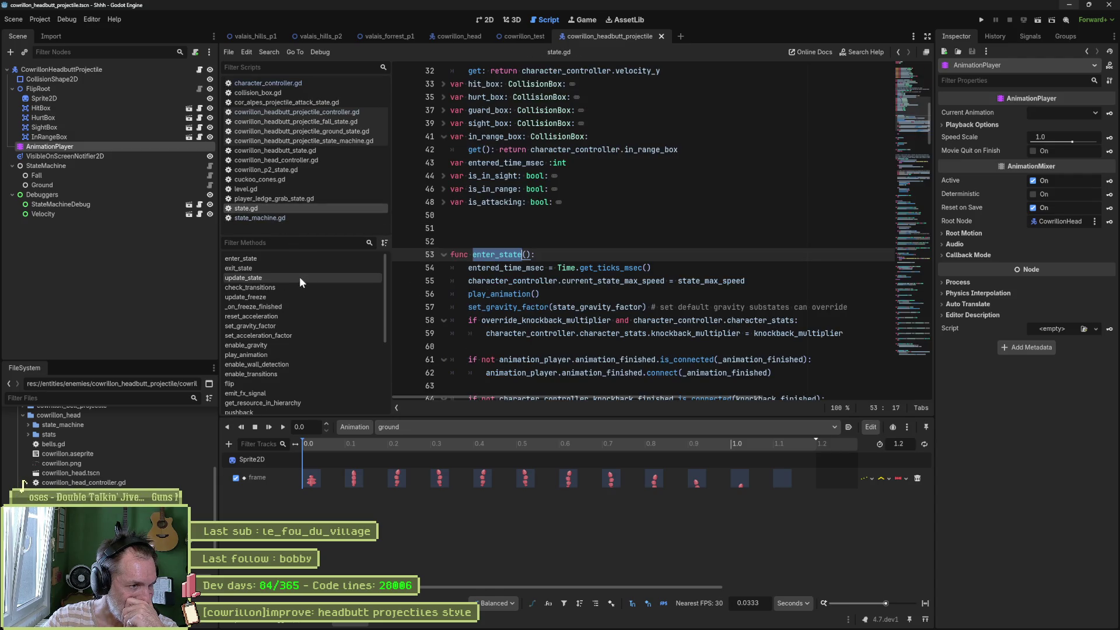
left_click(285, 354)
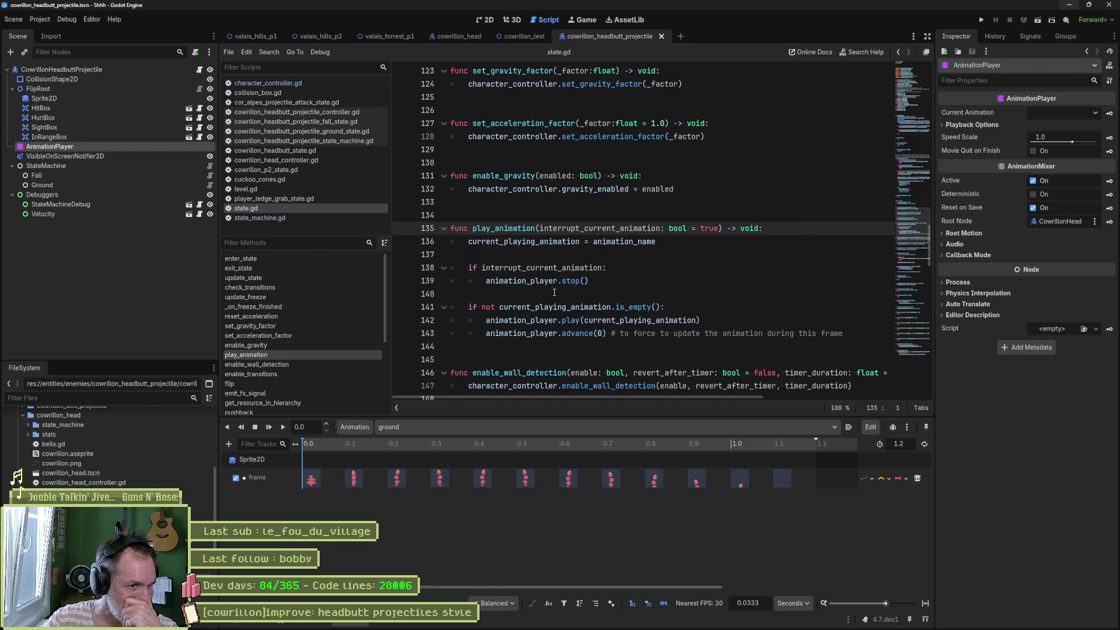
mouse_move(576, 322)
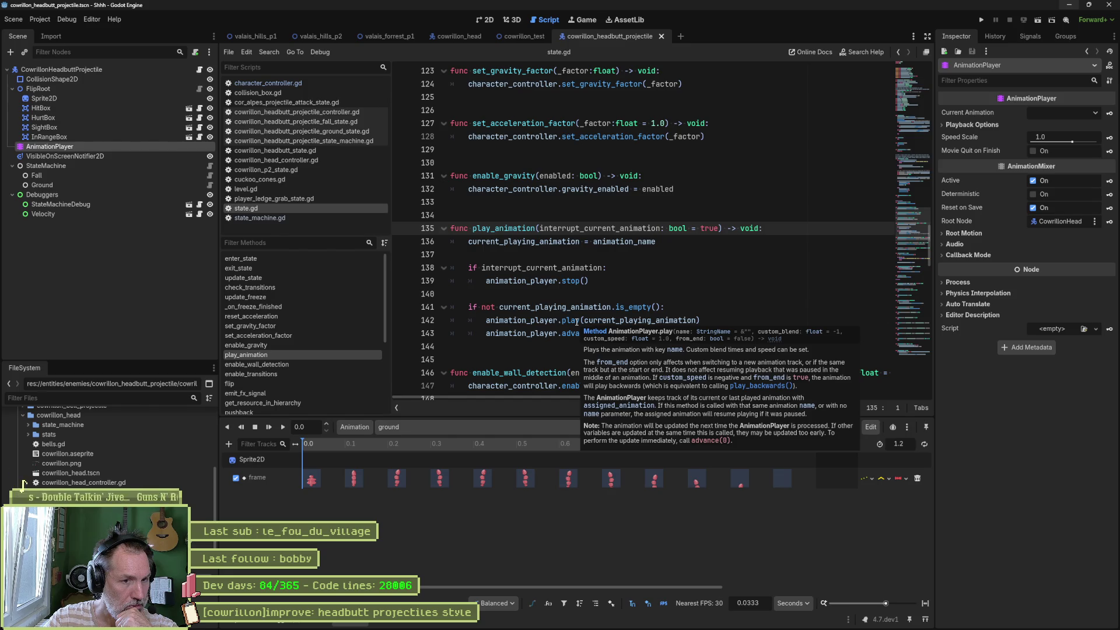
double_click(533, 320)
key("ctrl+c")
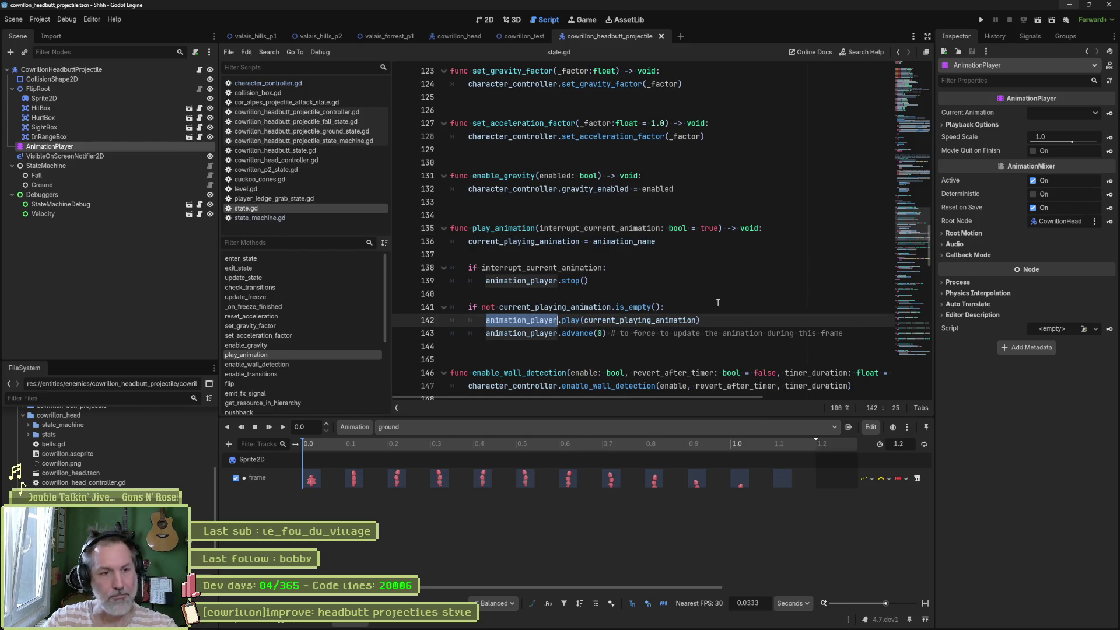
left_click(704, 307)
key("Return")
key("ctrl+v")
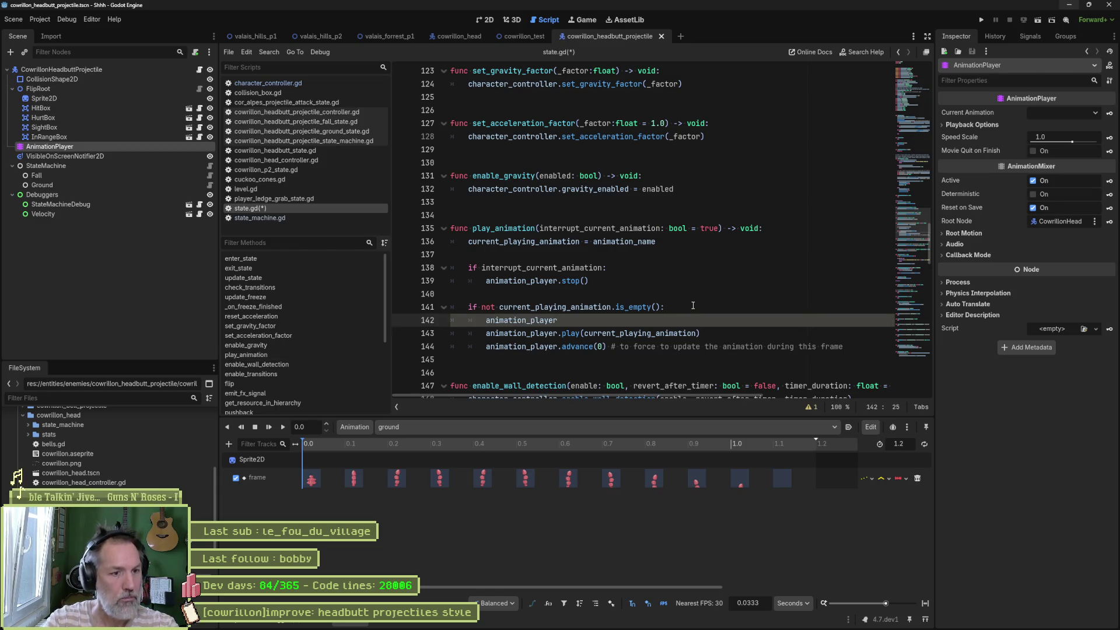
type(".s")
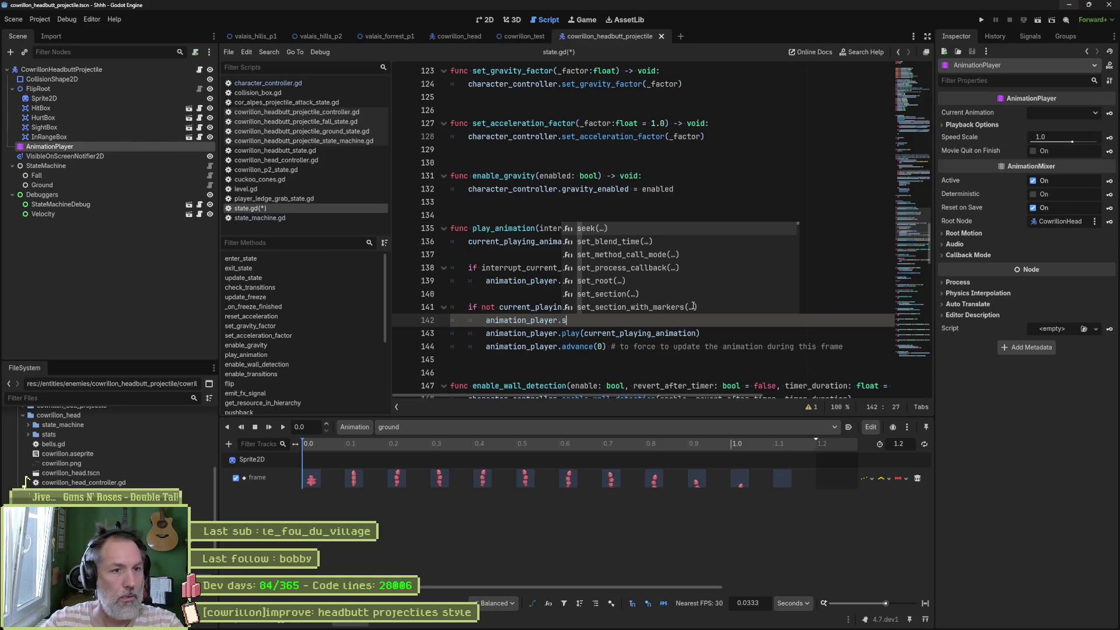
key("Return")
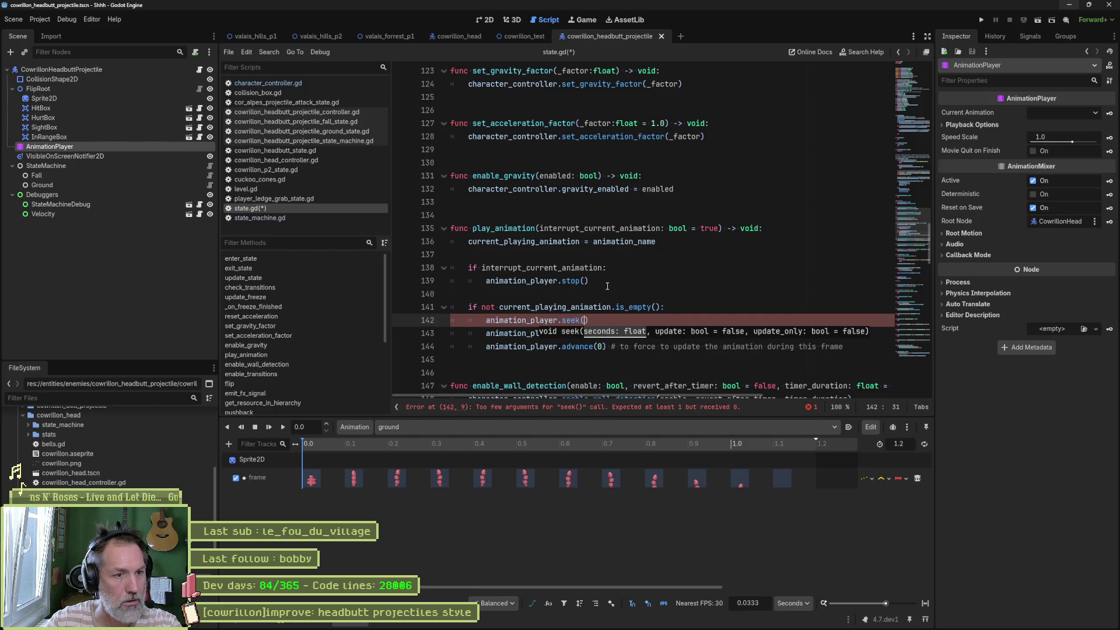
key("Right")
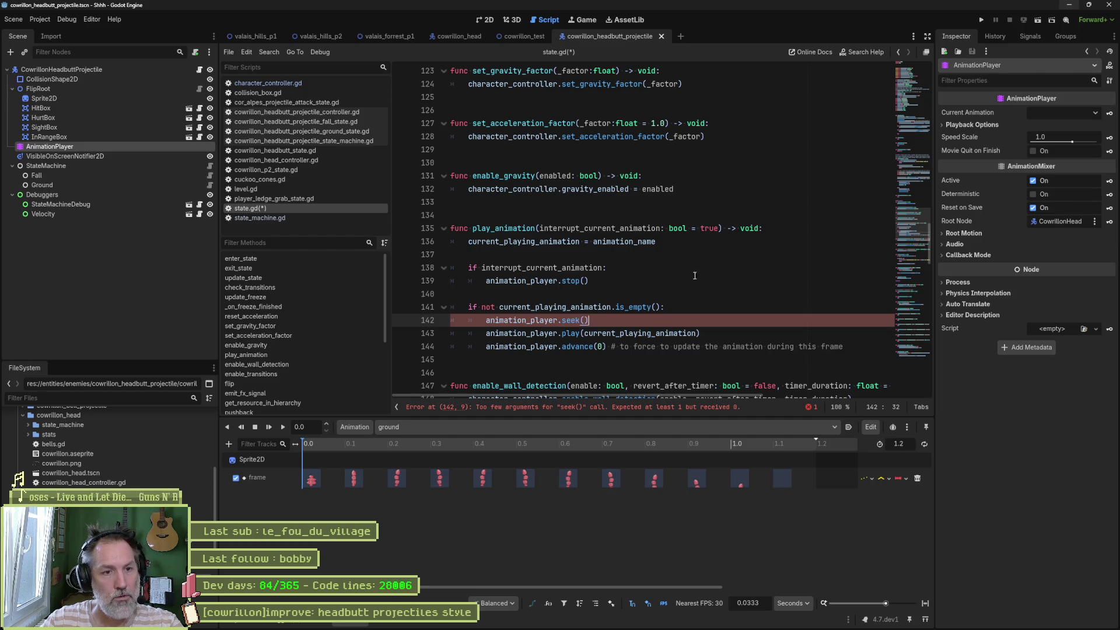
left_click(719, 229)
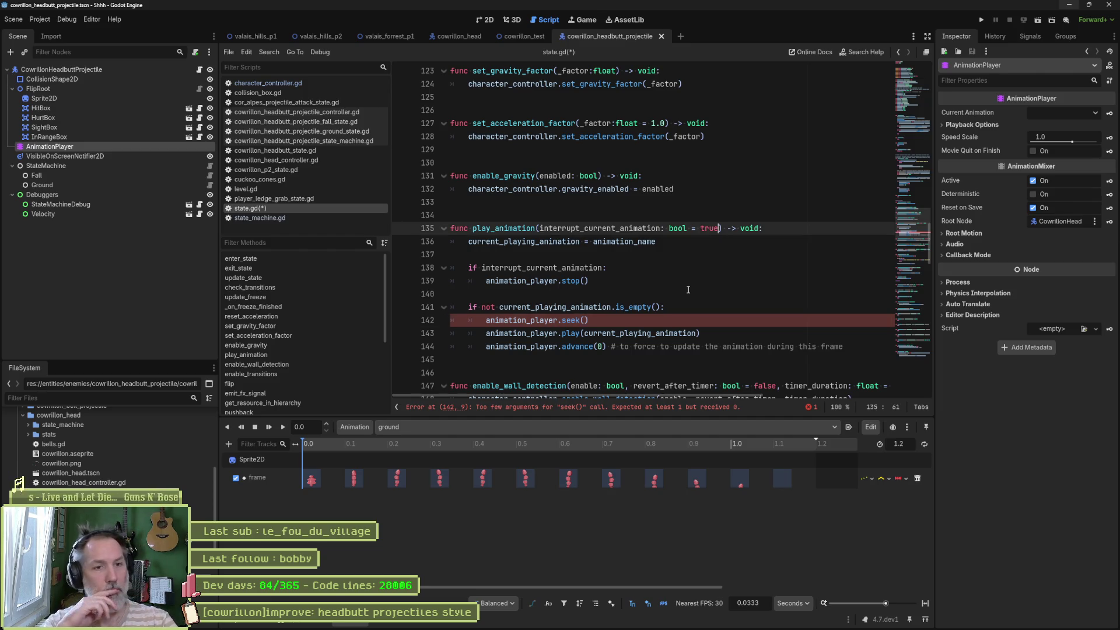
left_click(647, 320)
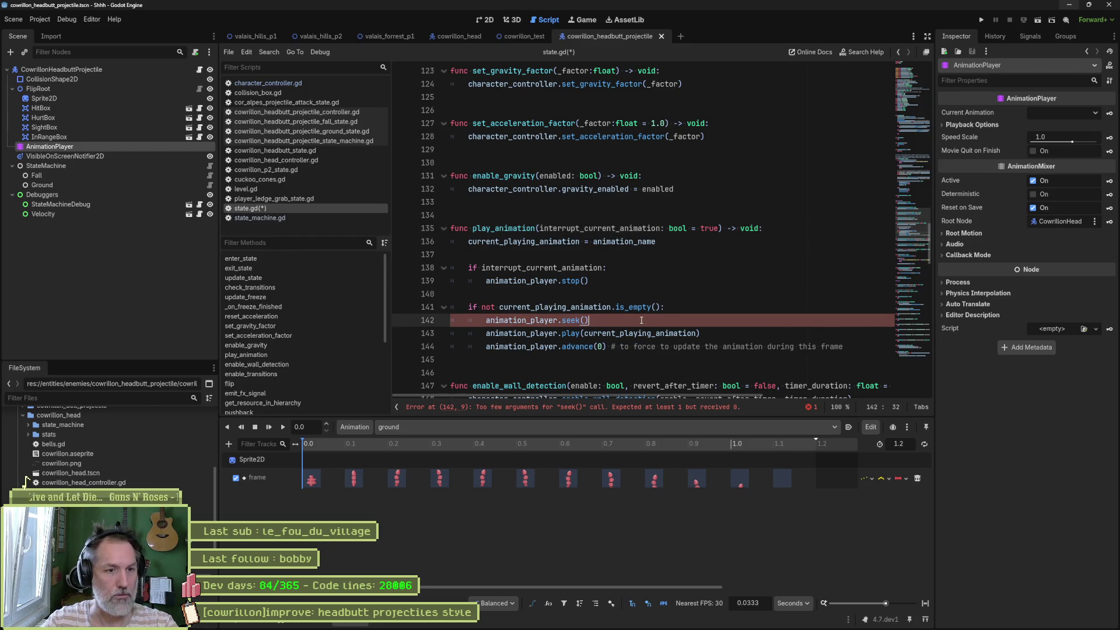
key("ctrl+shift+k")
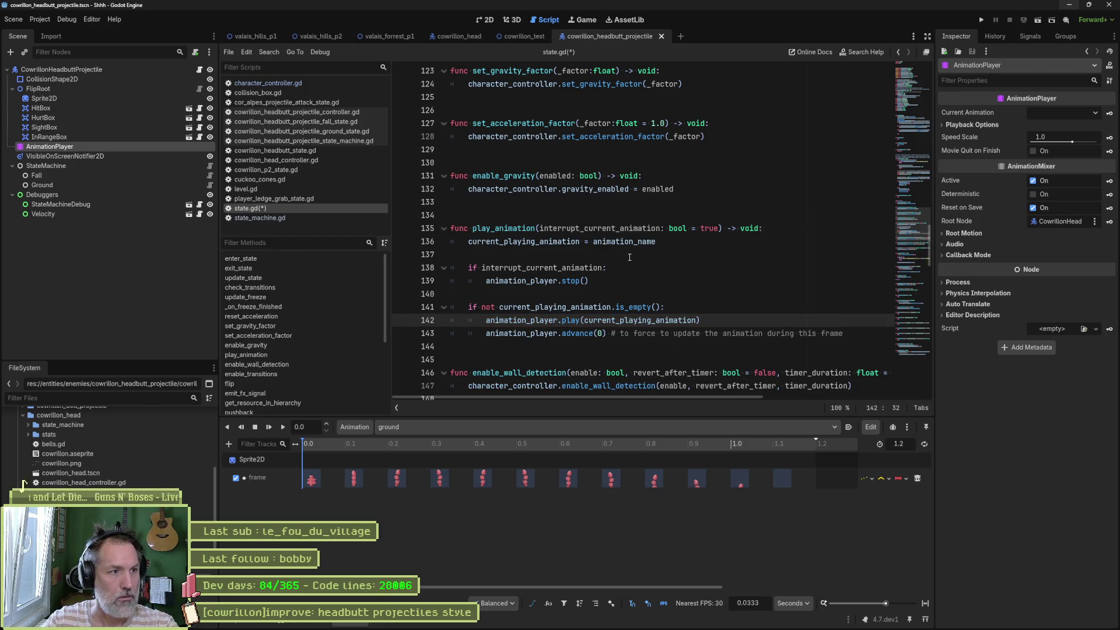
key("ctrl+s")
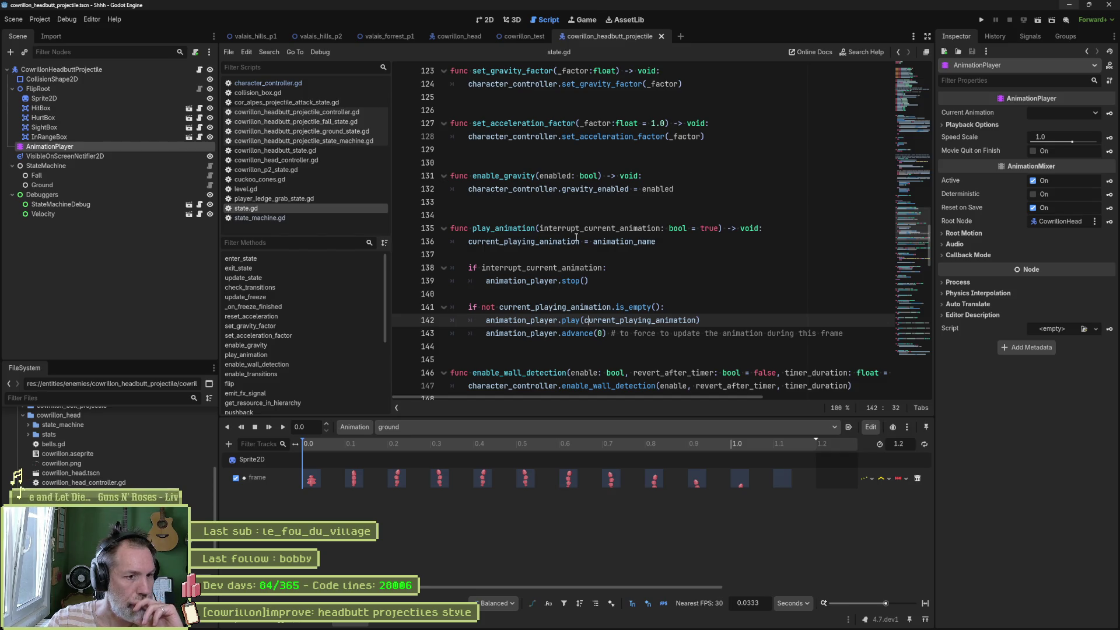
Select the Fall state node, run and stop the projectile scene, then return to the 2D view
mouse_move(572, 237)
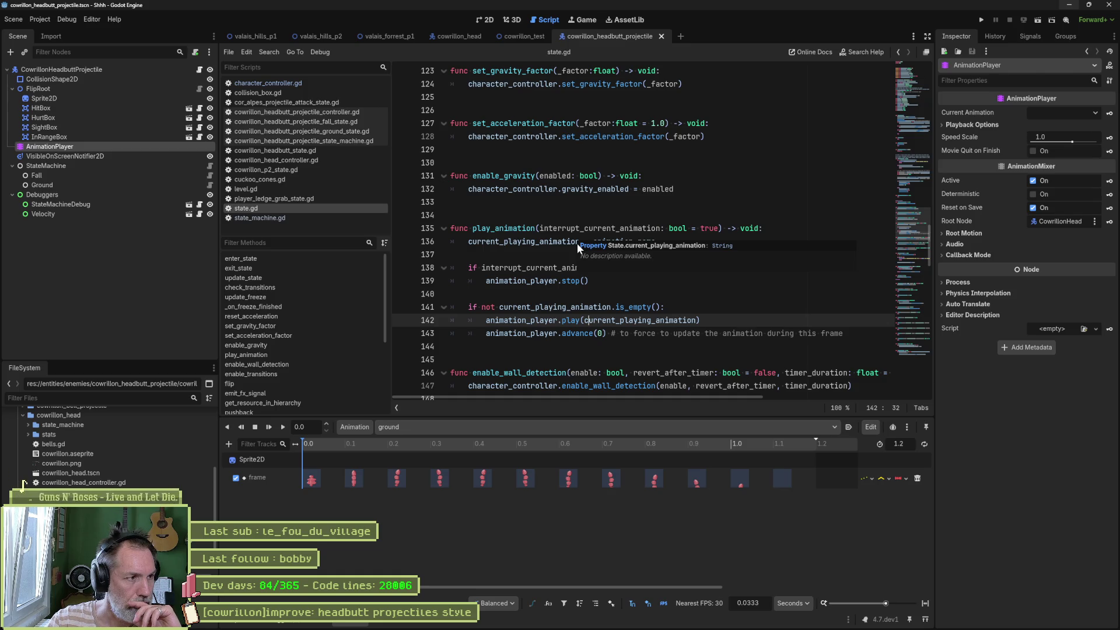
left_click(169, 173)
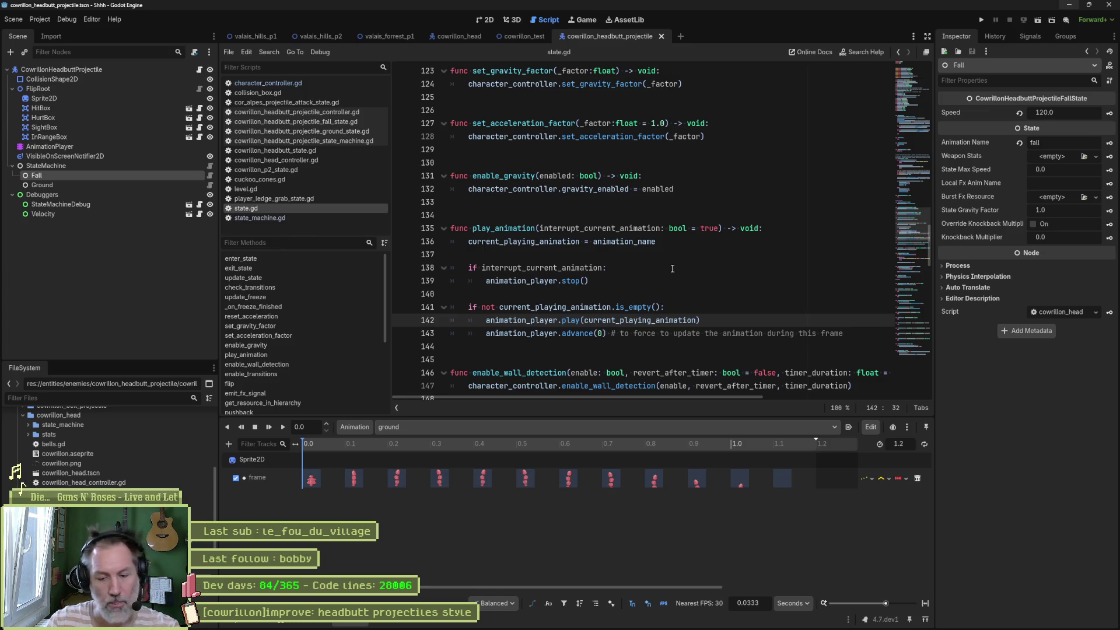
key("F6")
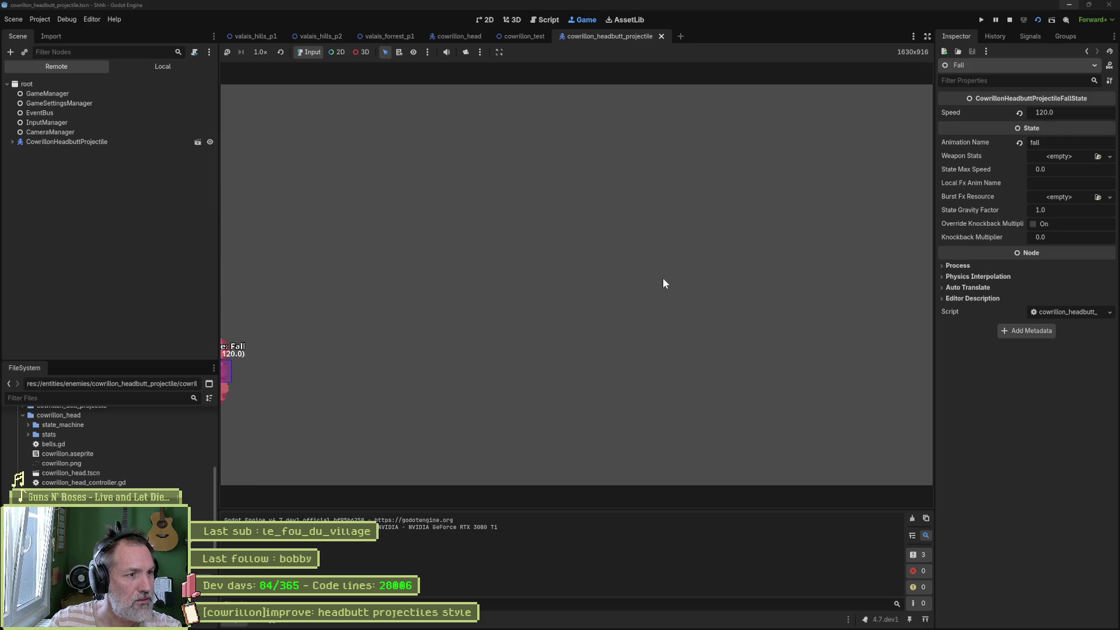
key("F8")
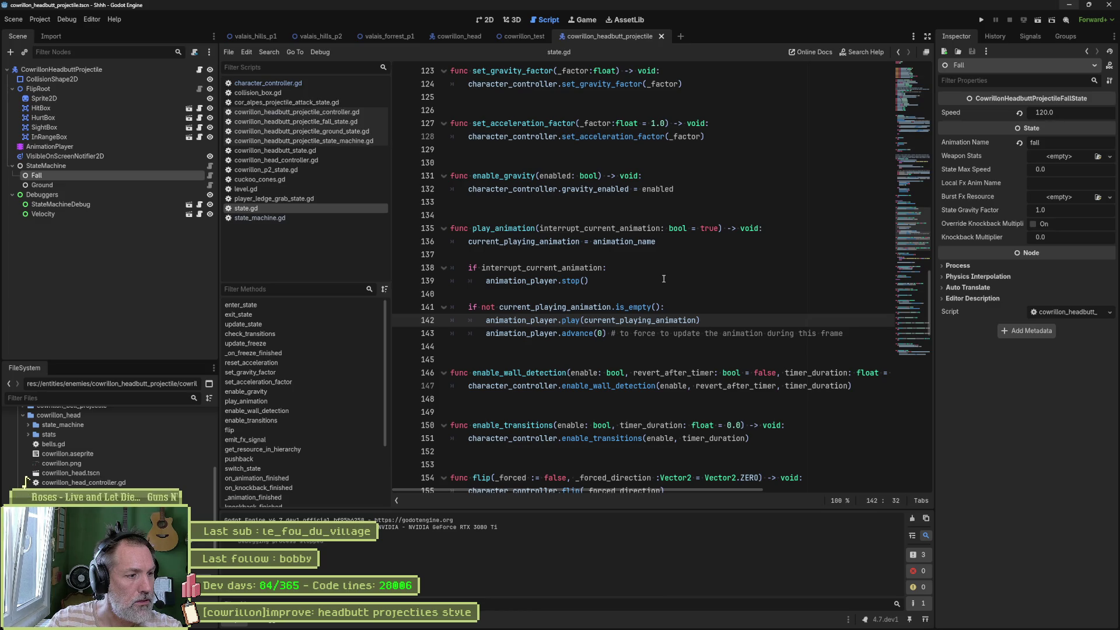
left_click(486, 20)
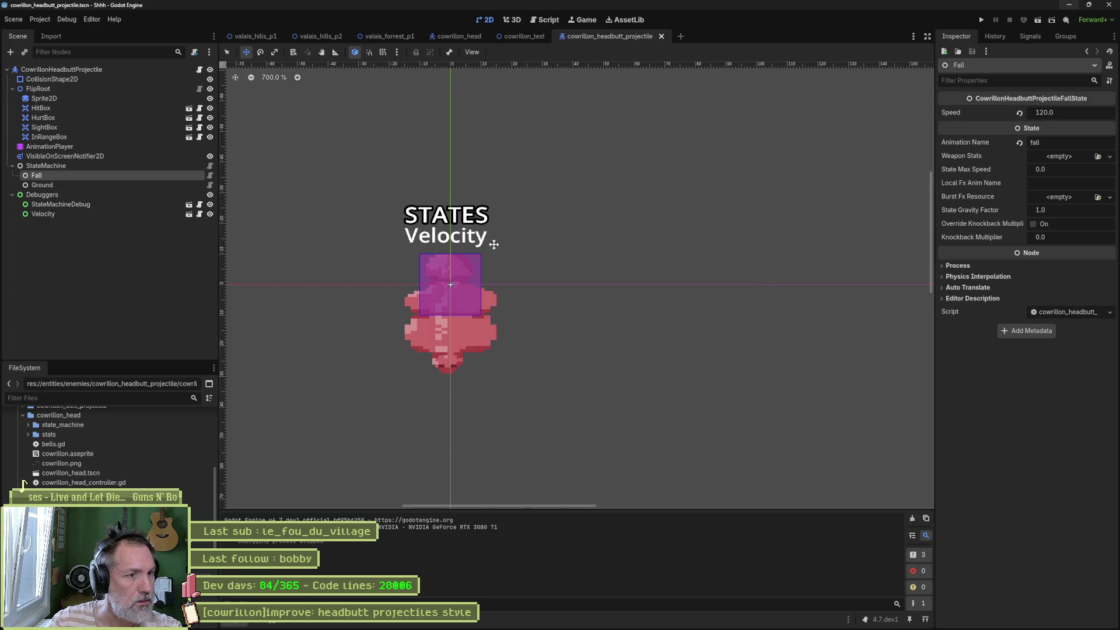
Nudge the projectile root down-right, run and stop the scene, recenter the view, and return to state.gd
left_click(104, 69)
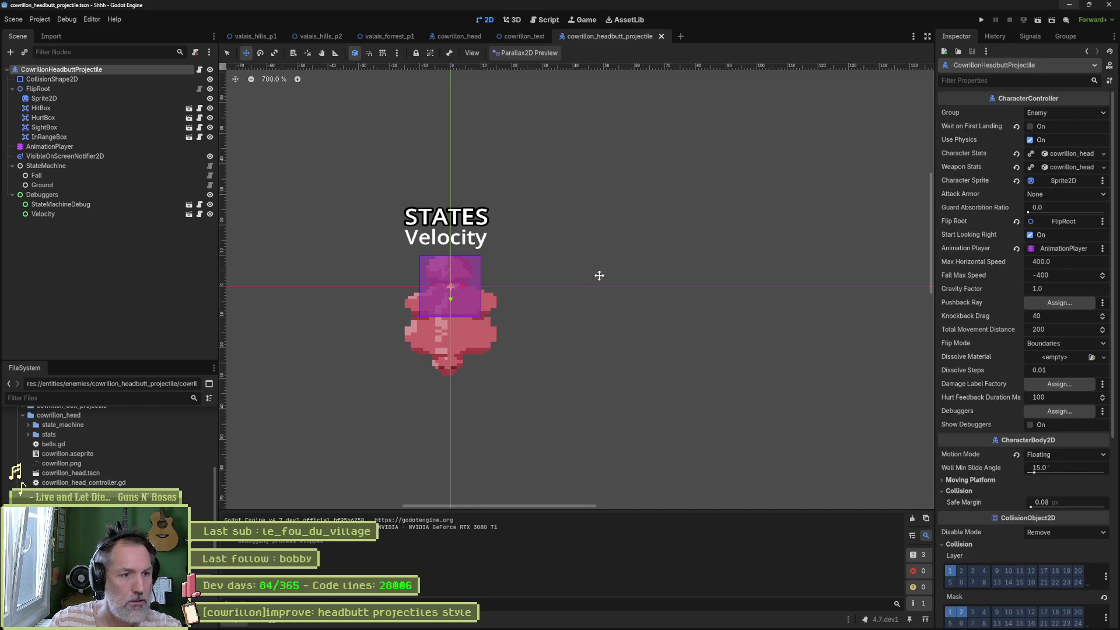
mouse_move(594, 301)
left_mouse_down()
mouse_move(623, 331)
mouse_move(826, 407)
mouse_move(770, 295)
mouse_move(723, 253)
left_mouse_up()
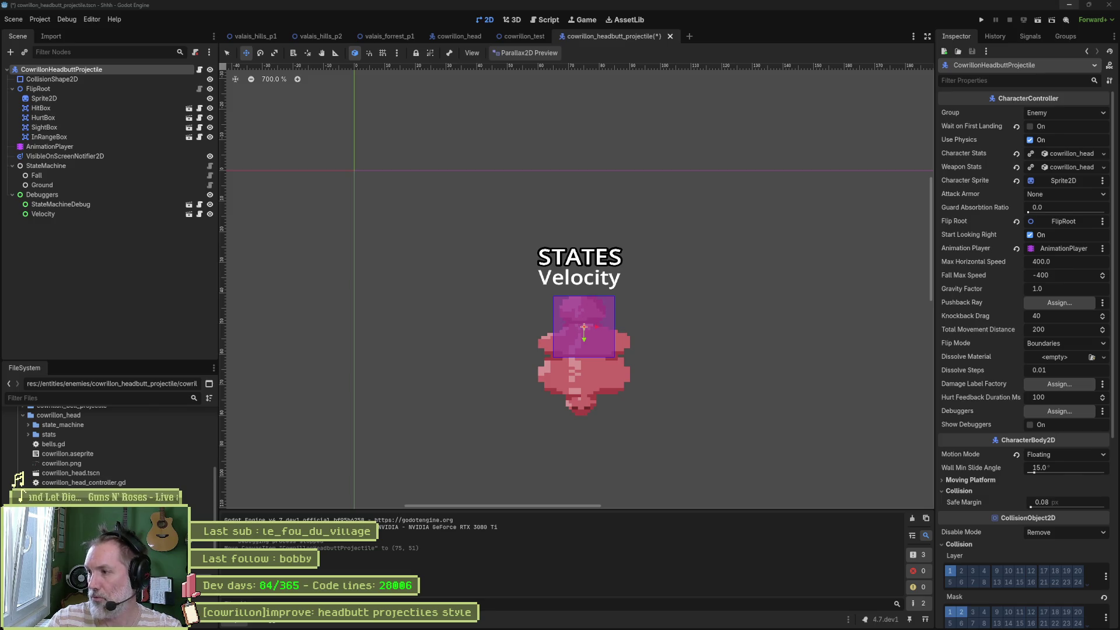
key("F6")
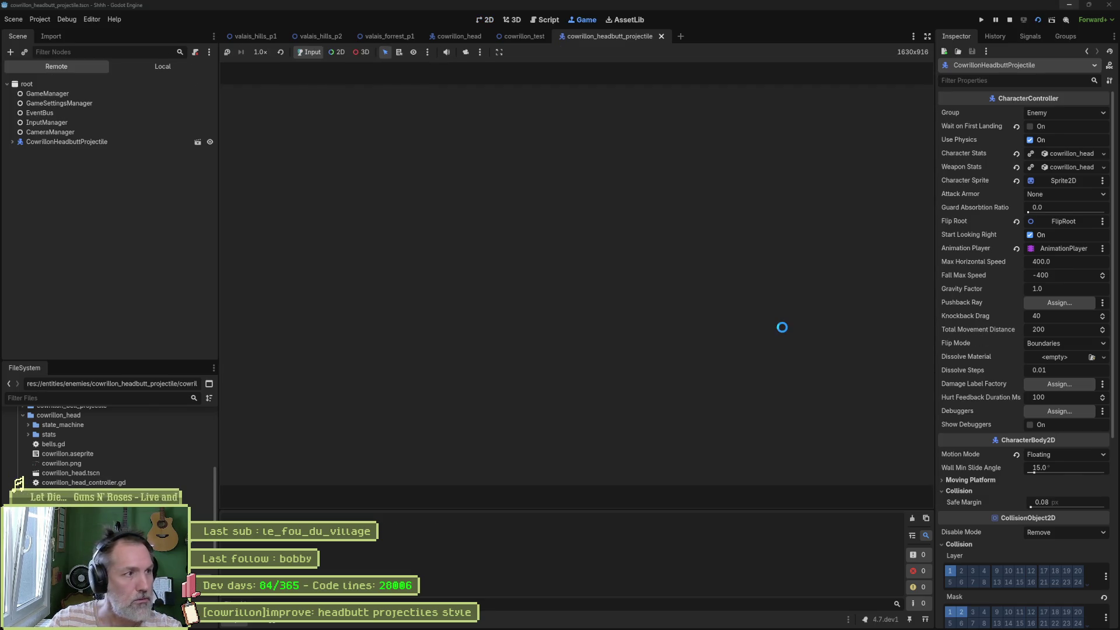
key("F8")
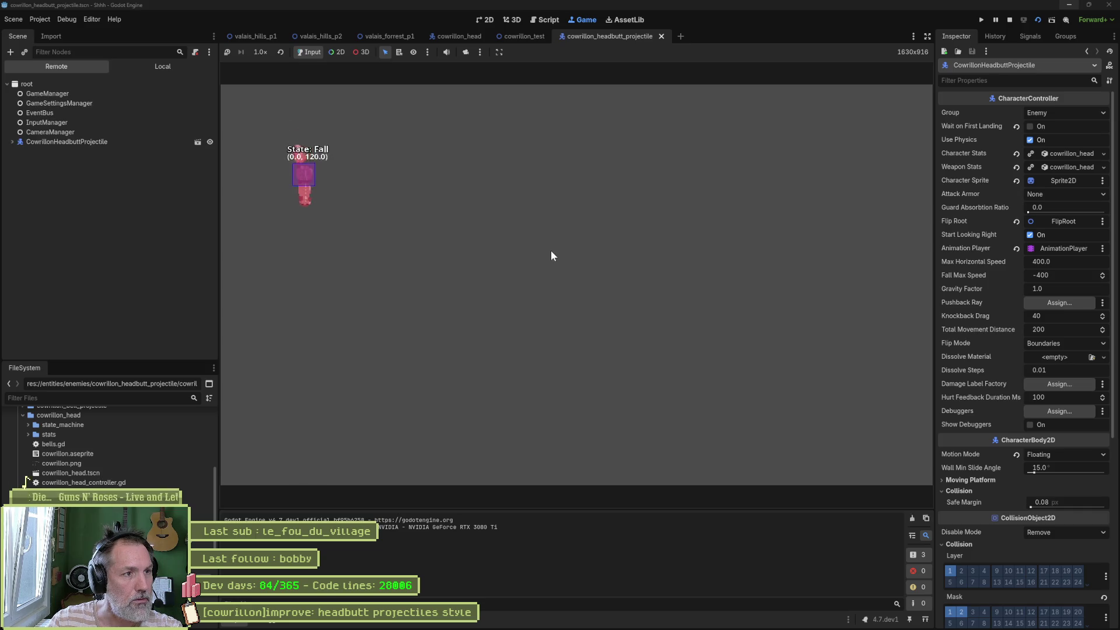
key("shift+f")
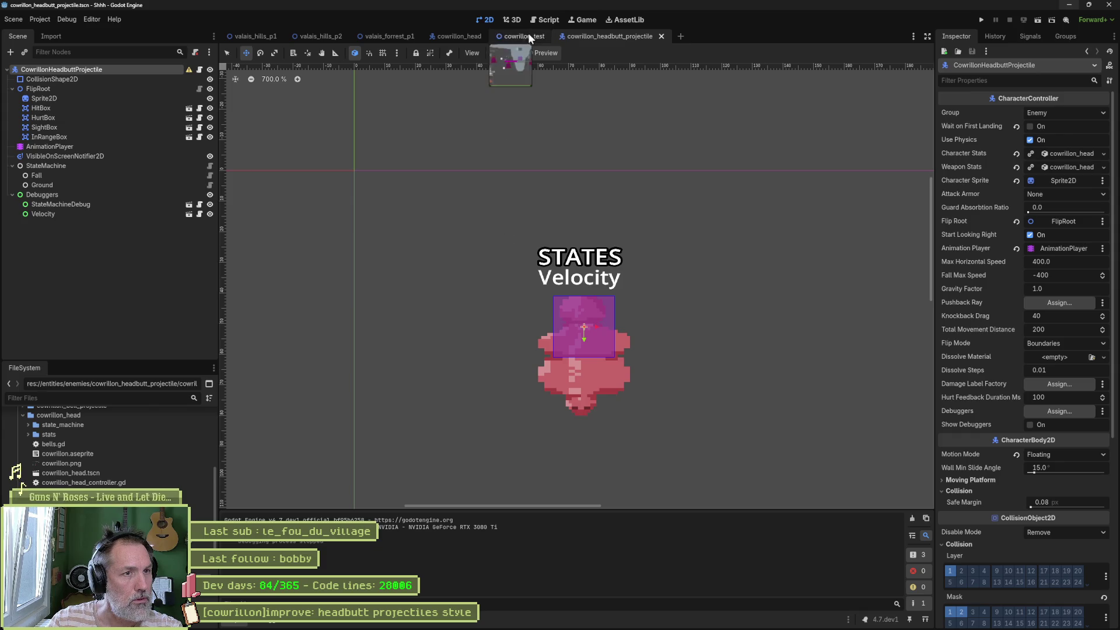
left_click(544, 21)
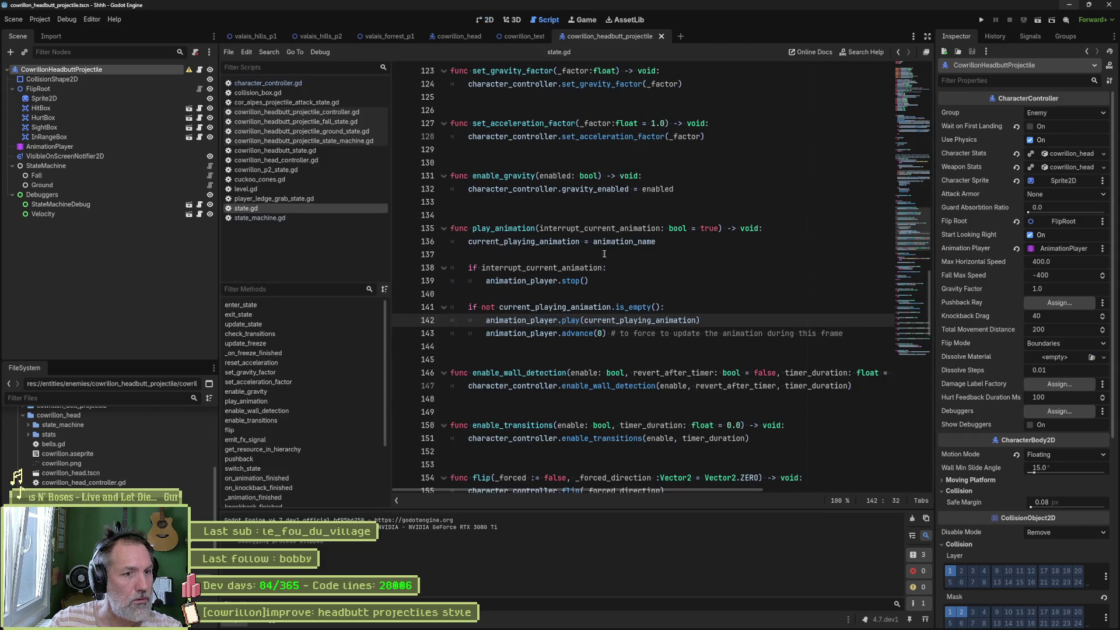
left_click(667, 306)
key("Return")
type("anim")
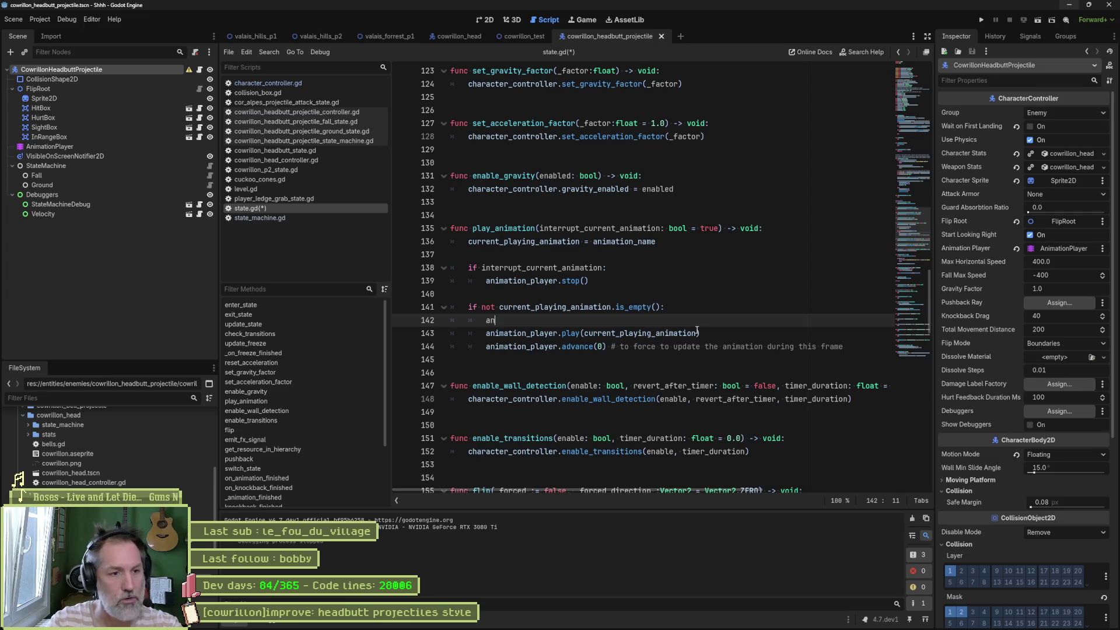
key("Down")
key("Return")
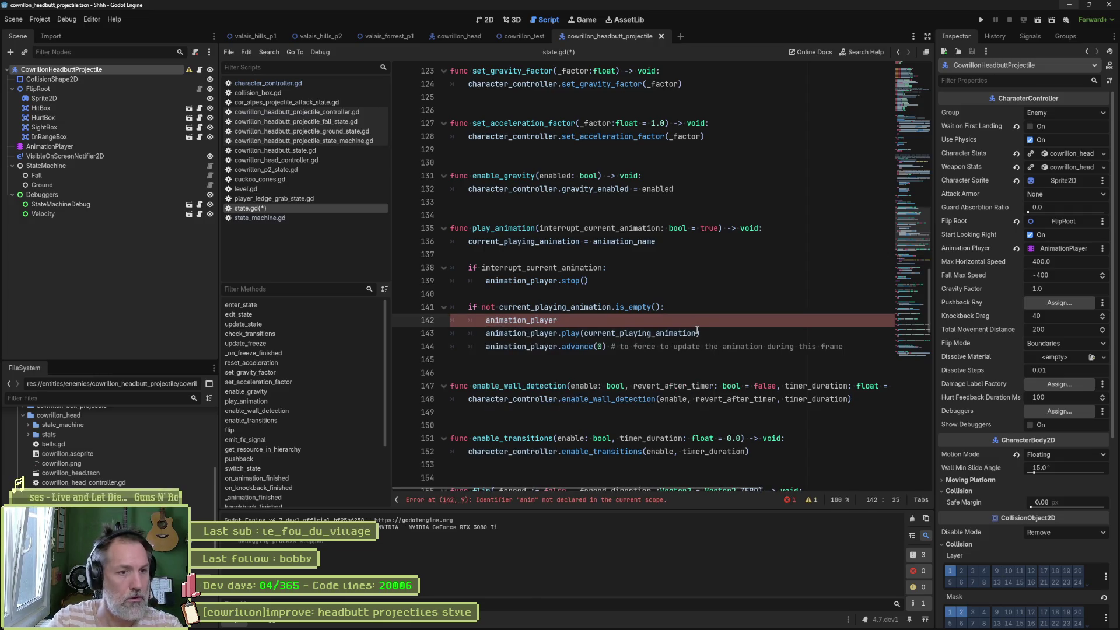
key("Return")
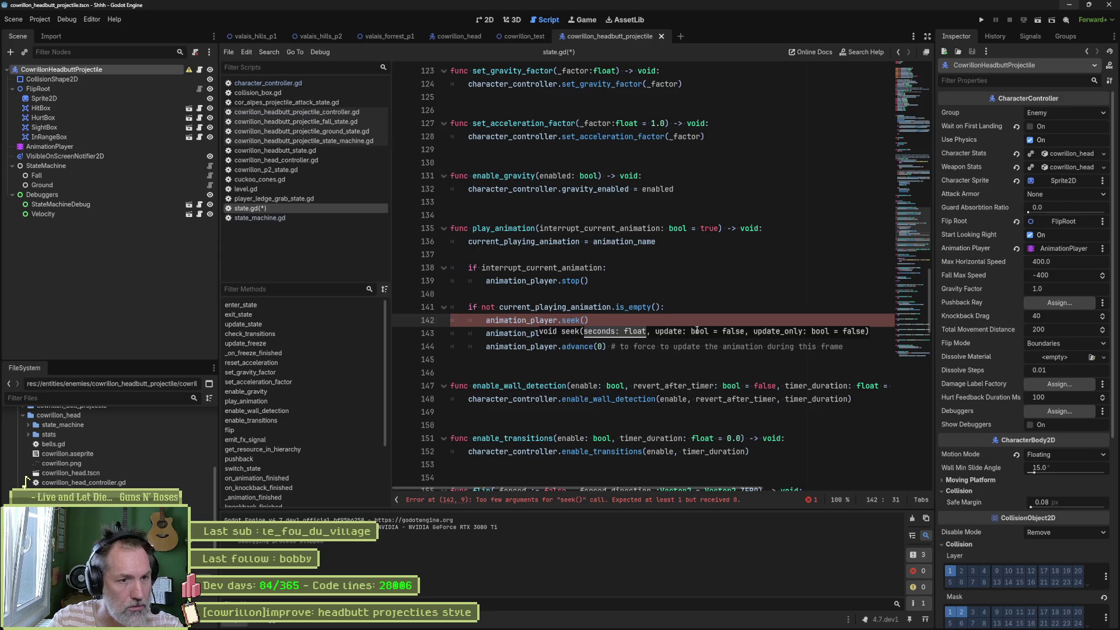
type(".02")
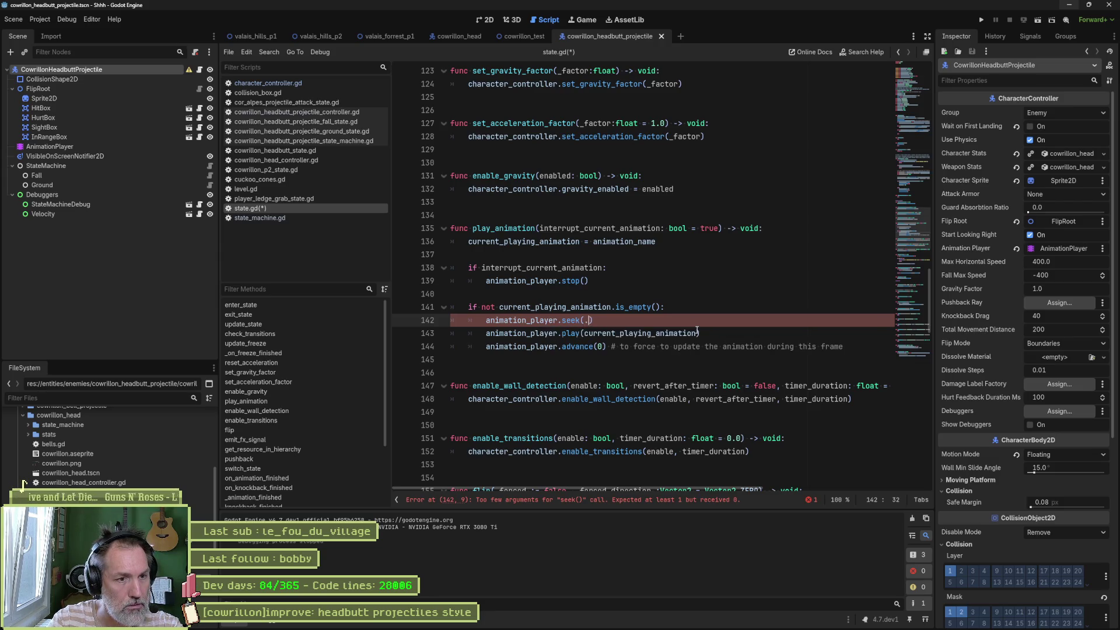
left_click(717, 357)
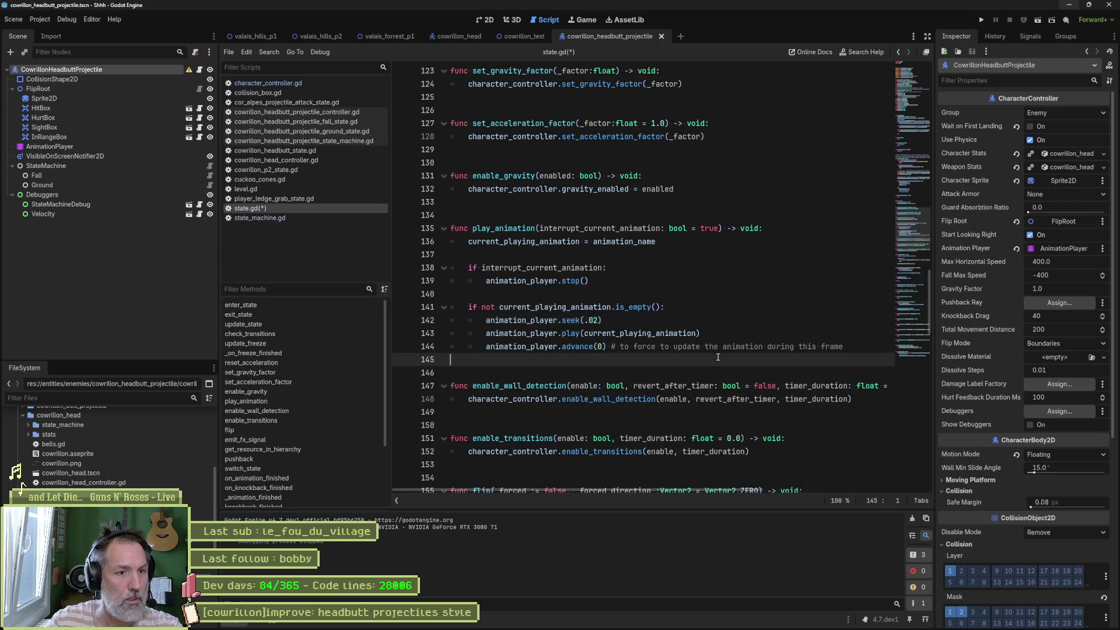
key("ctrl+s")
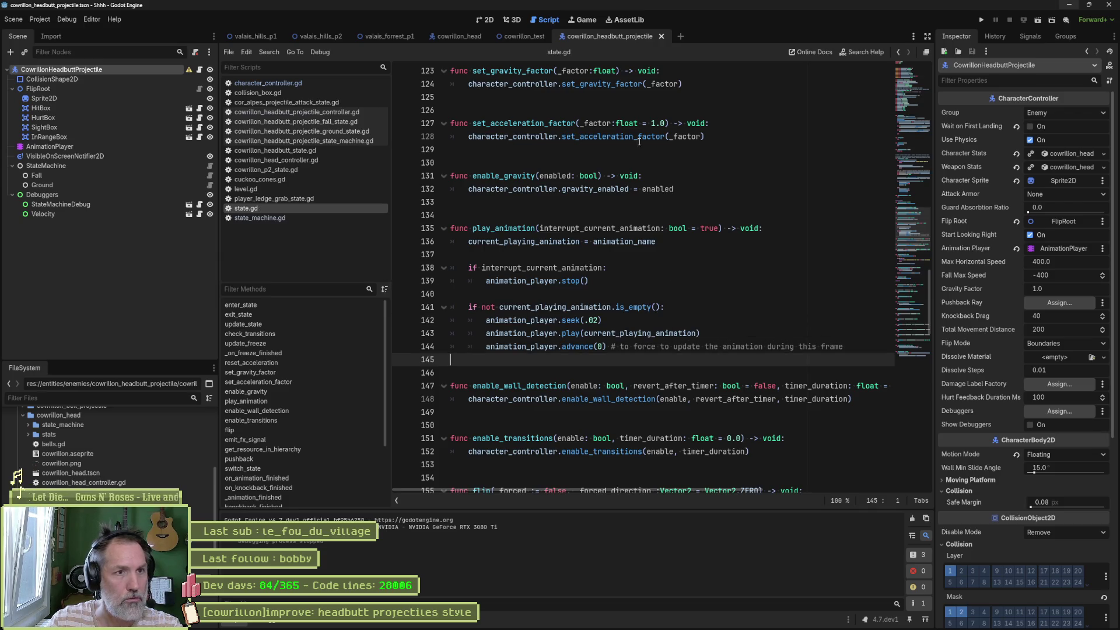
key("F6")
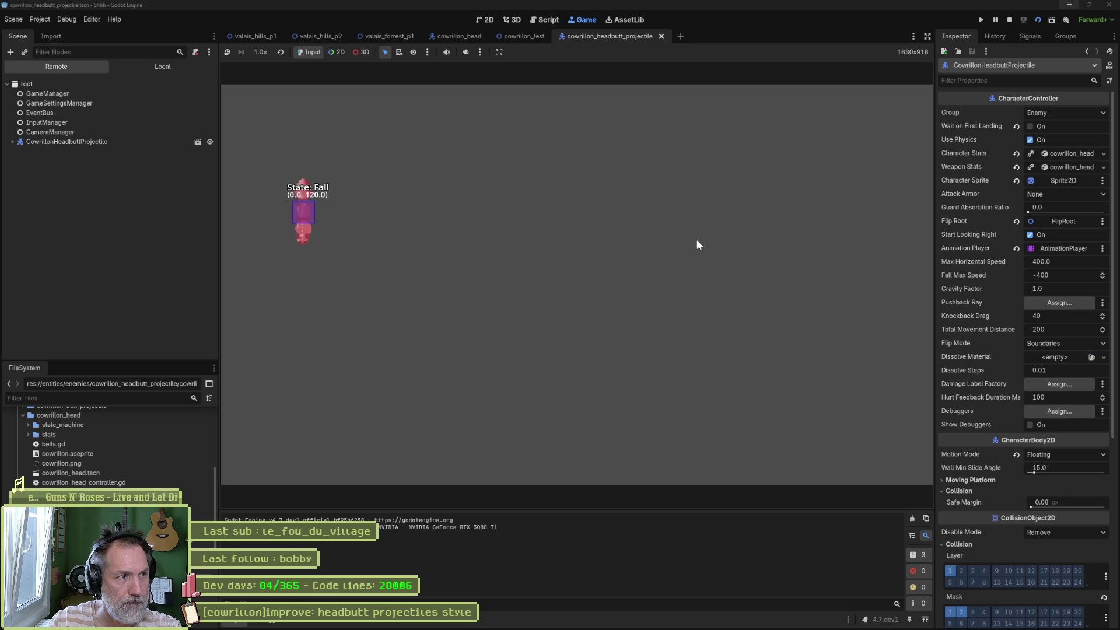
key("F8")
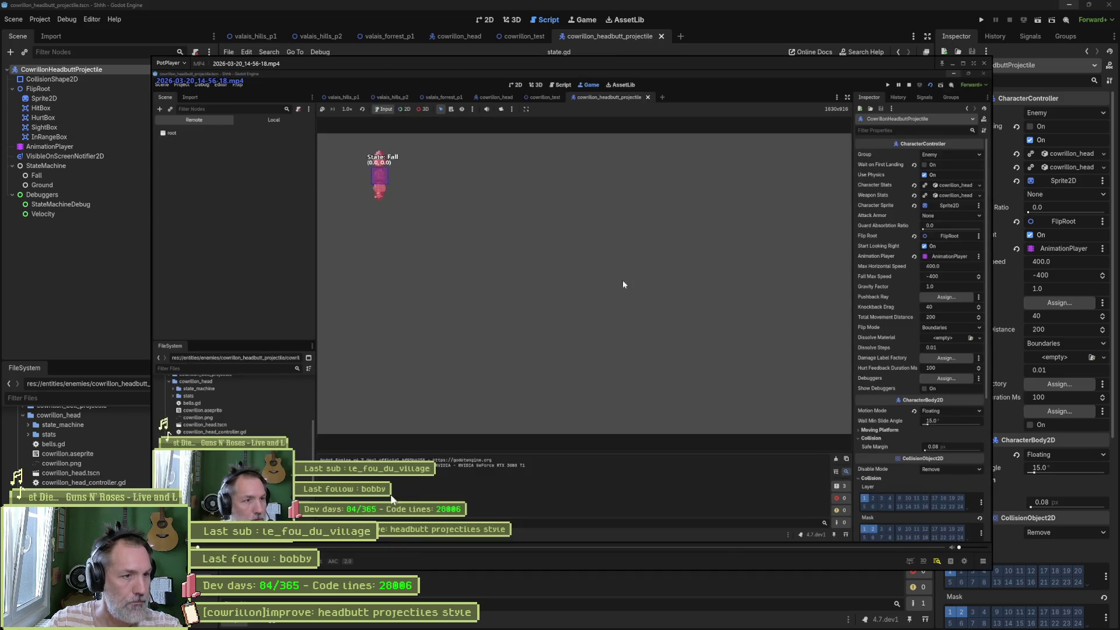
Bring up the recorded test clip and step back and forth through its earliest frames
left_click(573, 266)
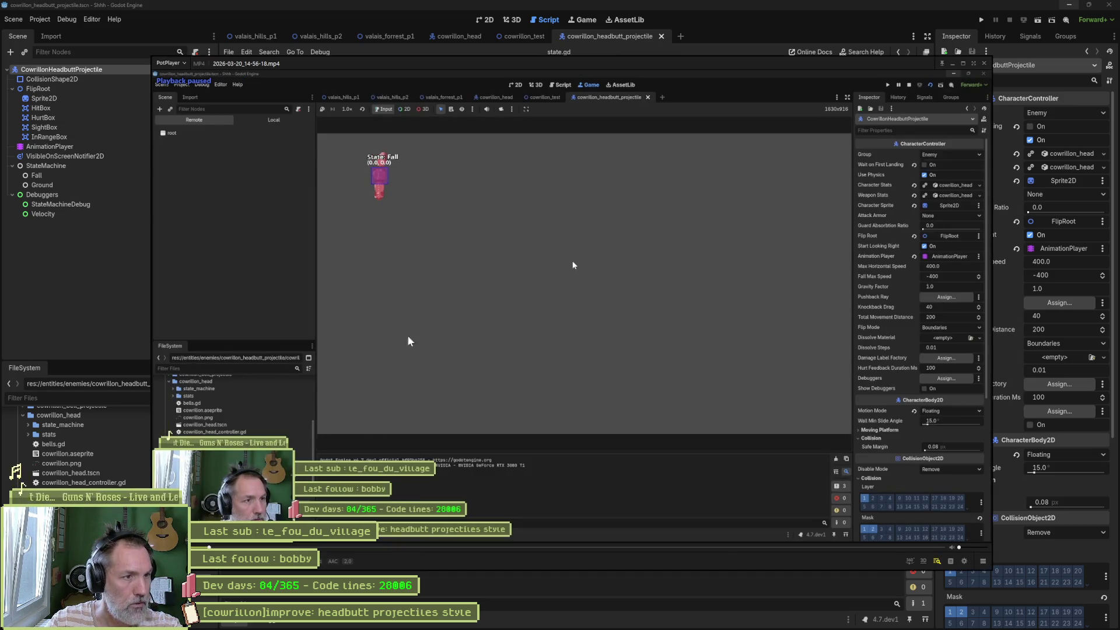
key("d")
key("d")
key("d")
key("d")
key("d")
key("d")
key("d")
key("d")
key("d")
key("f")
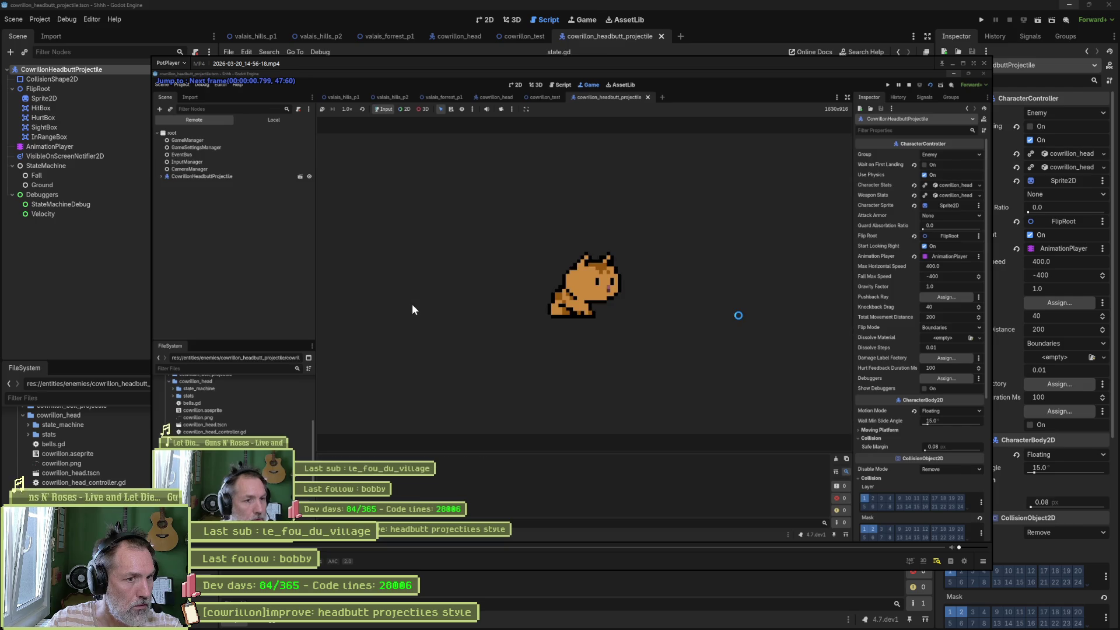
key("f")
key("f")
key("f")
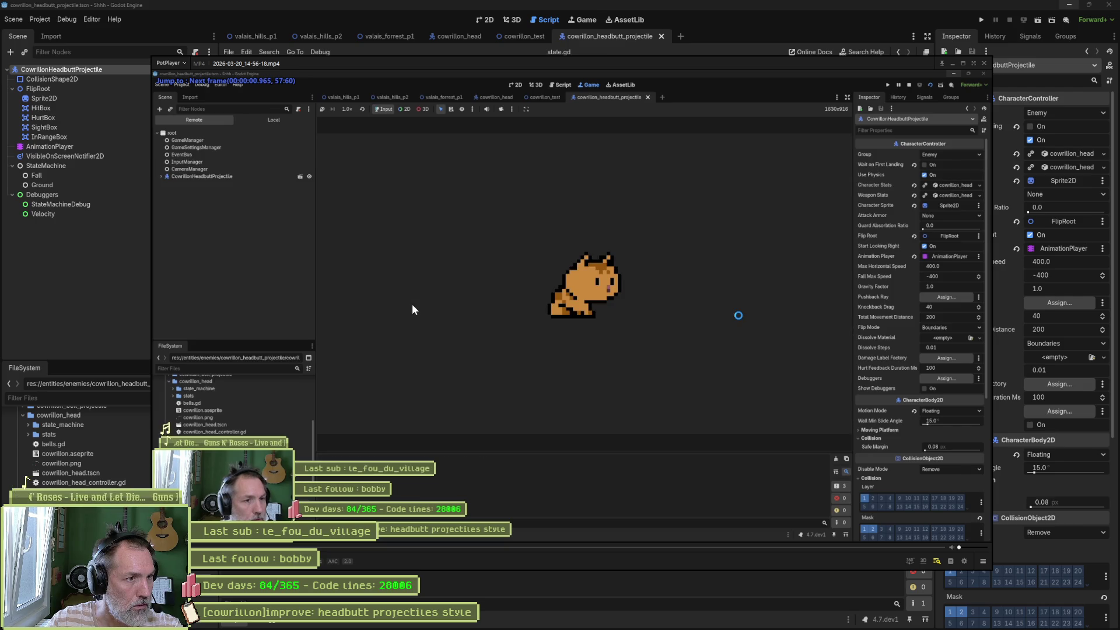
key("d")
key("d")
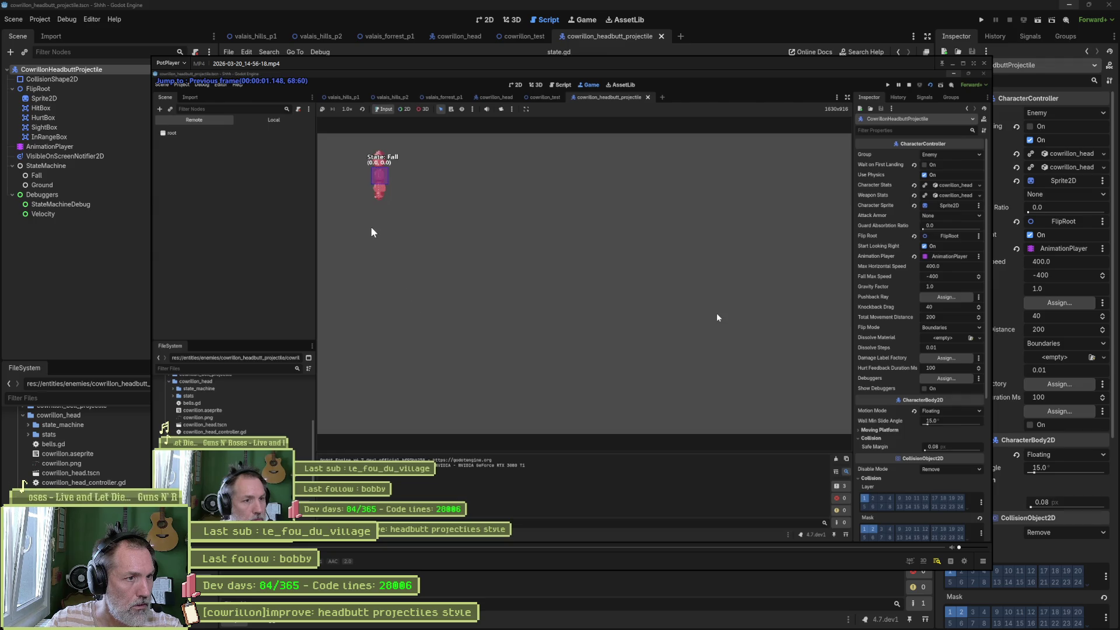
key("d")
key("d")
key("d")
key("f")
key("f")
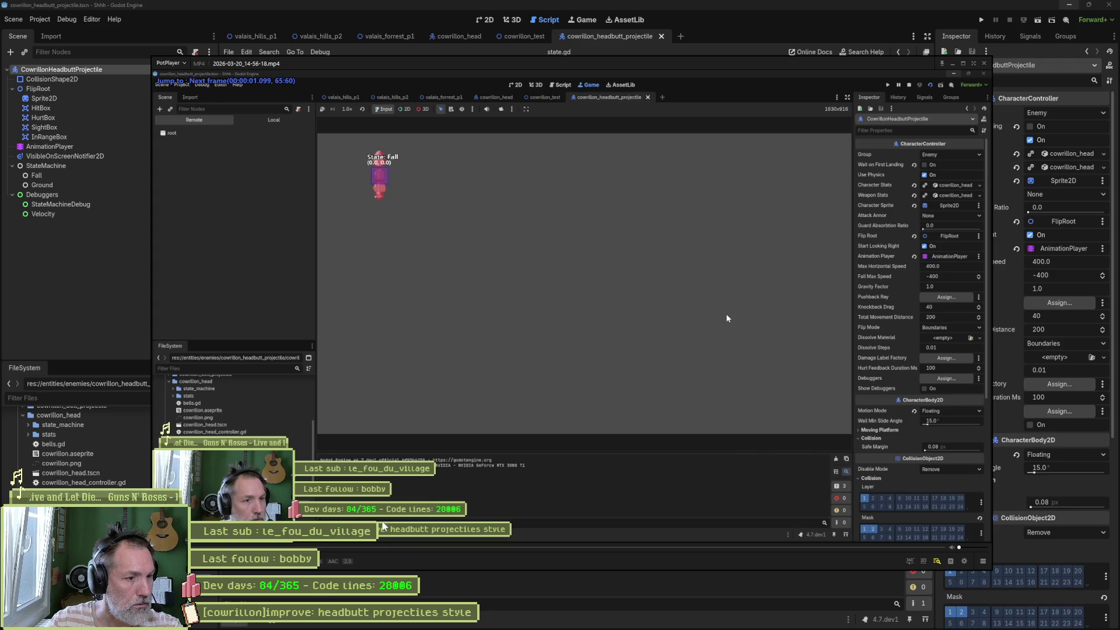
Jump to the test run after seek(.02) was added and step through the cat sprite and State: Fall frames
left_click(509, 547)
left_click(754, 548)
left_click(796, 548)
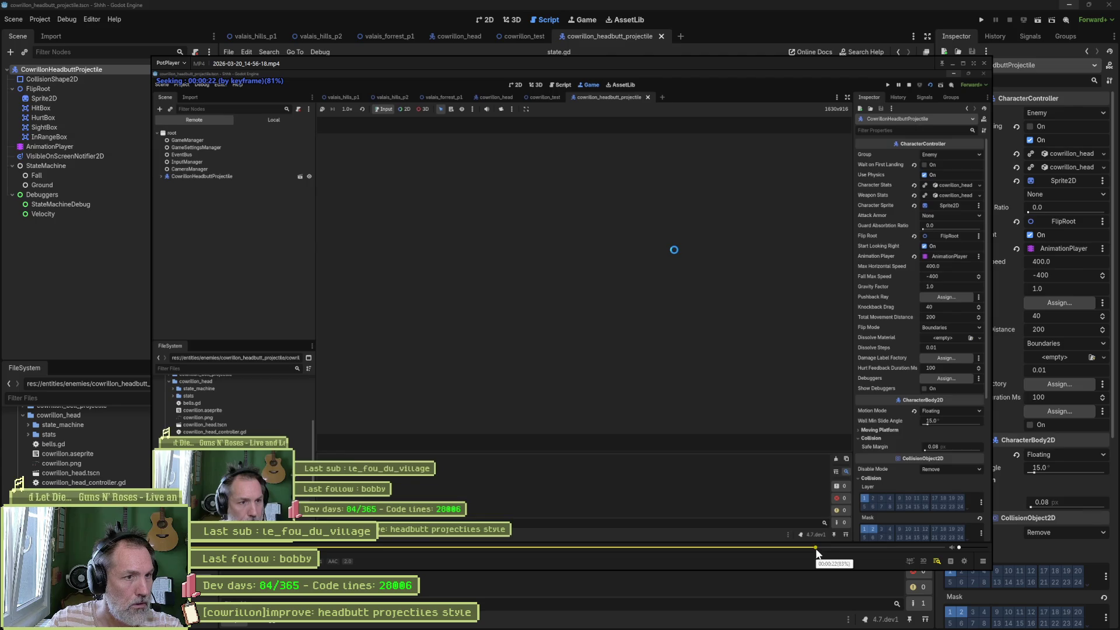
key("f")
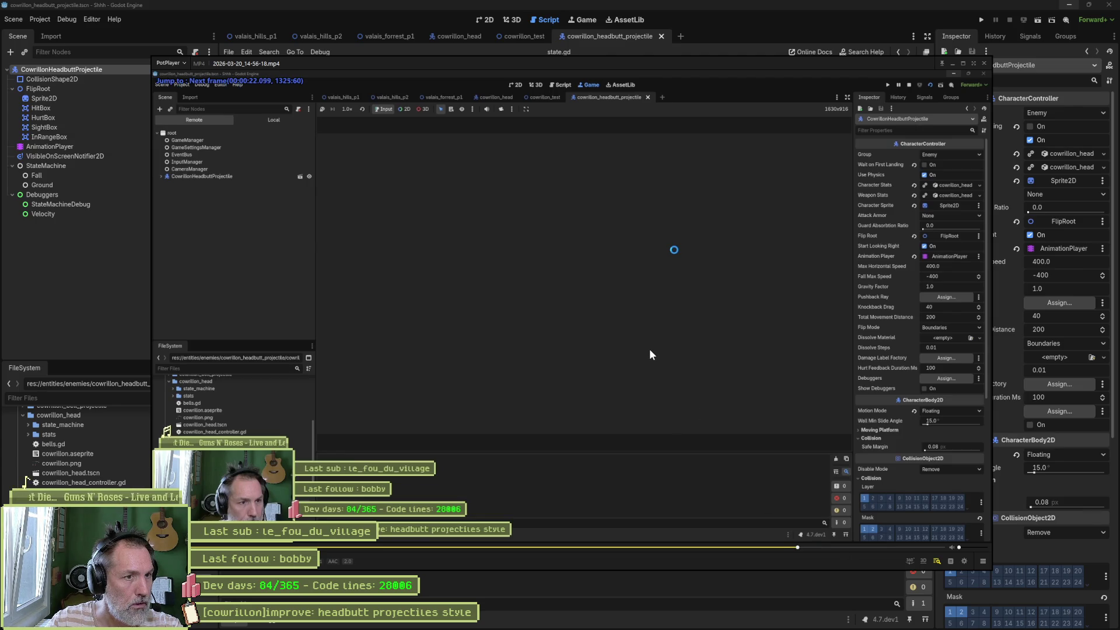
key("d")
key("f")
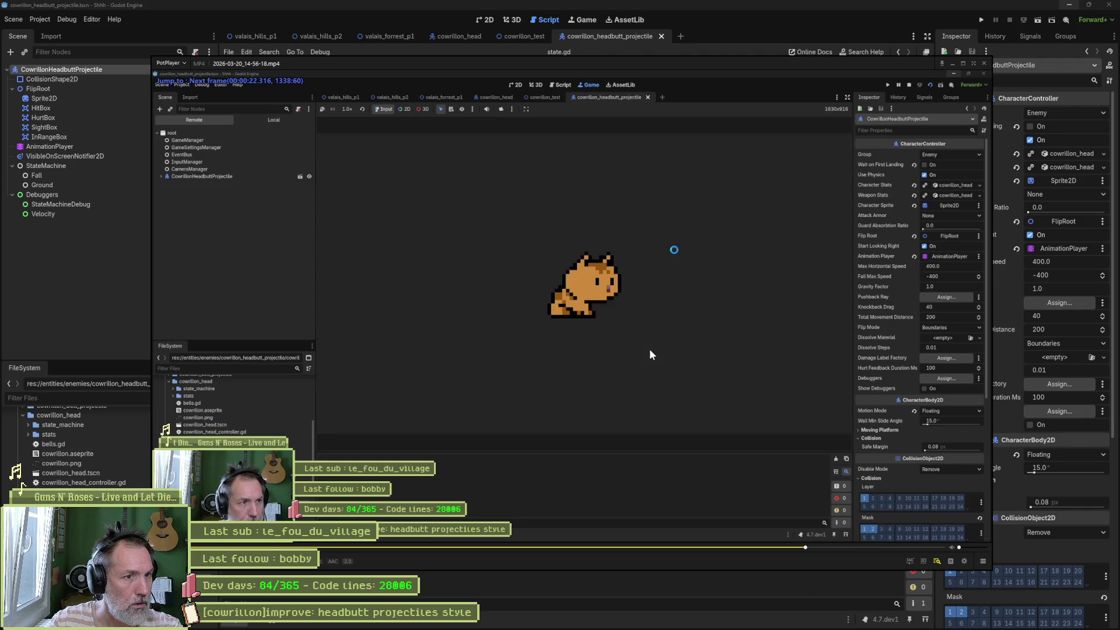
key("f")
key("f")
key("f")
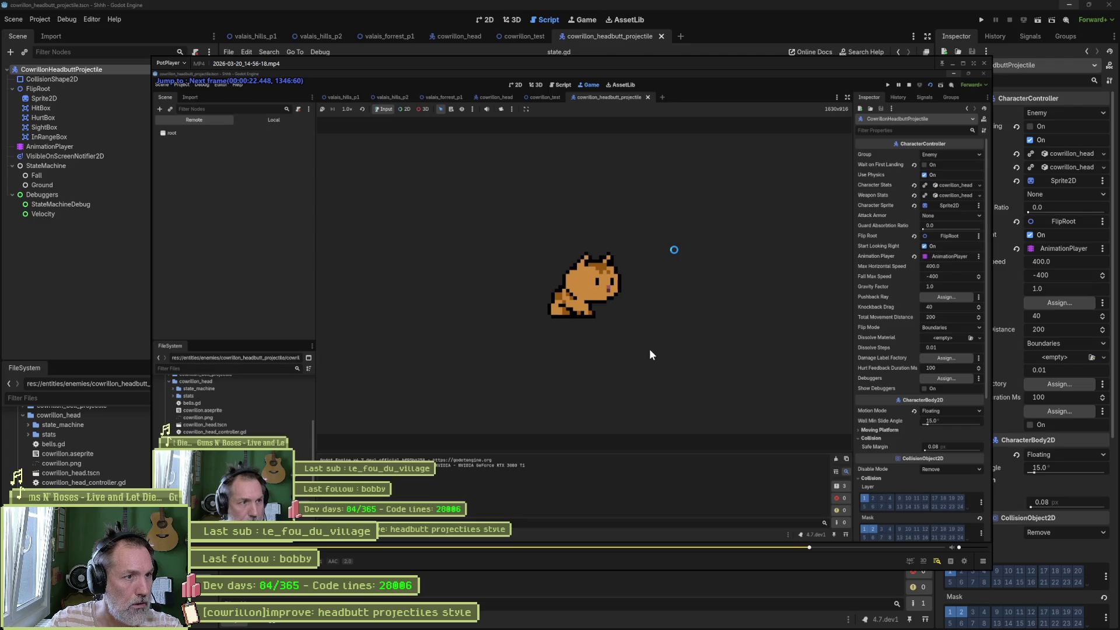
key("f")
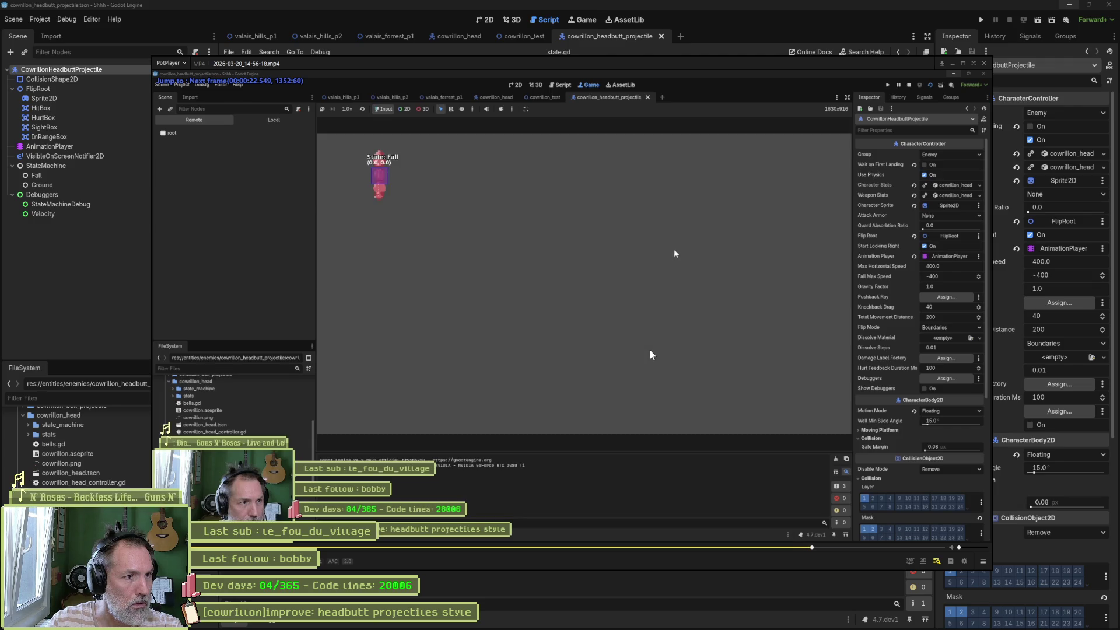
key("f")
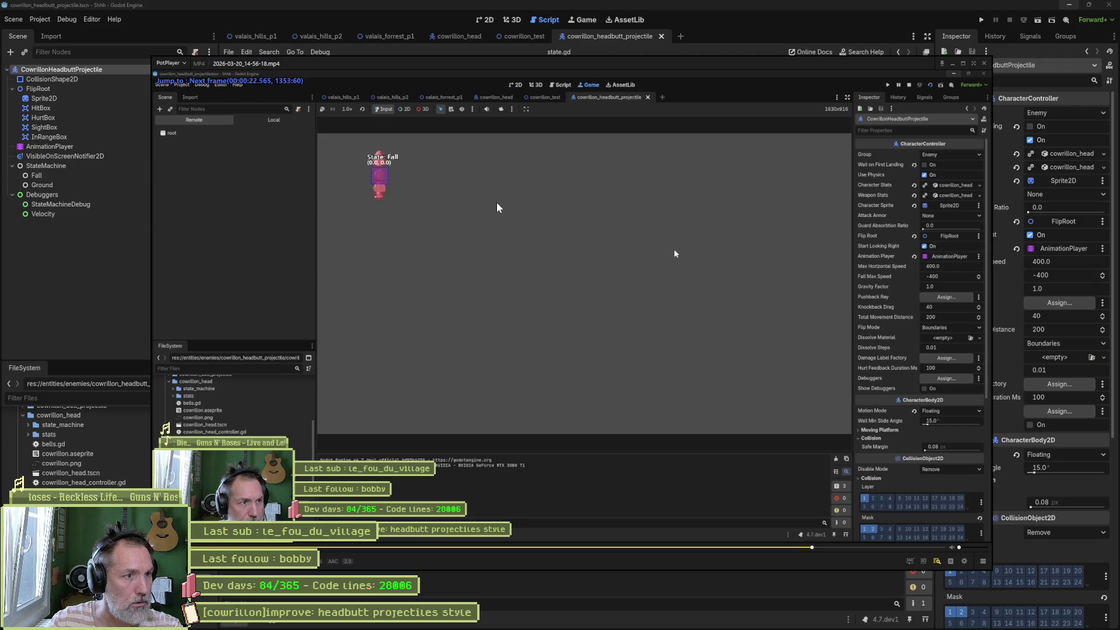
key("f")
key("f")
key("f")
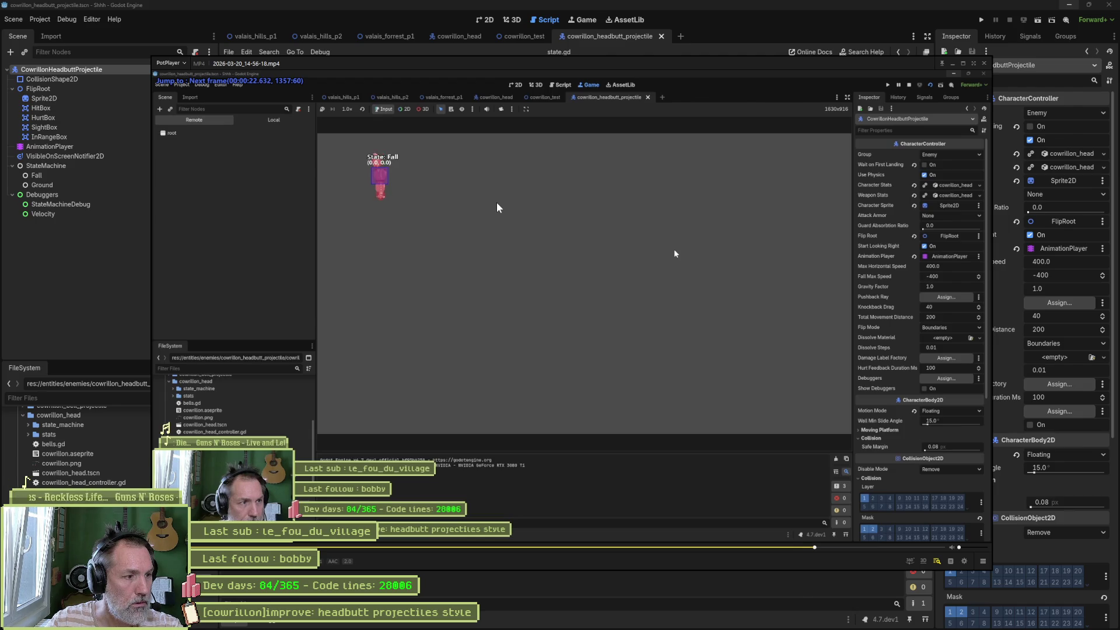
key("space")
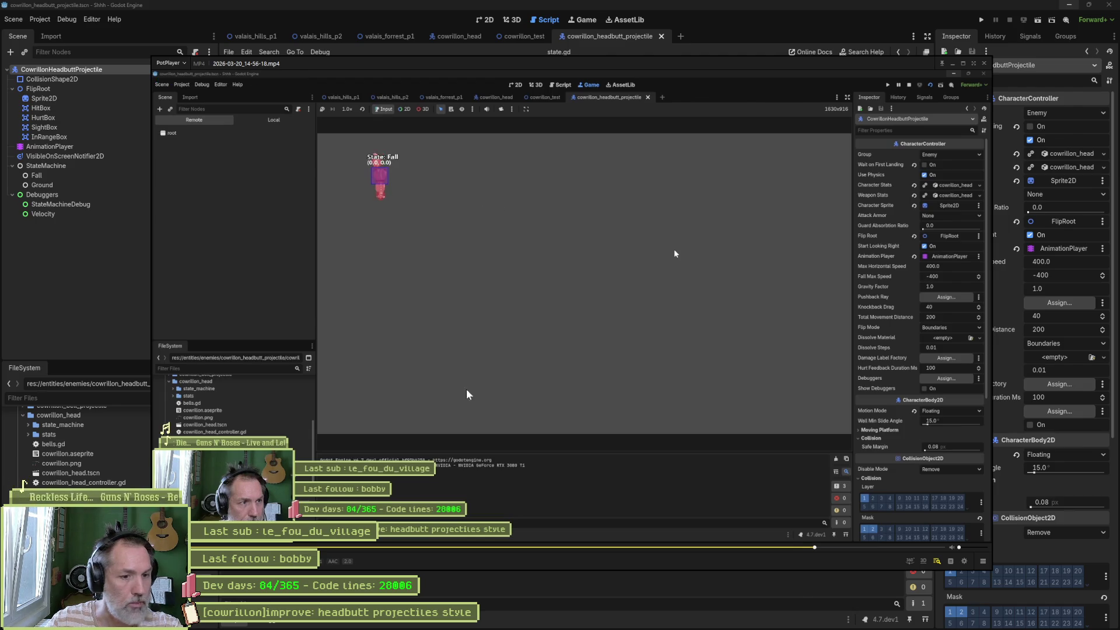
Jump back to step through the game restart frames, then bring Godot forward
left_click(353, 545)
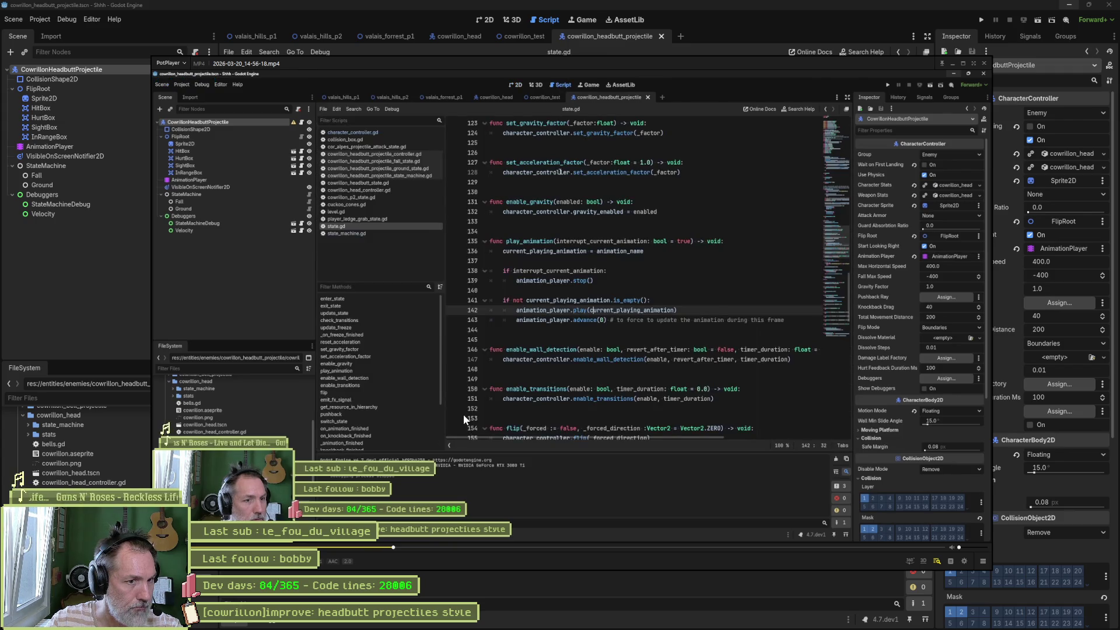
key("f")
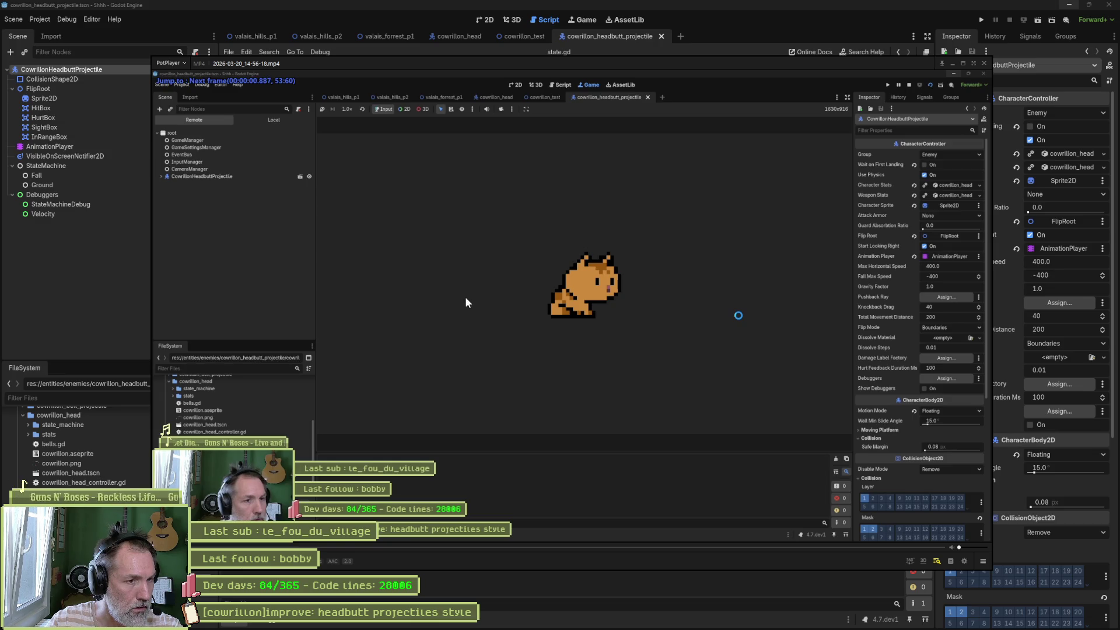
key("f")
key("f")
key("f")
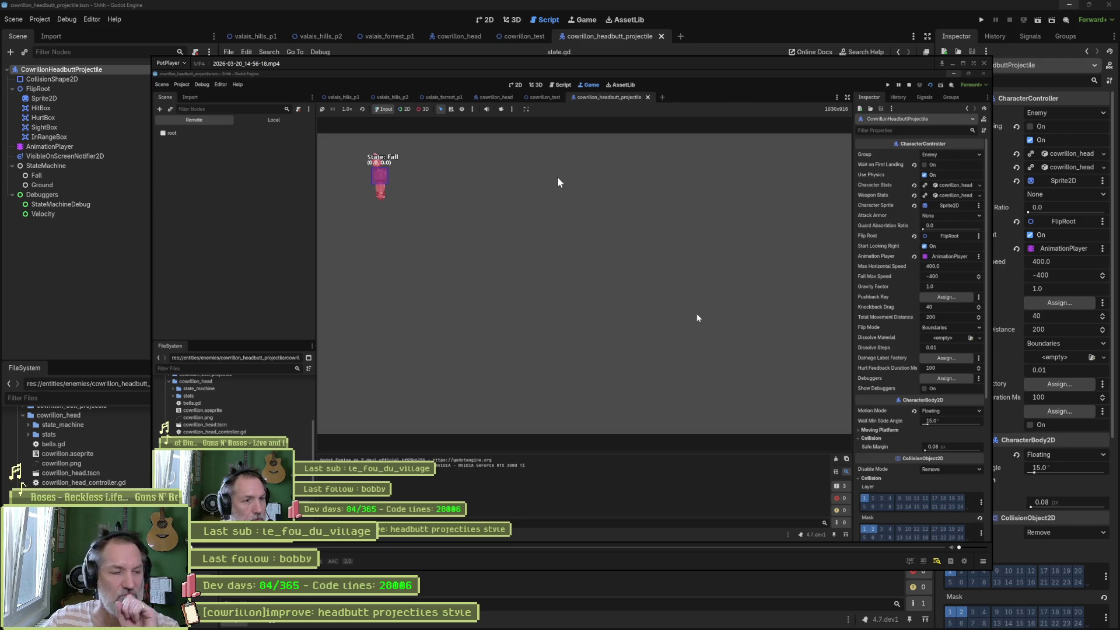
left_click(98, 268)
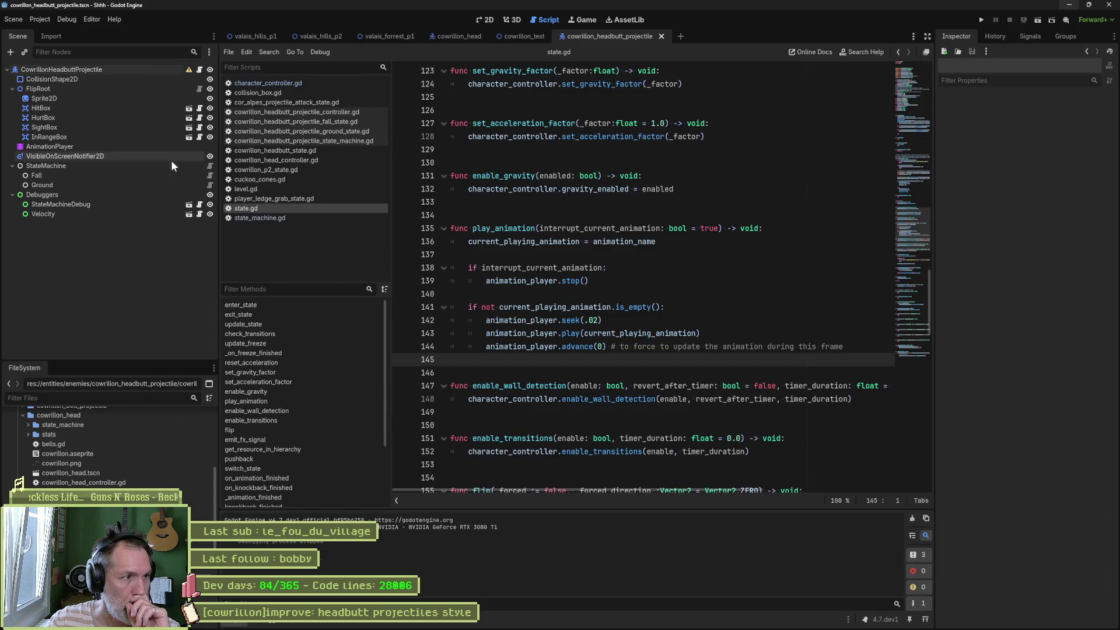
Select the AnimationPlayer node and switch to the fall animation to check its length
left_click(95, 150)
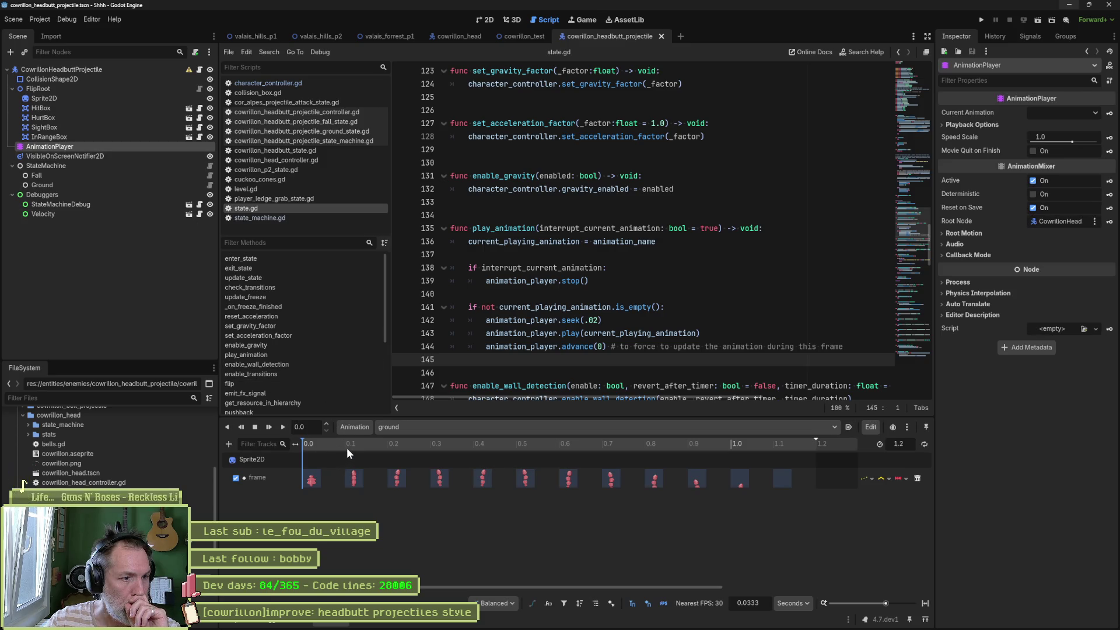
left_click(382, 425)
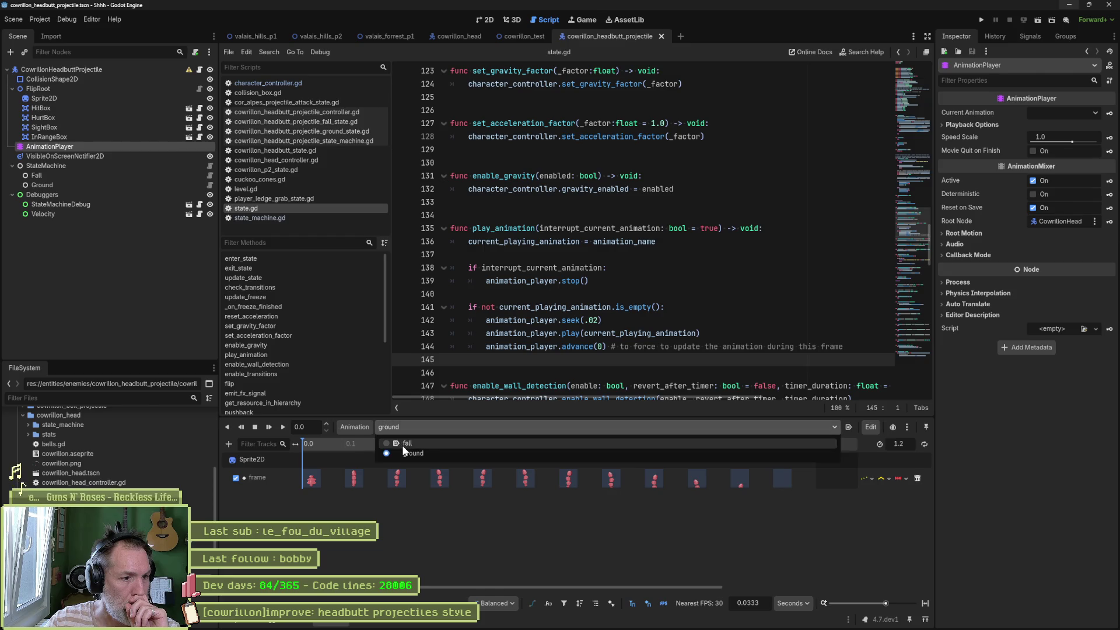
left_click(401, 445)
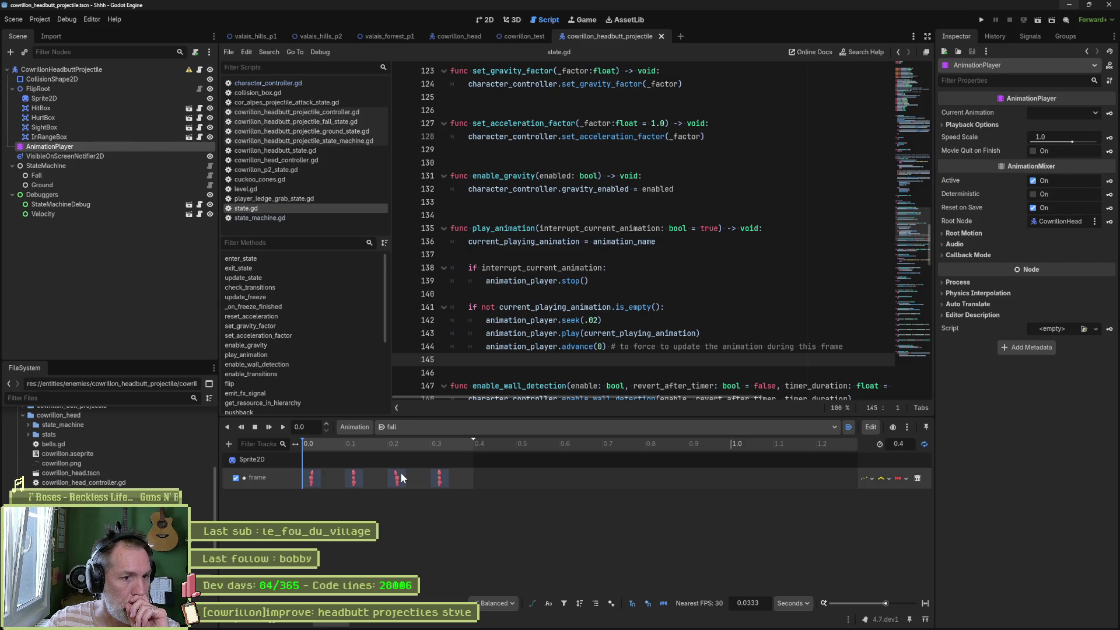
Change line 142's seek offset from .02 to .2, then run and stop the scene and re-record
left_click(592, 320)
key("BackSpace")
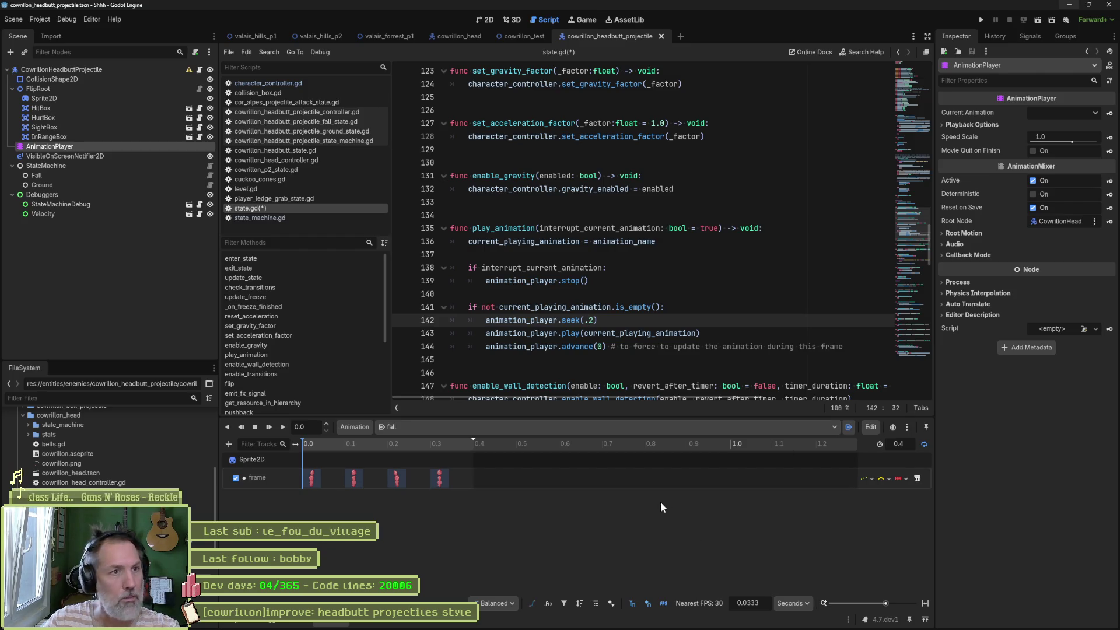
key("F6")
key("F8")
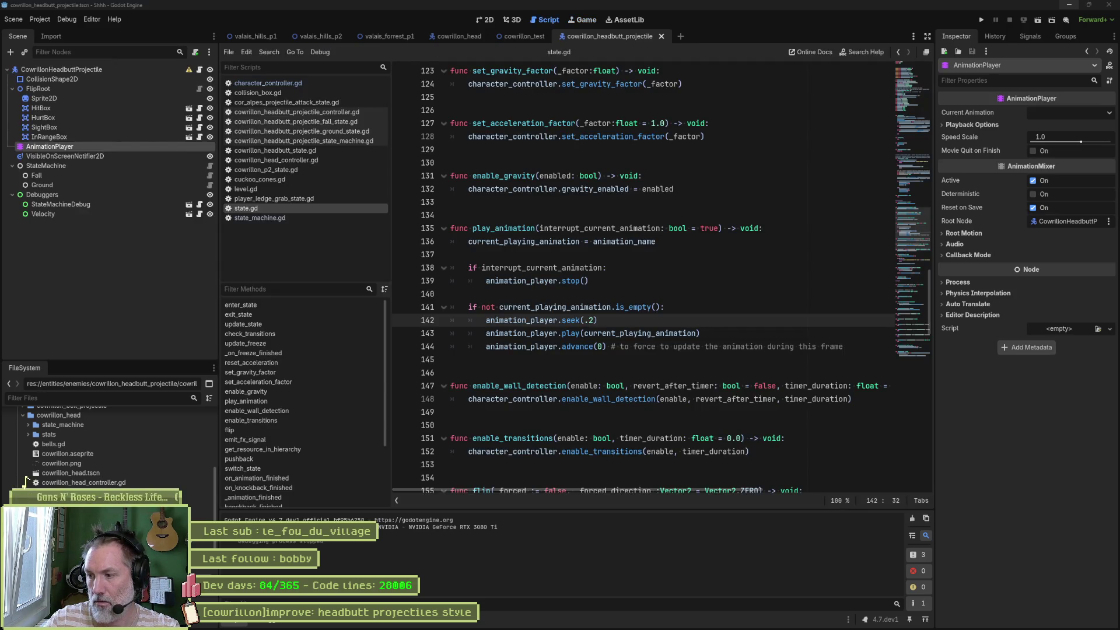
key("ctrl+F4")
key("ctrl+F3")
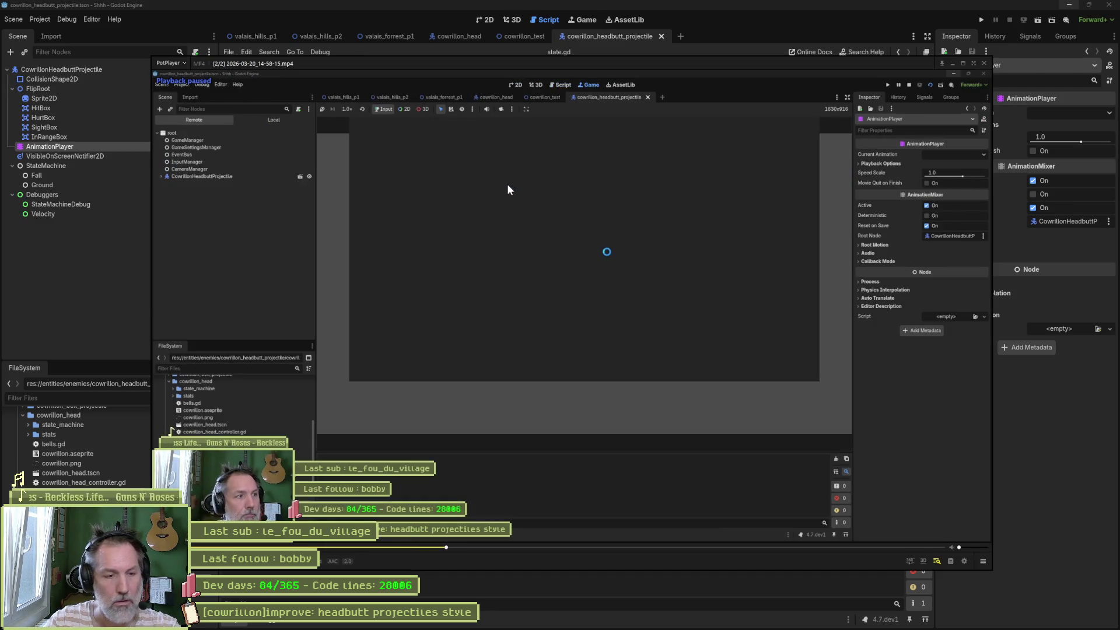
Step the paused PotPlayer clip frame by frame past the cat frame to the projectile's Fall state, then close it
key("f")
key("f")
key("f")
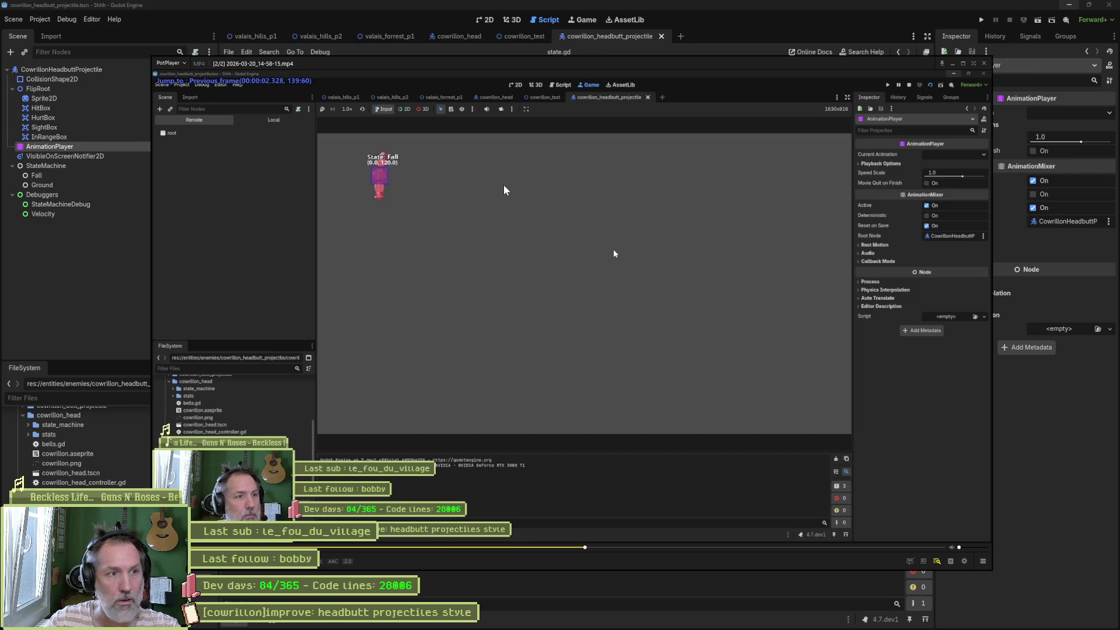
key("f")
key("f")
key("f")
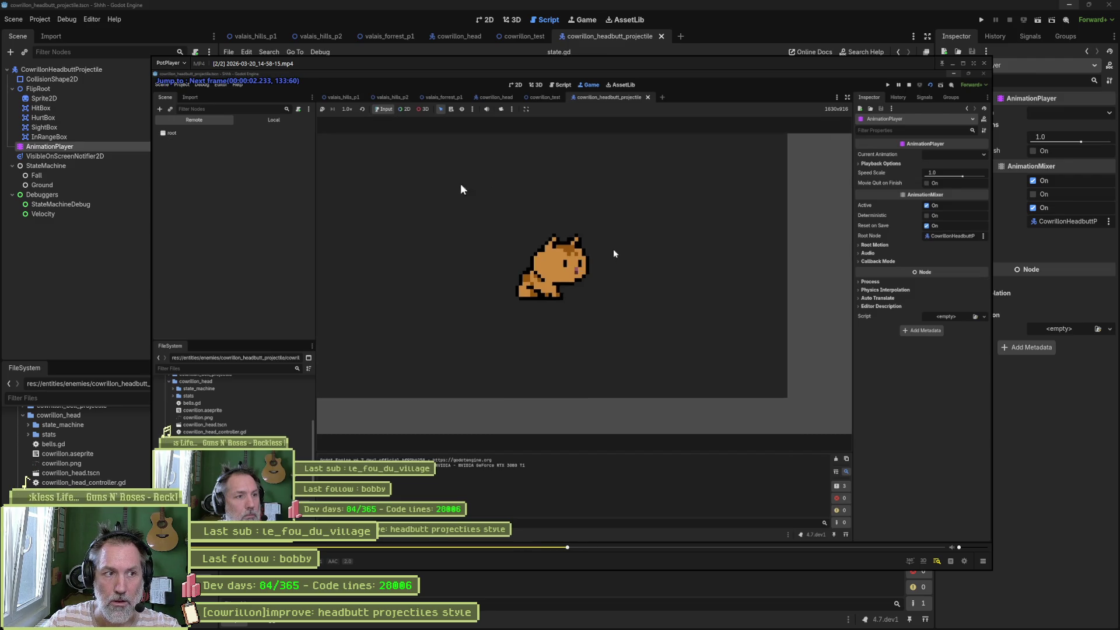
key("f")
key("f")
key("f")
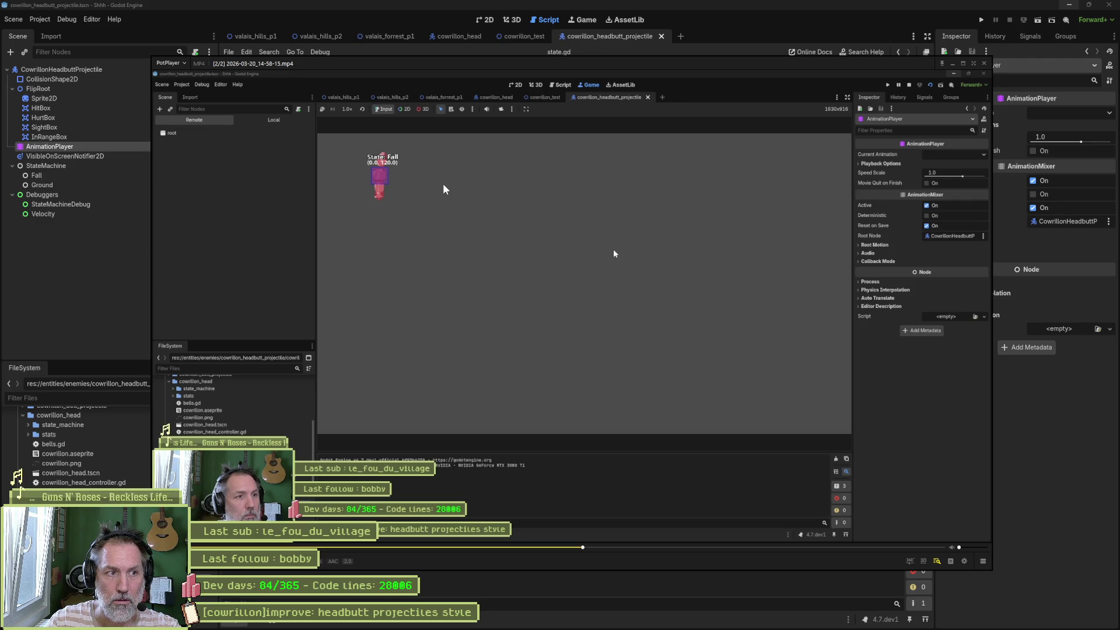
key("f")
key("f")
key("f")
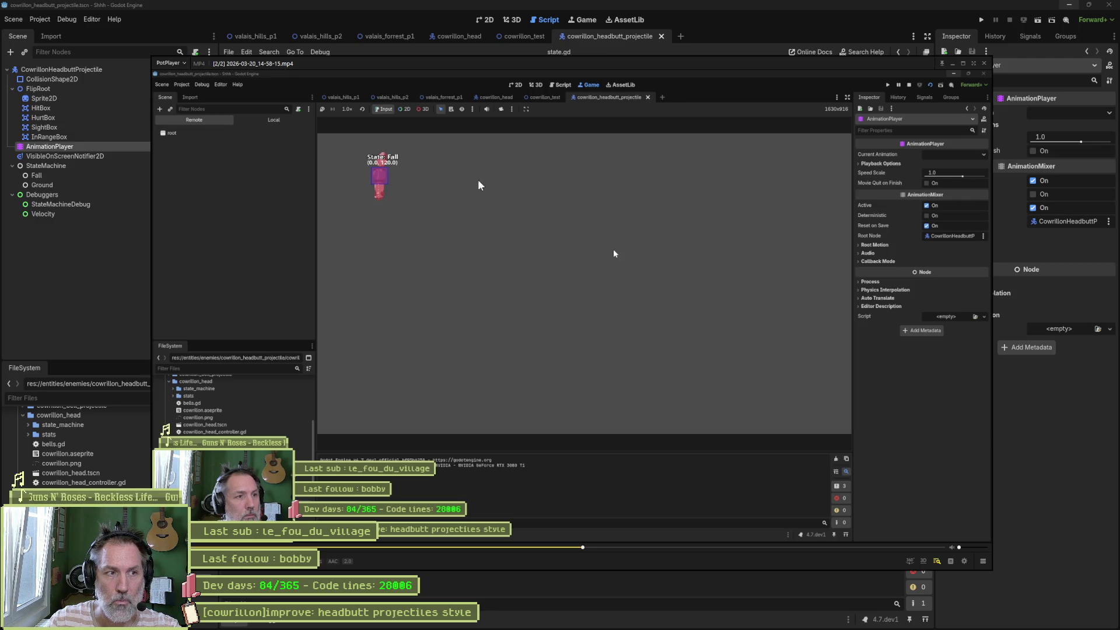
key("f")
key("f")
key("f")
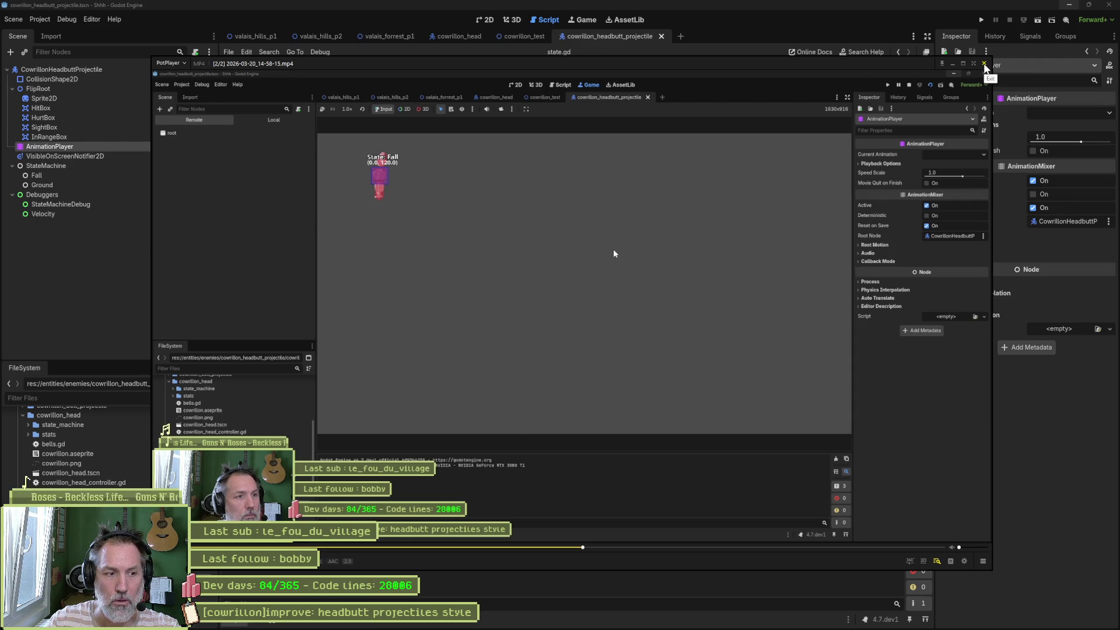
left_click(984, 64)
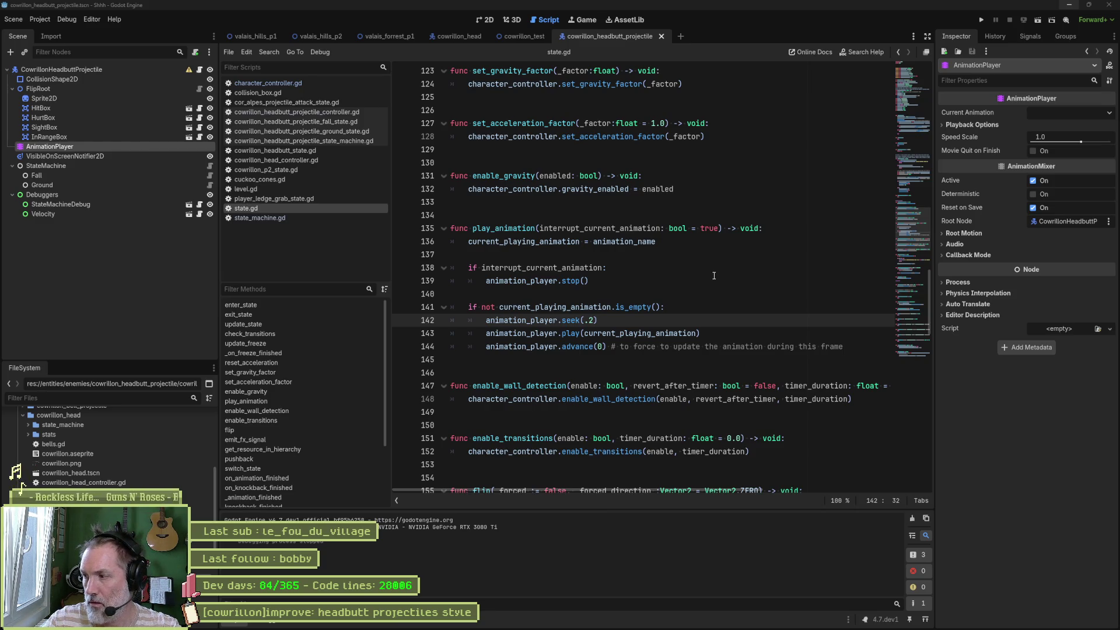
Check the seek(.2) call in play_animation of state.gd, then bring up the Gemini chat
left_click(649, 308)
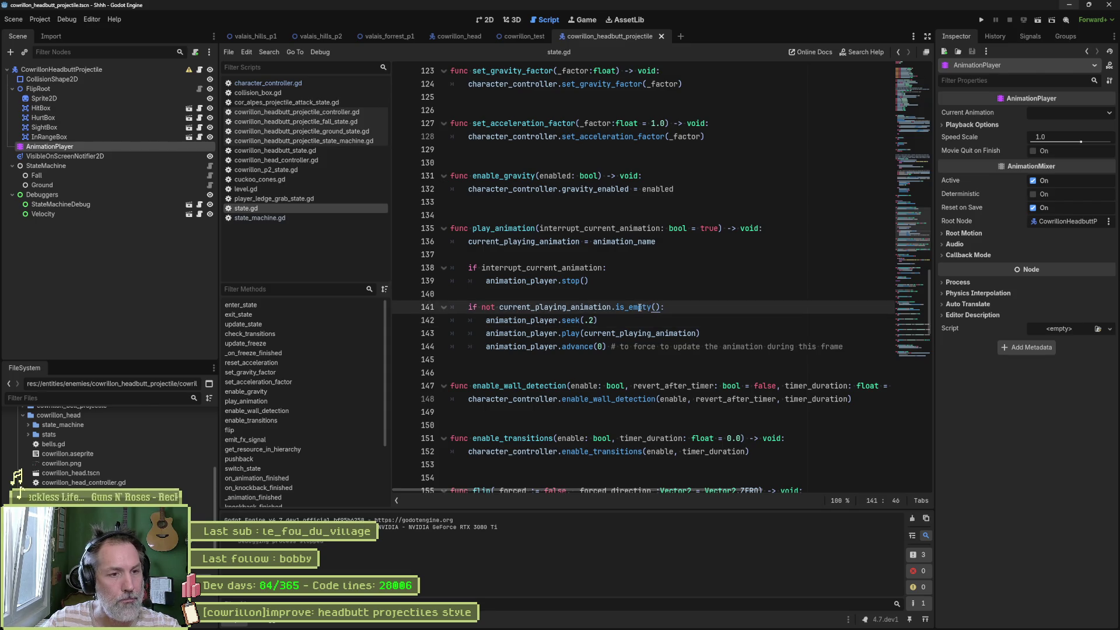
mouse_move(574, 319)
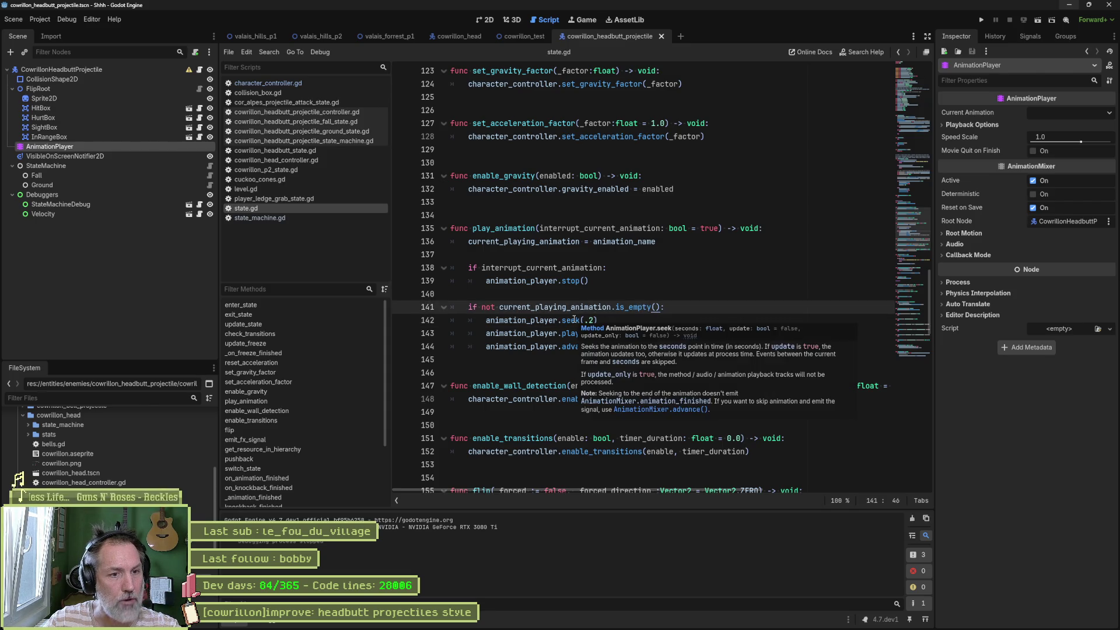
mouse_move(577, 624)
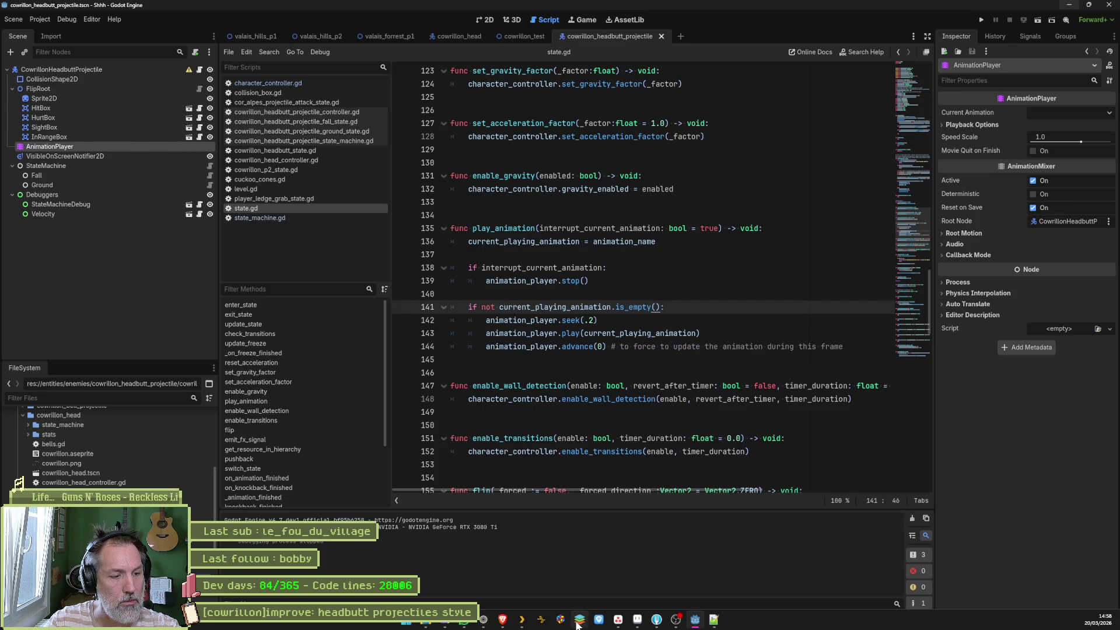
left_click(501, 620)
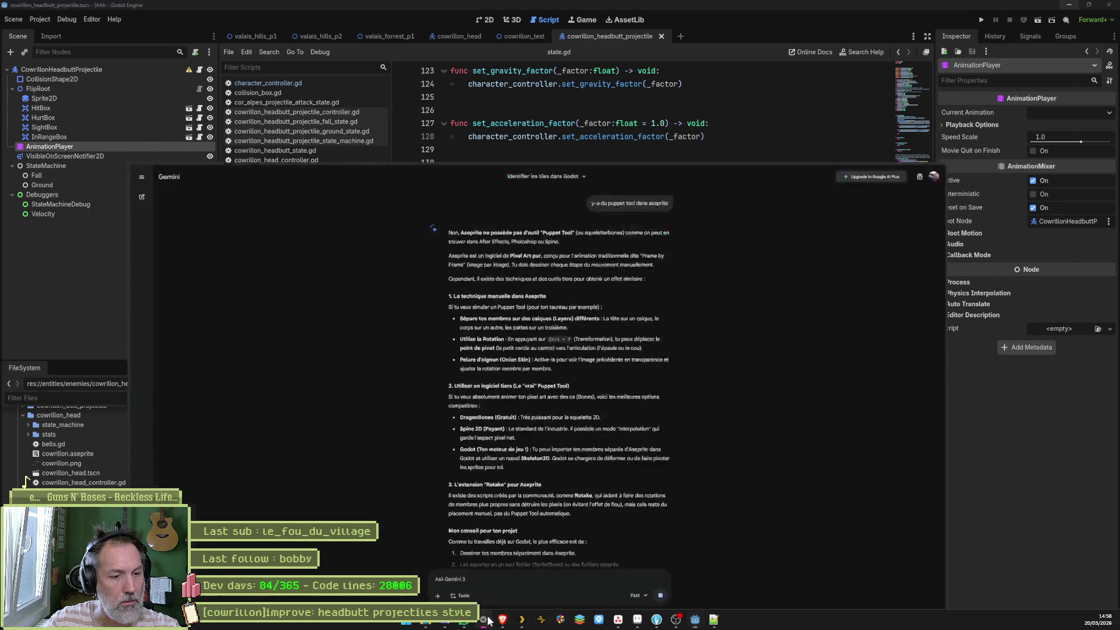
Ask Gemini, in French, whether Godot can shift an animation's start by a number of skipped frames
type("dans godot, ")
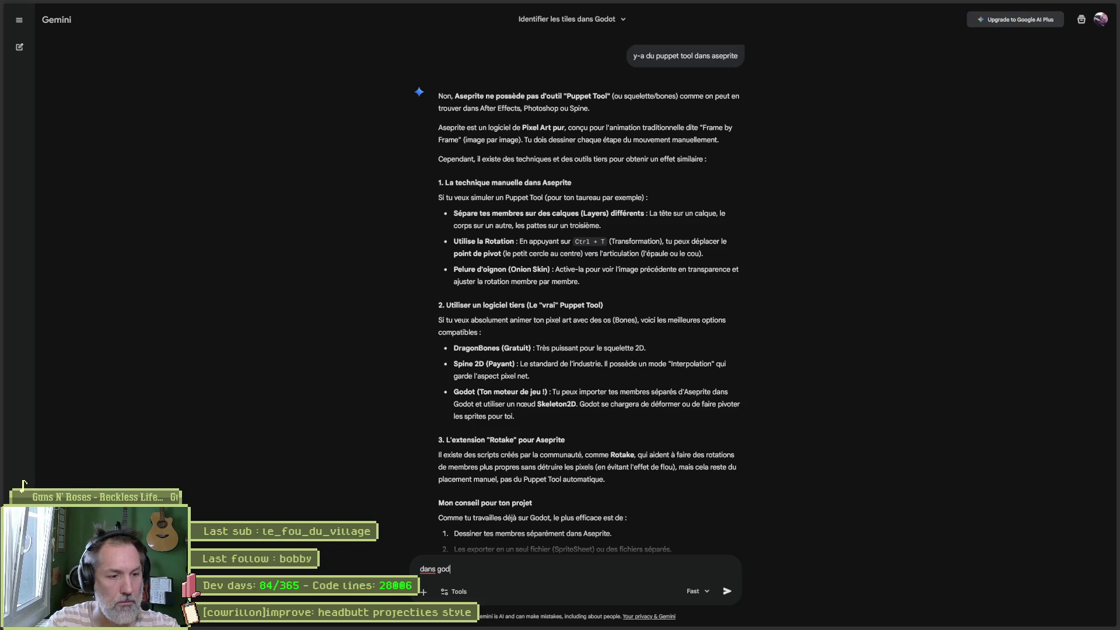
type("peut-on dec")
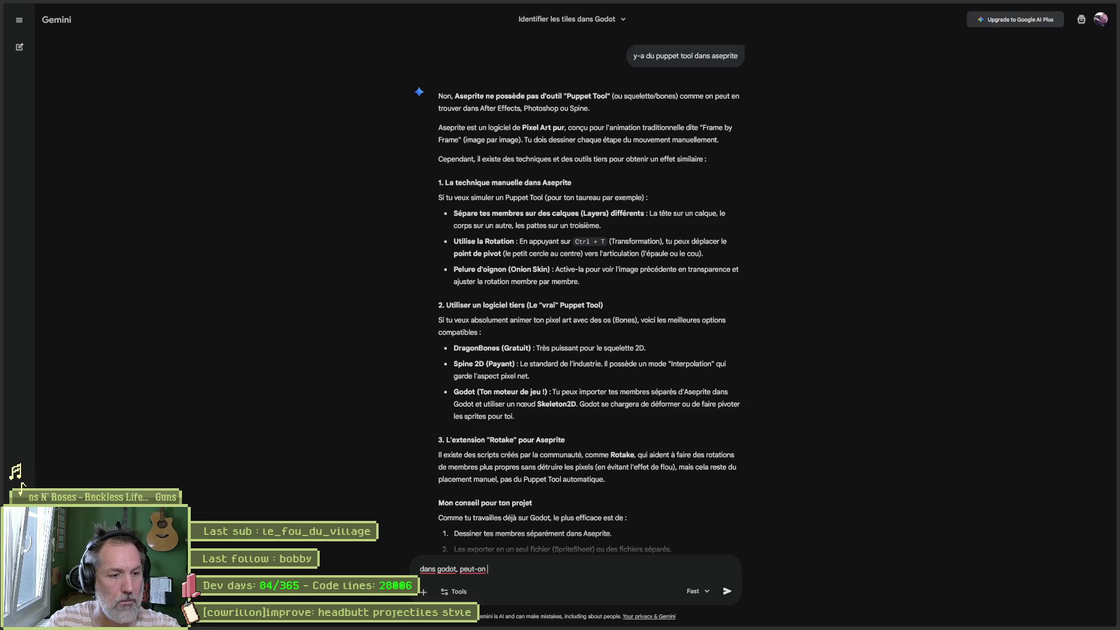
key("BackSpace")
key("BackSpace")
key("BackSpace")
type("aler le point d")
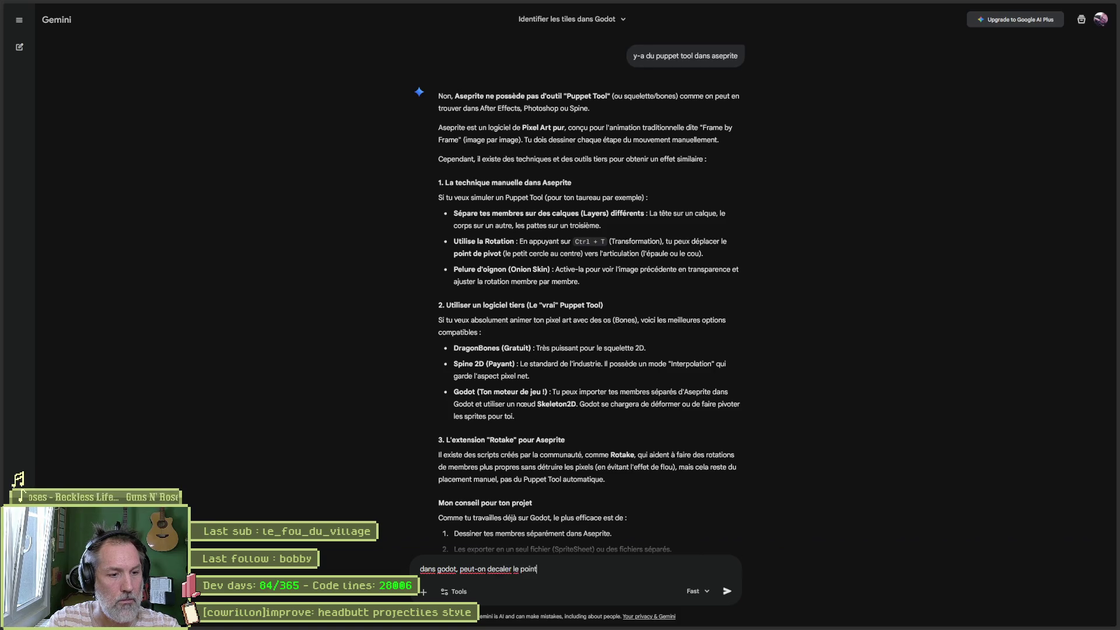
type("e depart d'une anima")
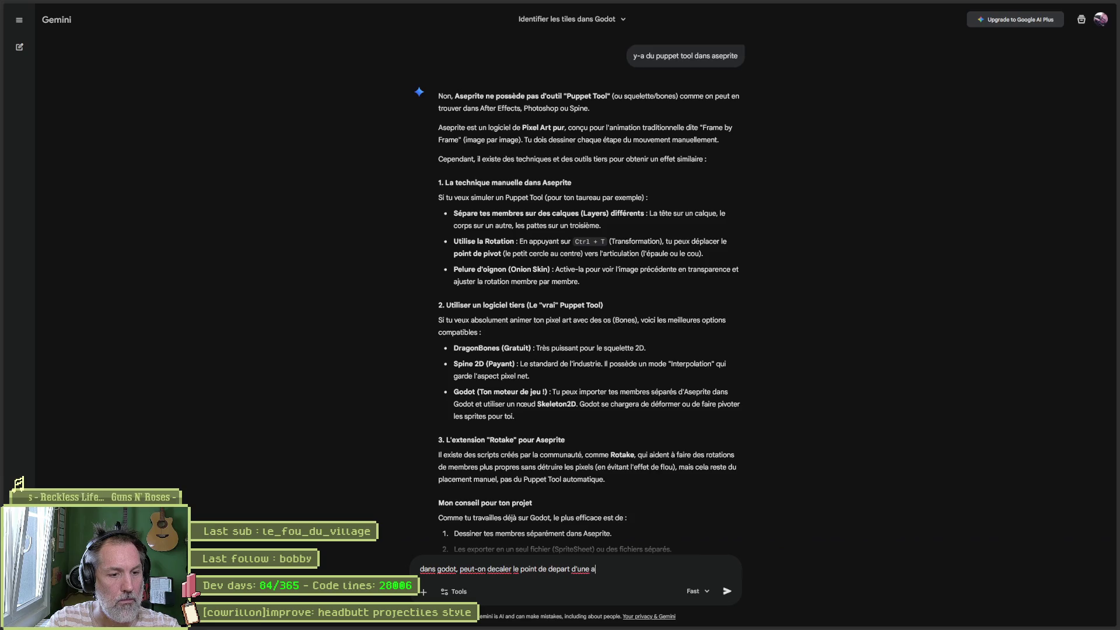
type("tion")
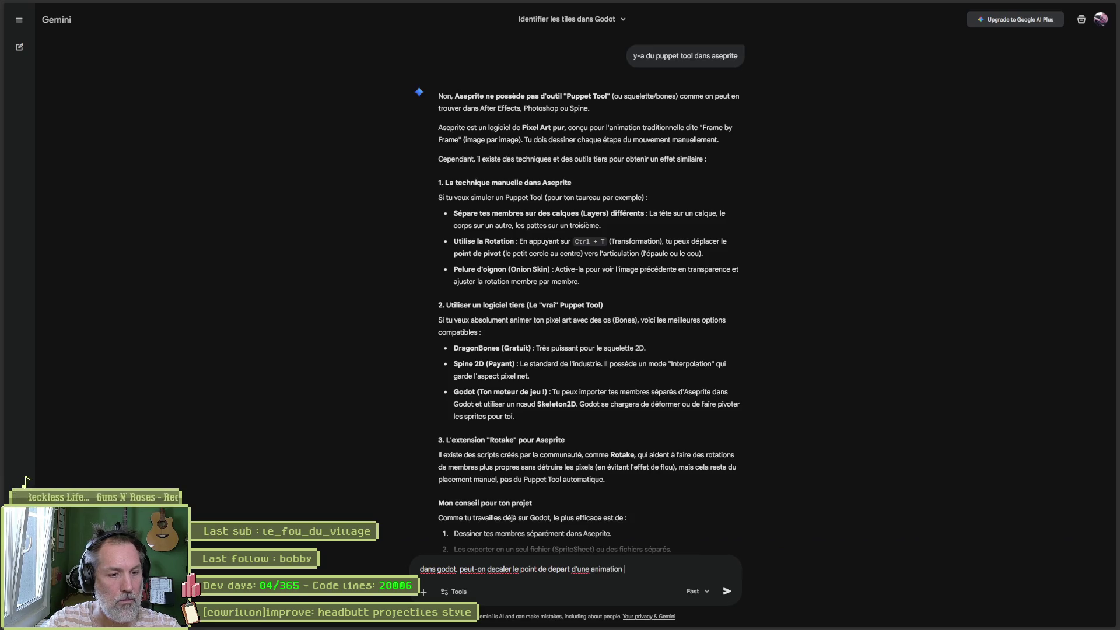
type(" en specifiant le nombre de f")
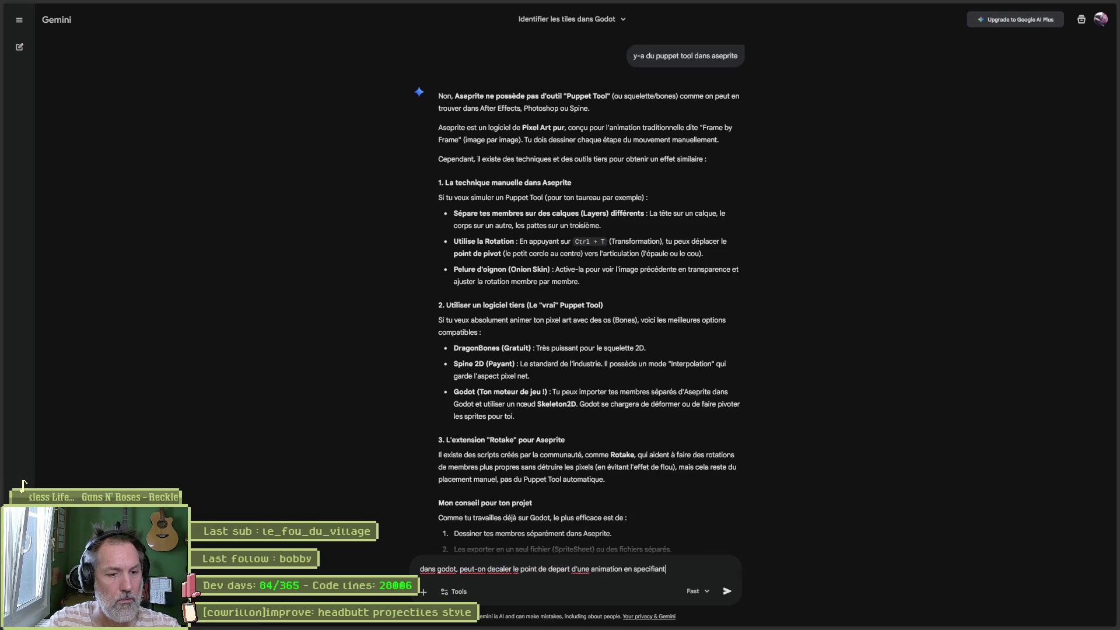
type("rames")
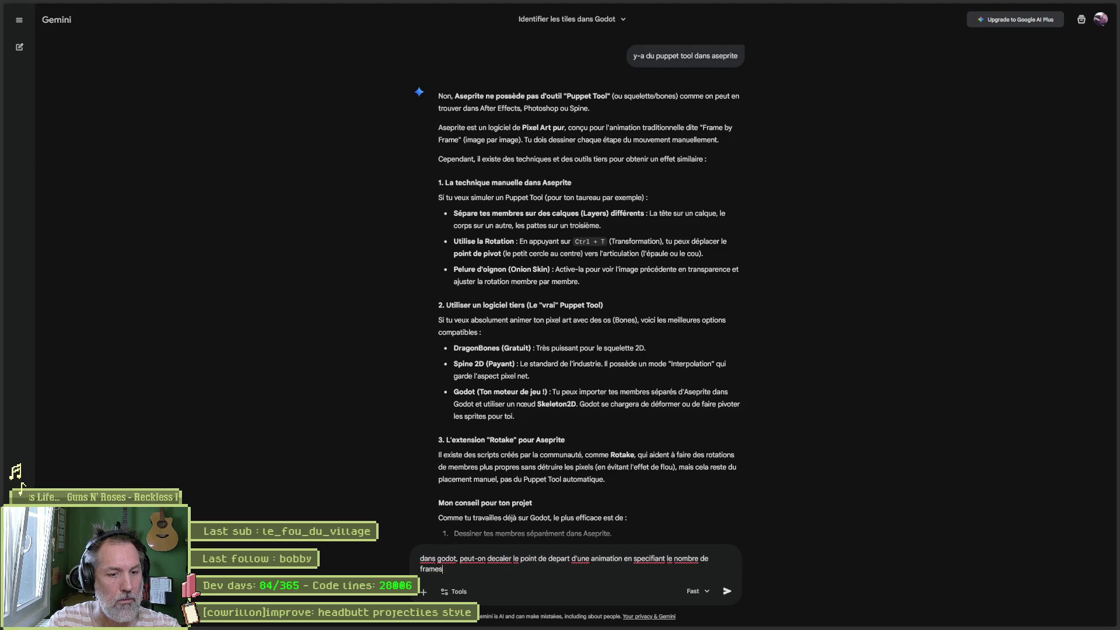
type("a passe")
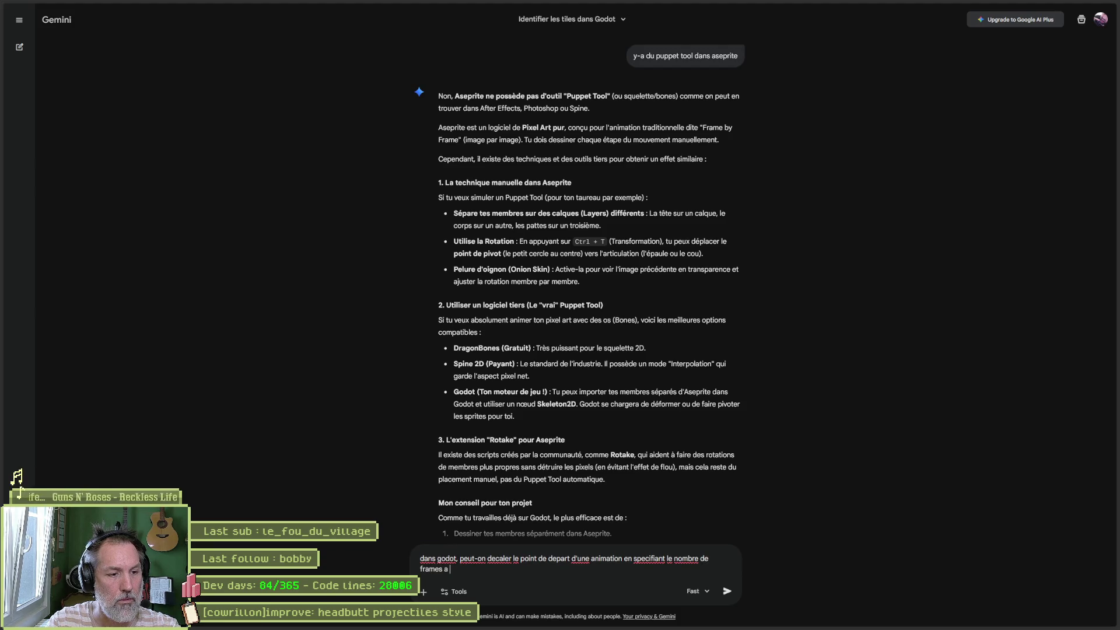
key("Return")
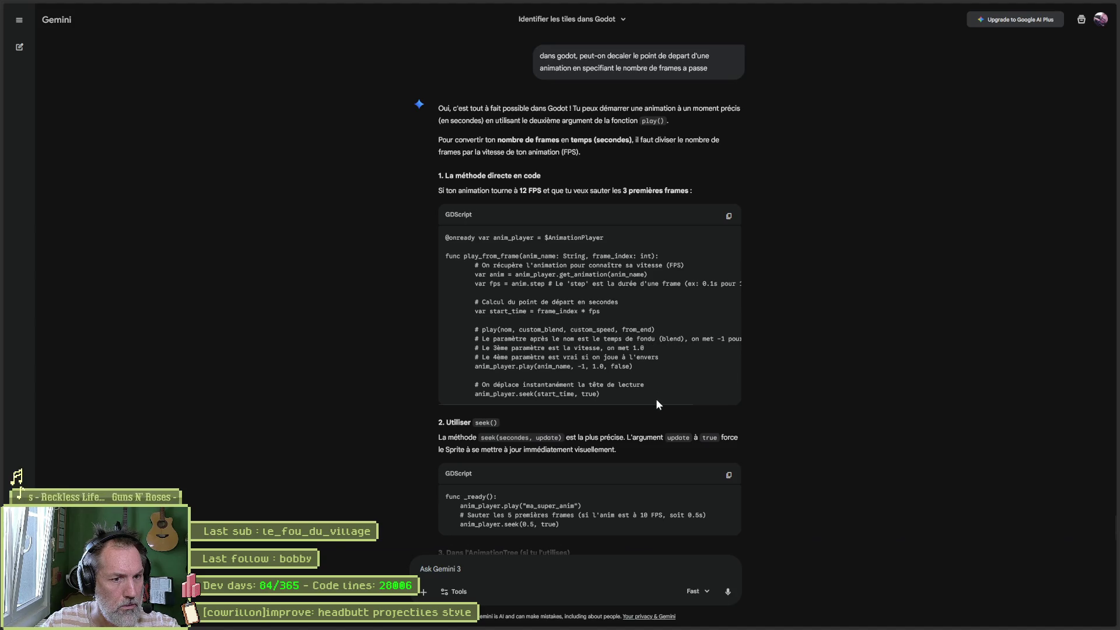
Read Gemini's frames-to-seconds seek() answer, scrolling its GDScript code sideways, then go back to Godot
scroll(661, 403, "right", 3)
left_click_drag(682, 402, 671, 402)
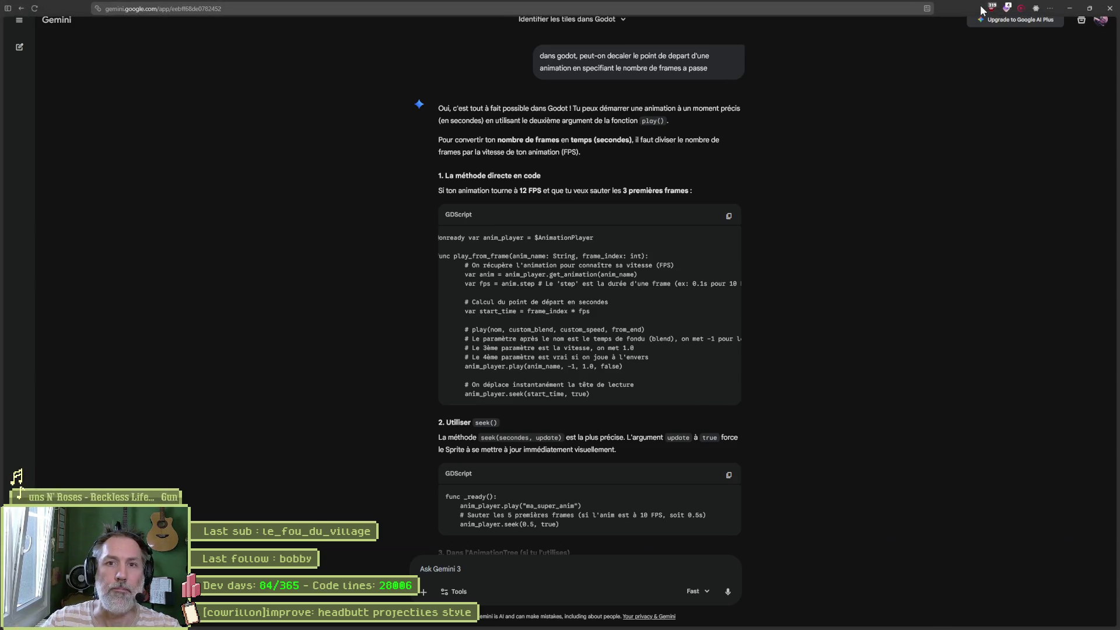
left_click(1067, 8)
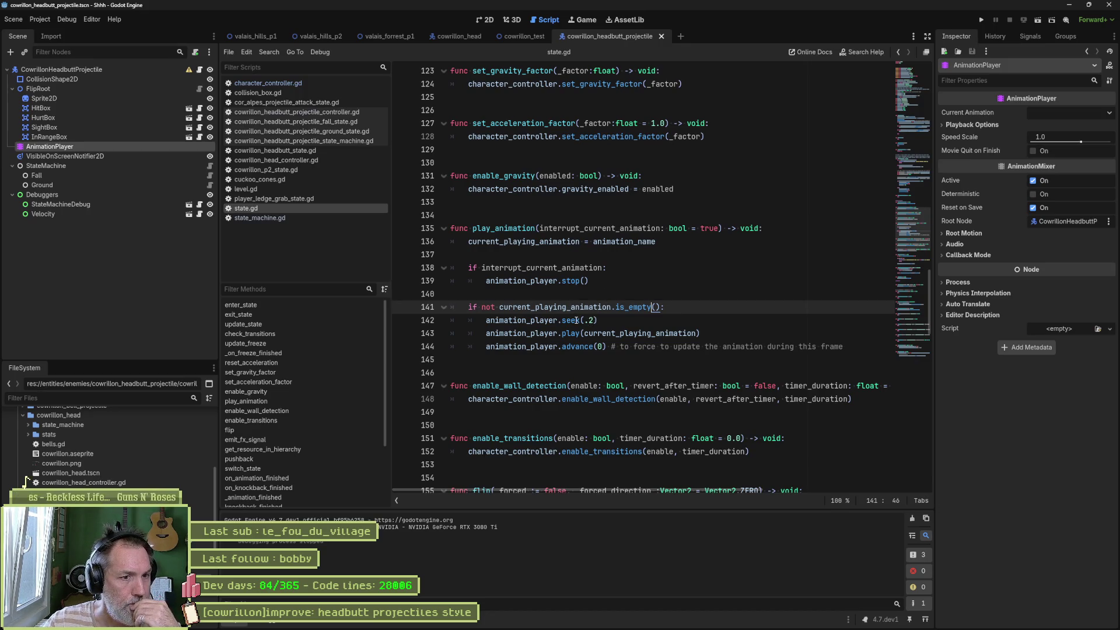
mouse_move(582, 320)
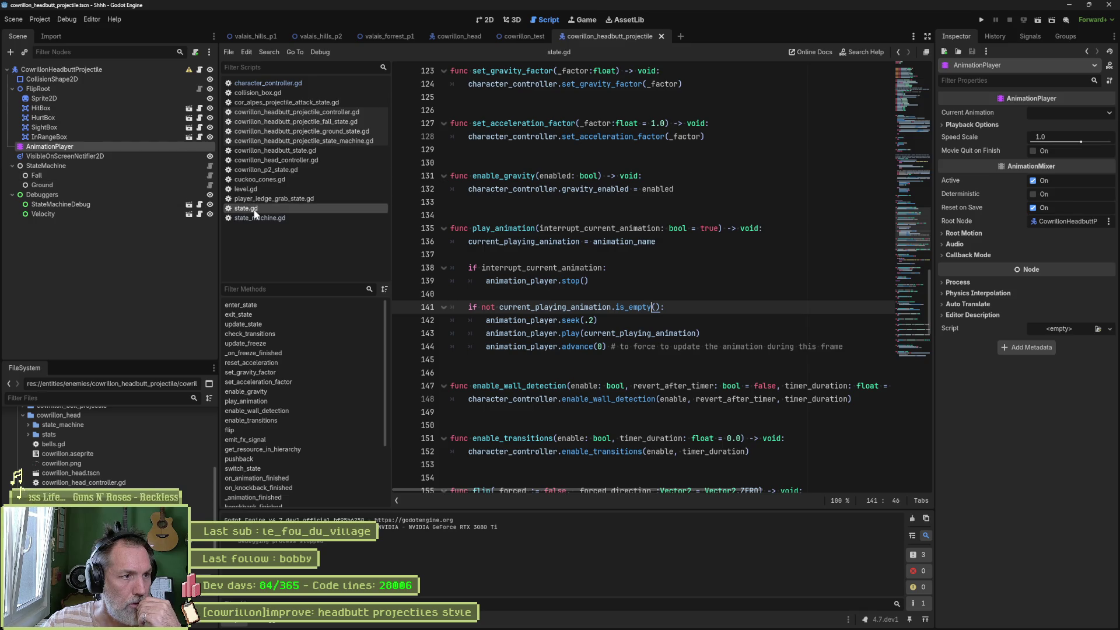
left_click_drag(904, 233, 908, 88)
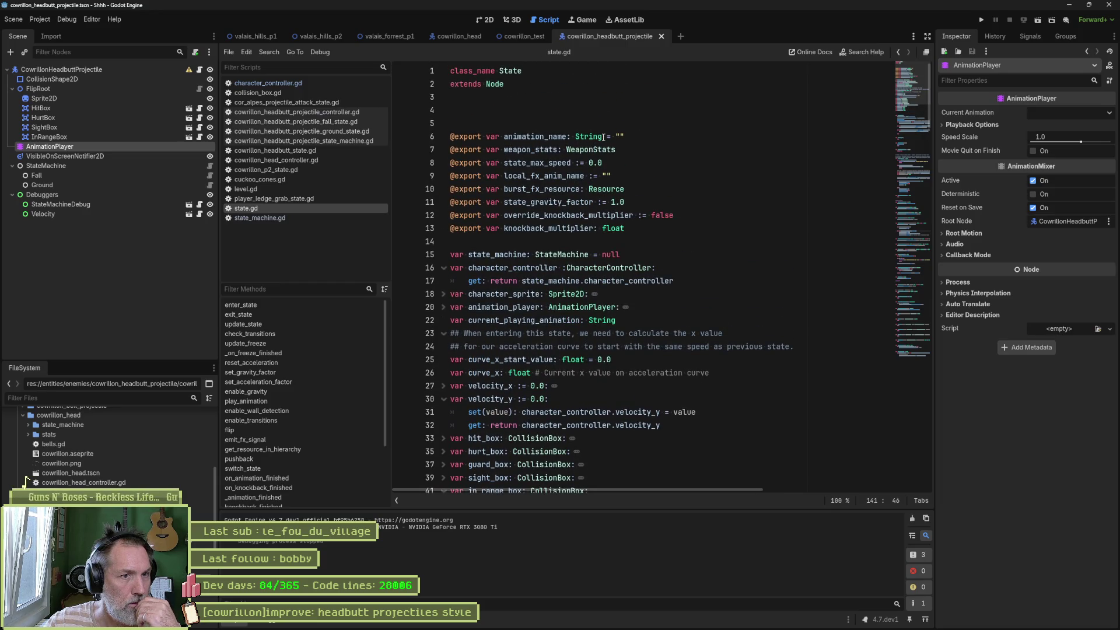
left_click(662, 139)
key("Return")
type("@export var ")
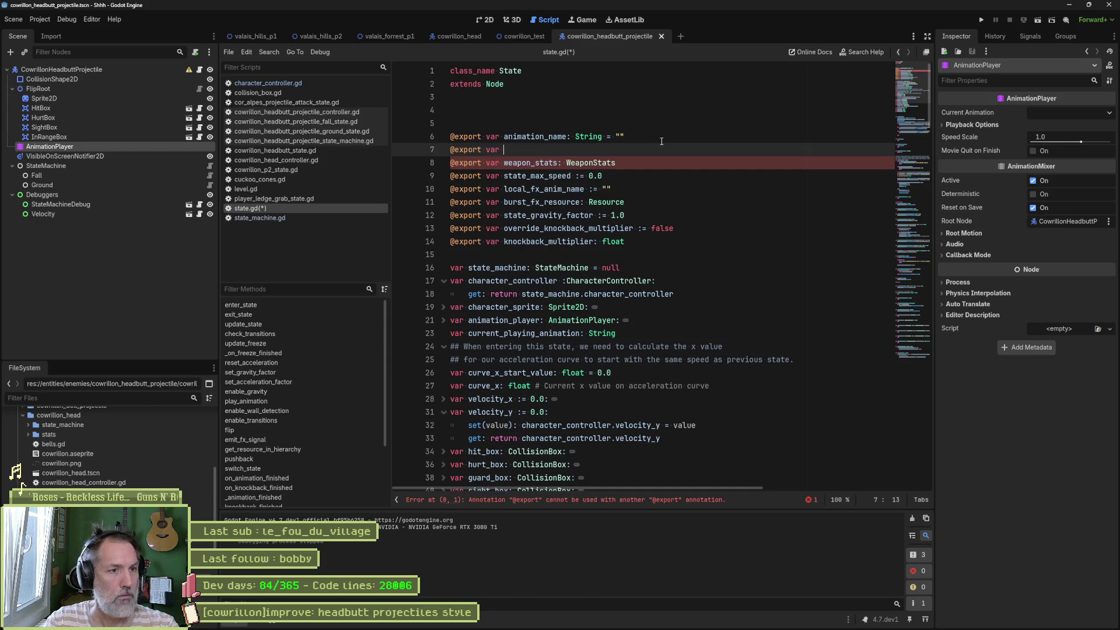
type("animation_offset_frames")
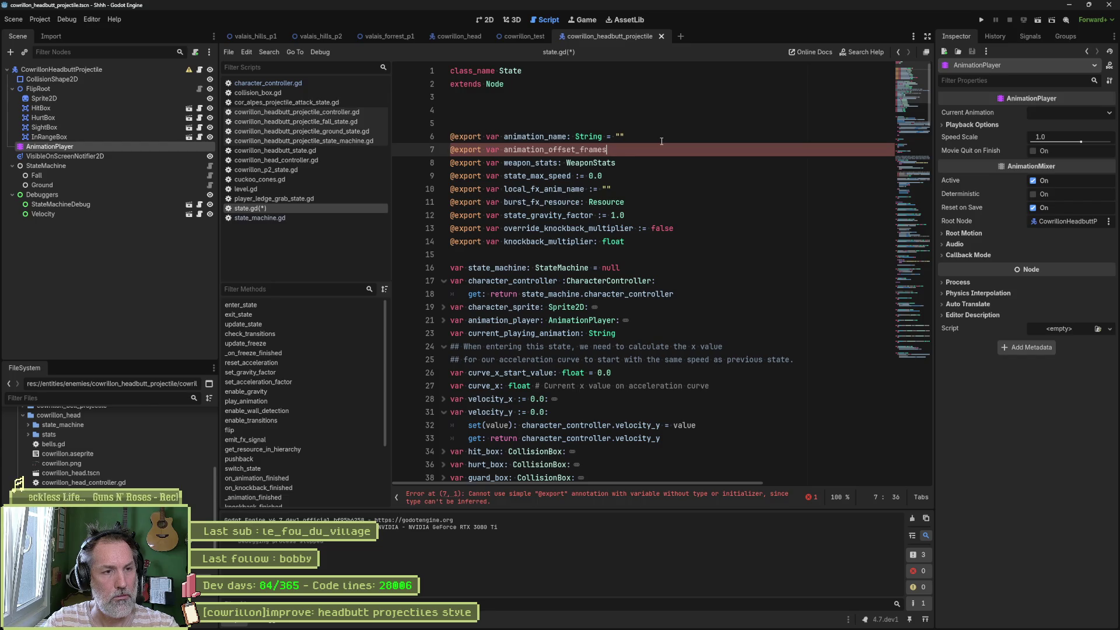
type(" := ")
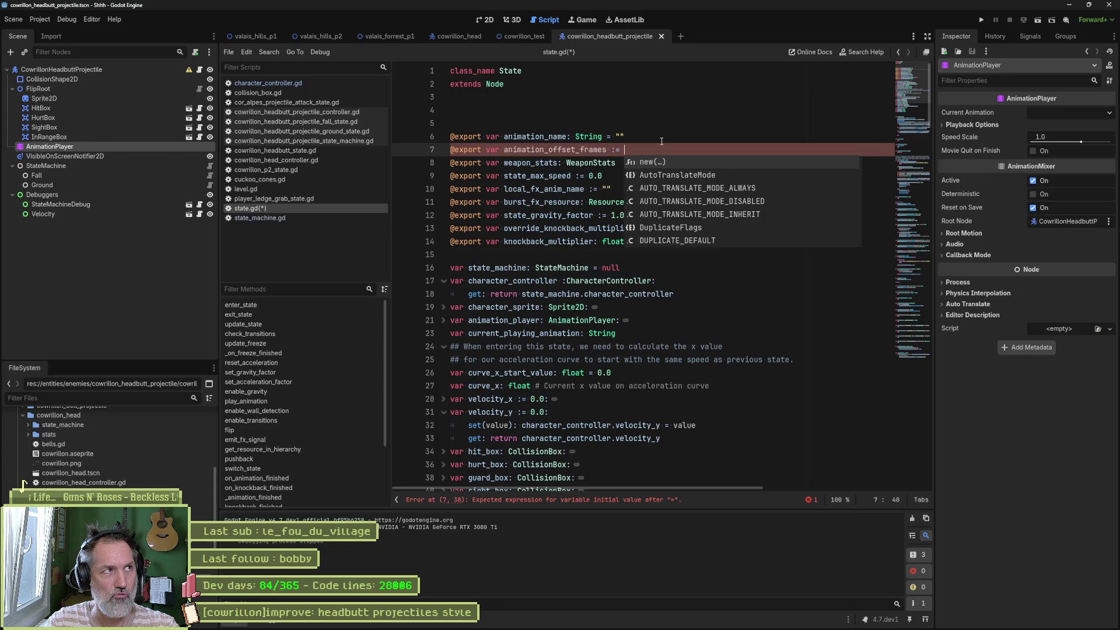
type("0.")
key("BackSpace")
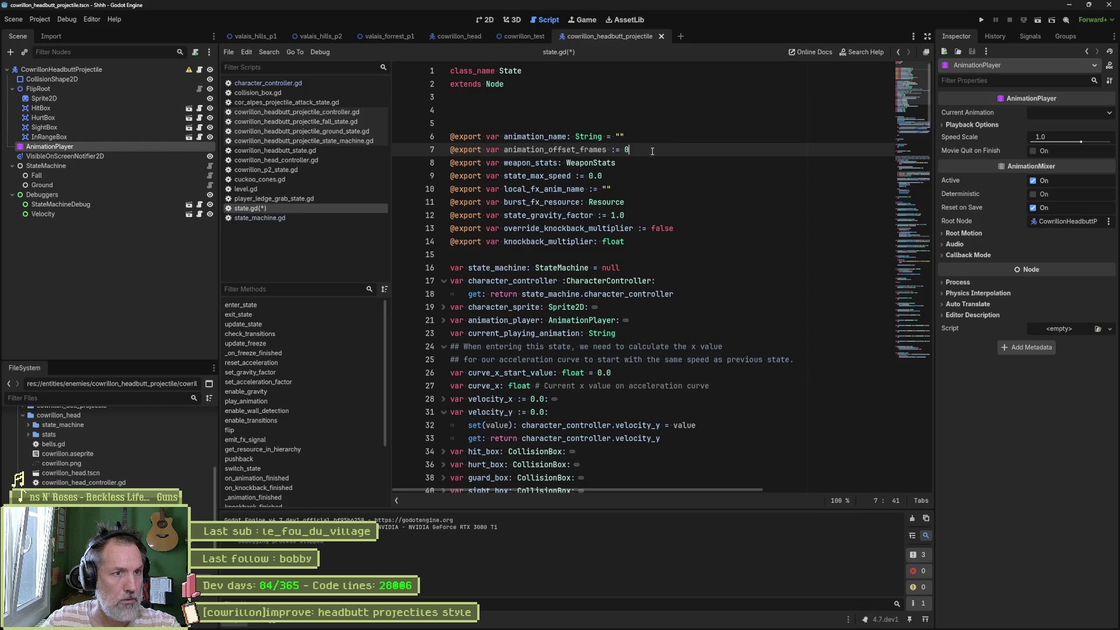
scroll(648, 167, "down", 7)
scroll(639, 174, "up", 7)
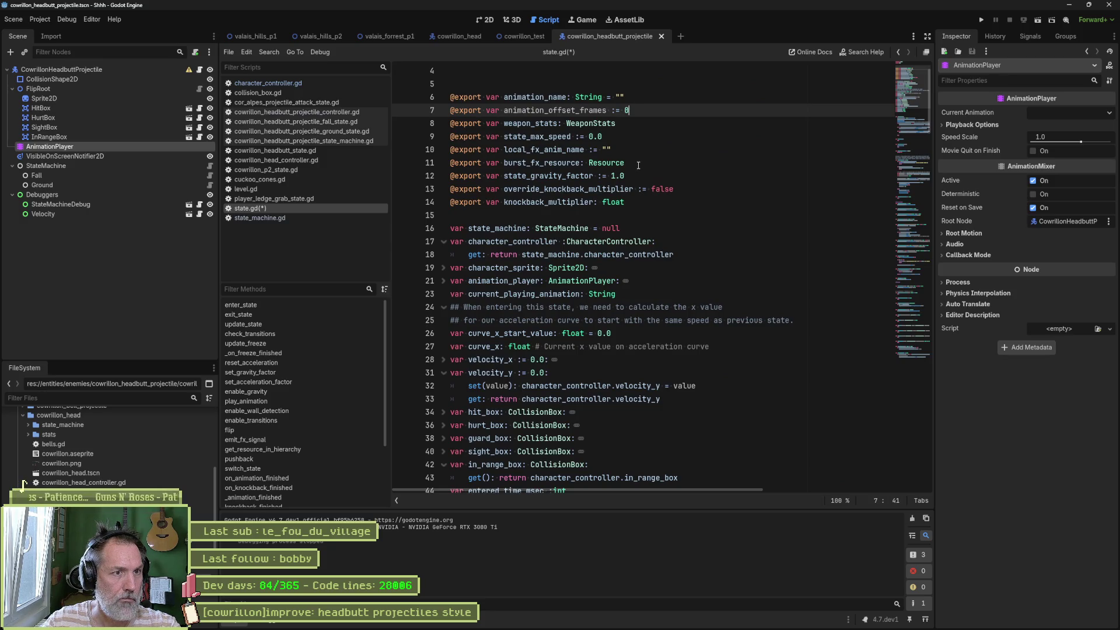
scroll(638, 166, "down", 7)
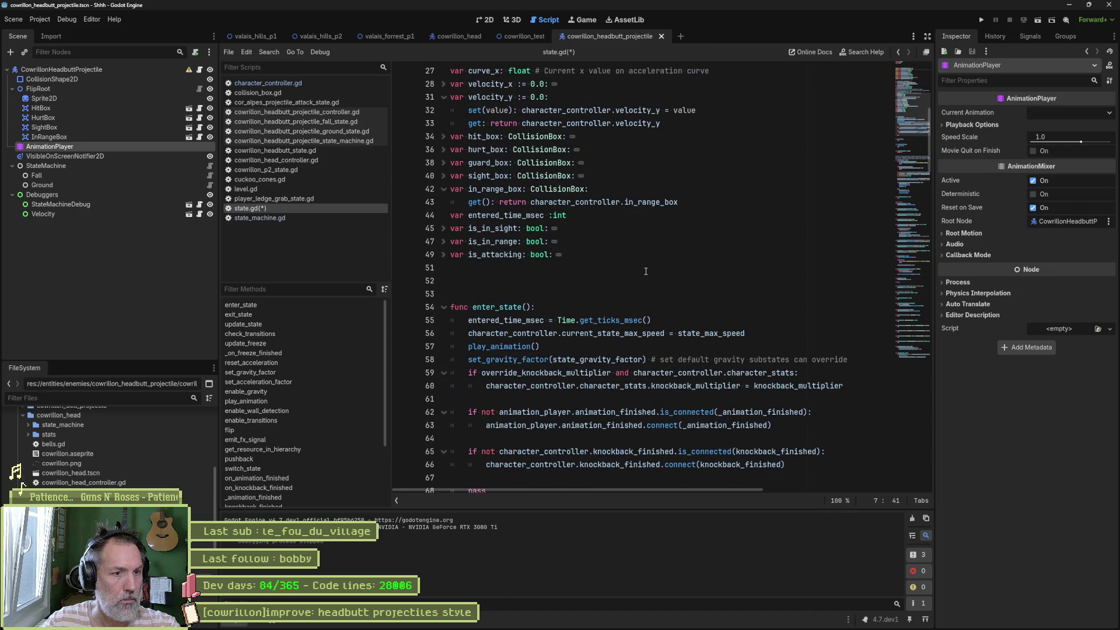
left_click(501, 347, "ctrl")
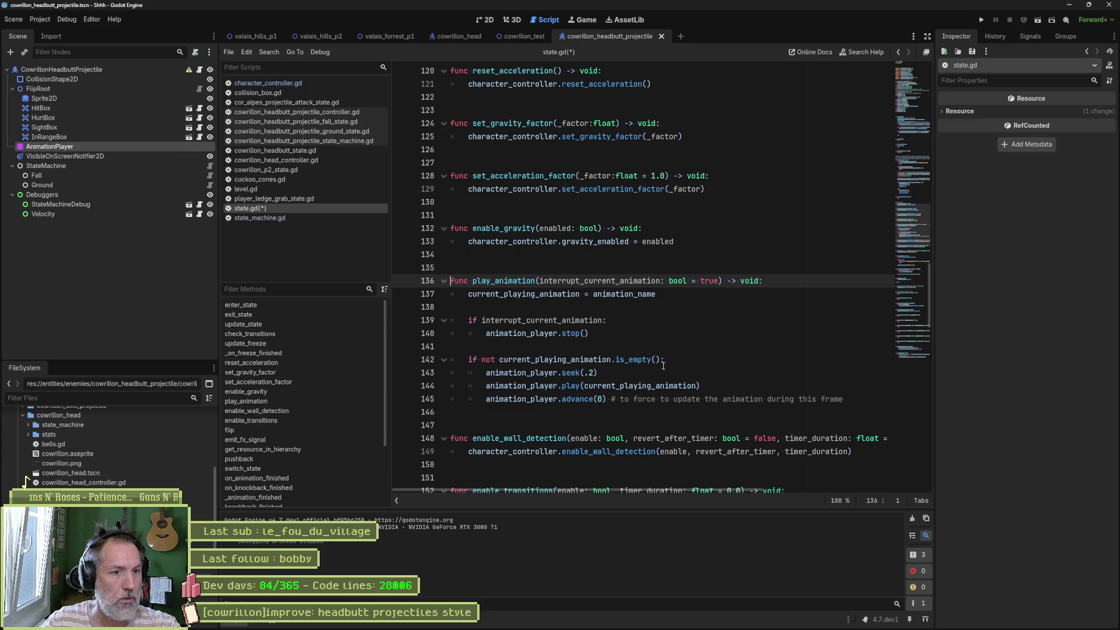
Replace the .2 seek argument on line 143 with a pasted animation_player followed by .ste
left_click(585, 373)
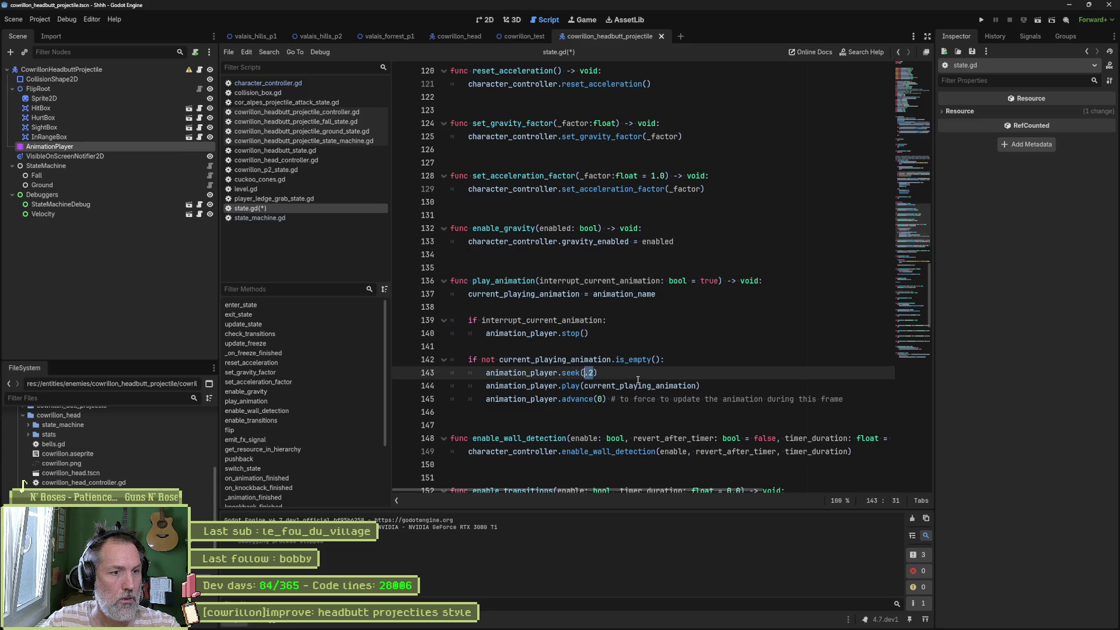
key("Home")
key("ctrl+shift+Right")
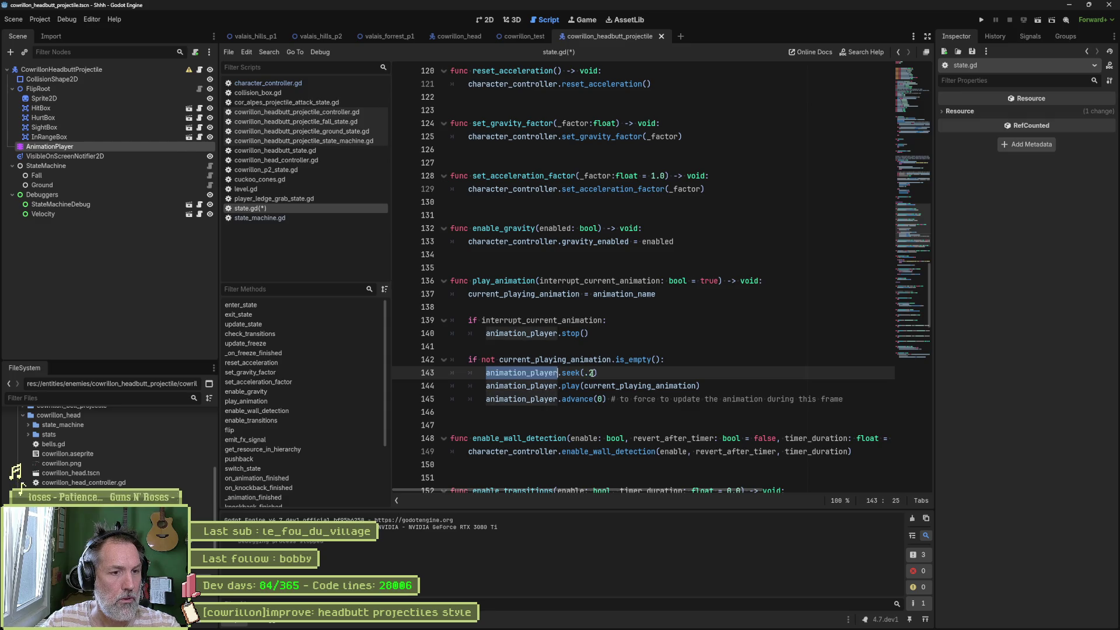
key("ctrl+c")
left_click_drag(595, 373, 582, 372)
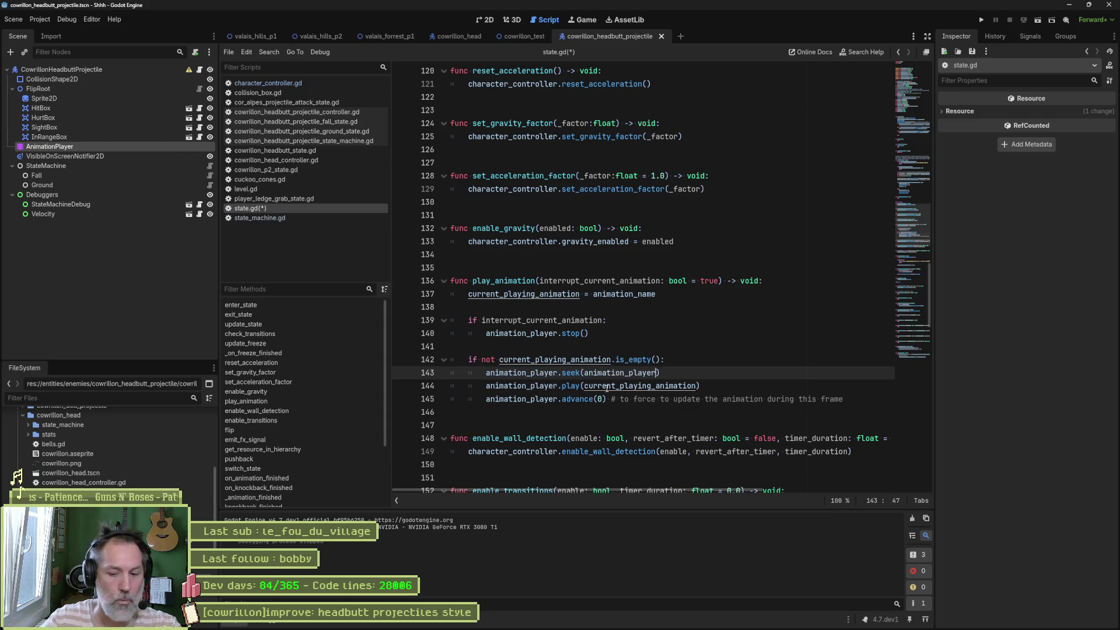
key("ctrl+v")
type(".ste")
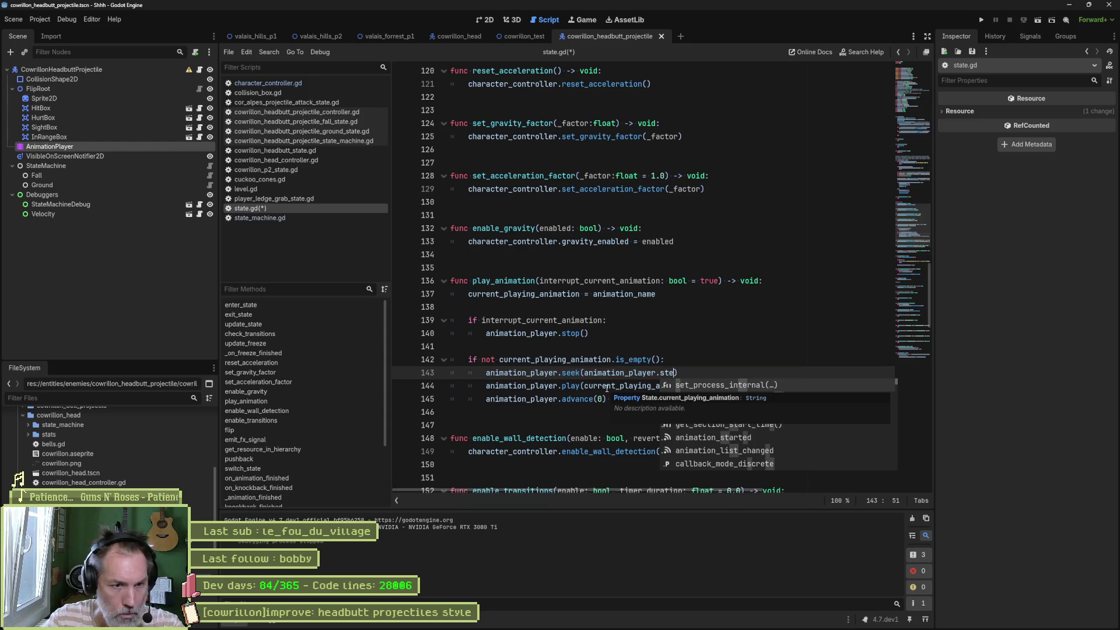
mouse_move(663, 623)
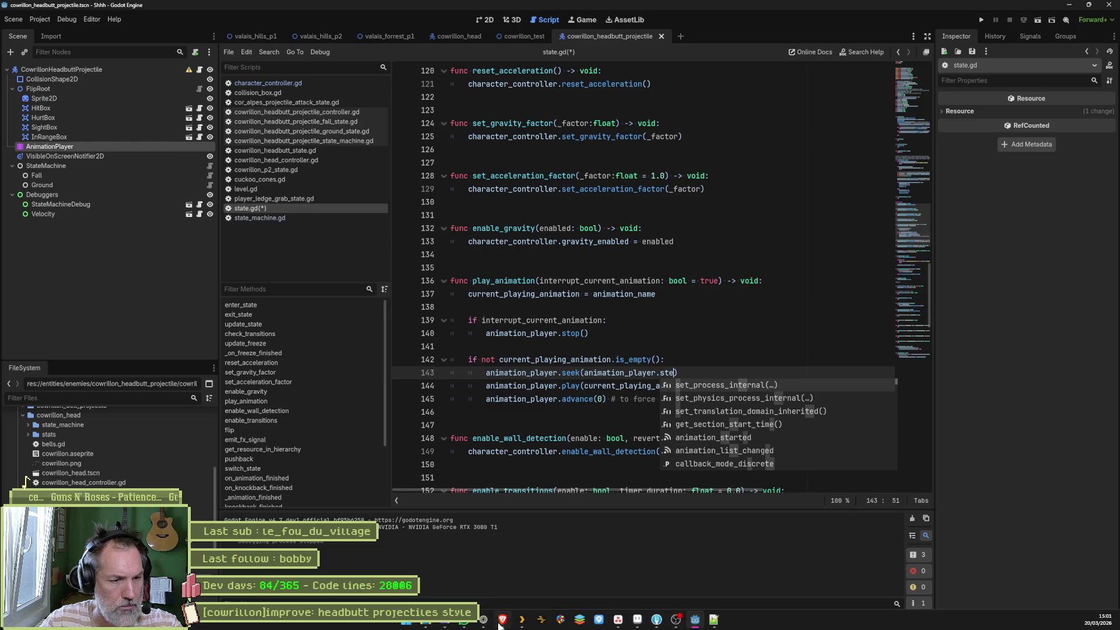
left_click(485, 621)
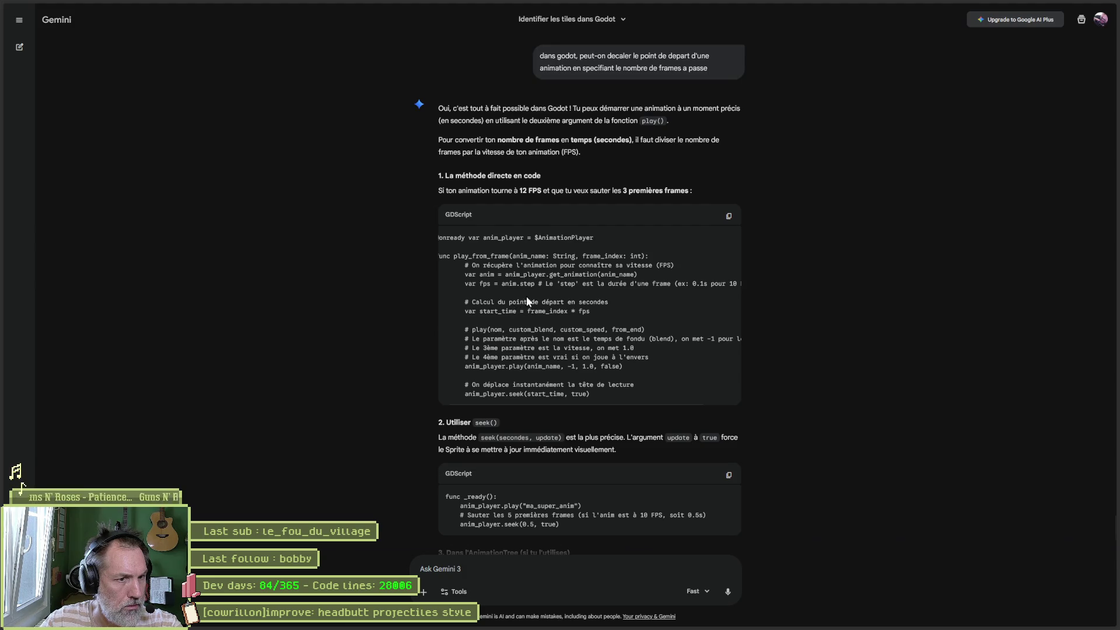
left_click_drag(507, 274, 636, 274)
left_click(644, 279)
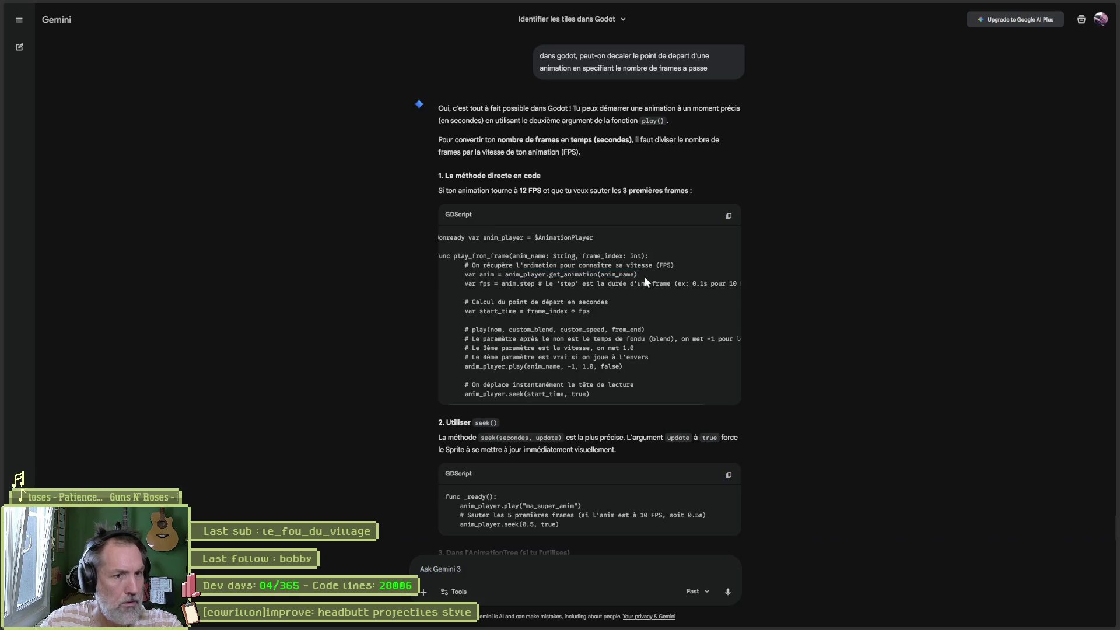
left_click_drag(637, 274, 505, 274)
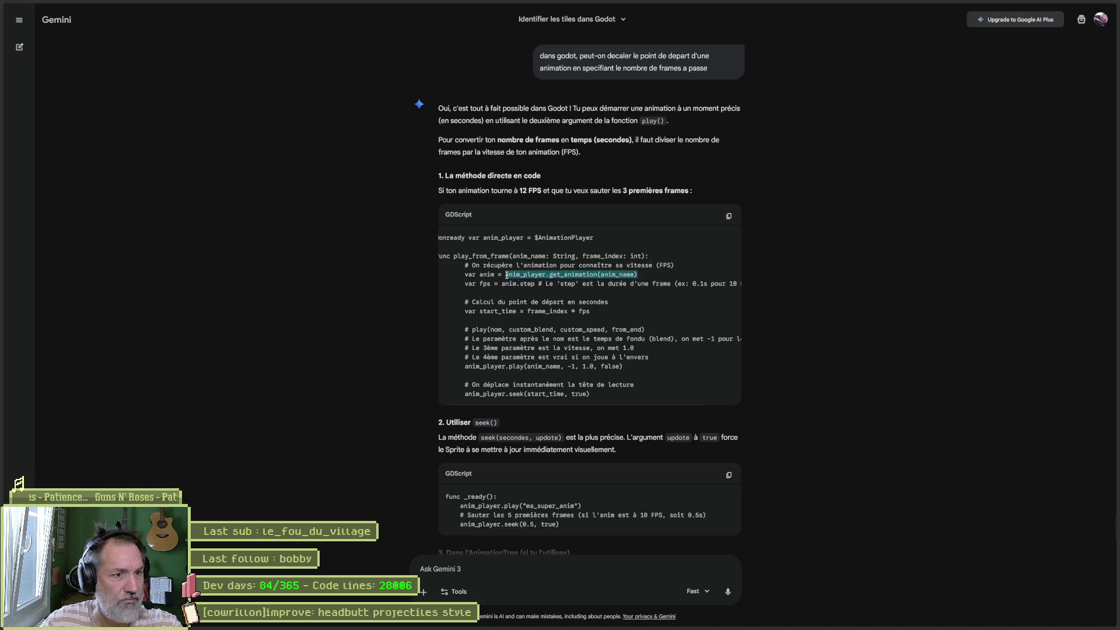
left_click(1053, 7)
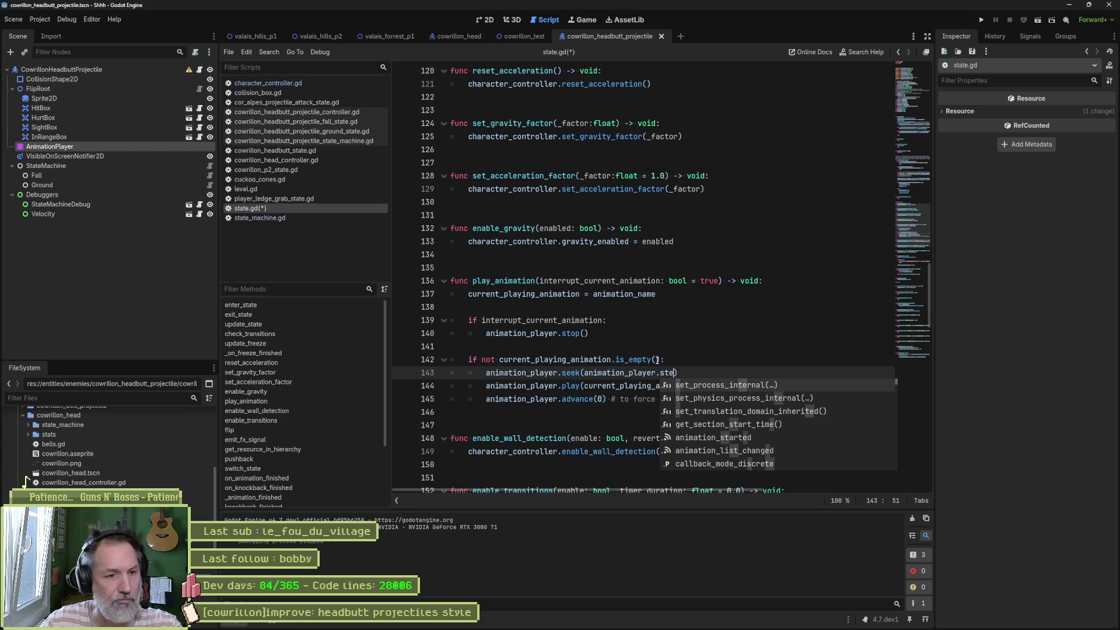
Add a temporary 'var anim' line calling get_animation with current_playing_animation
left_click(668, 362)
key("Return")
type("var an")
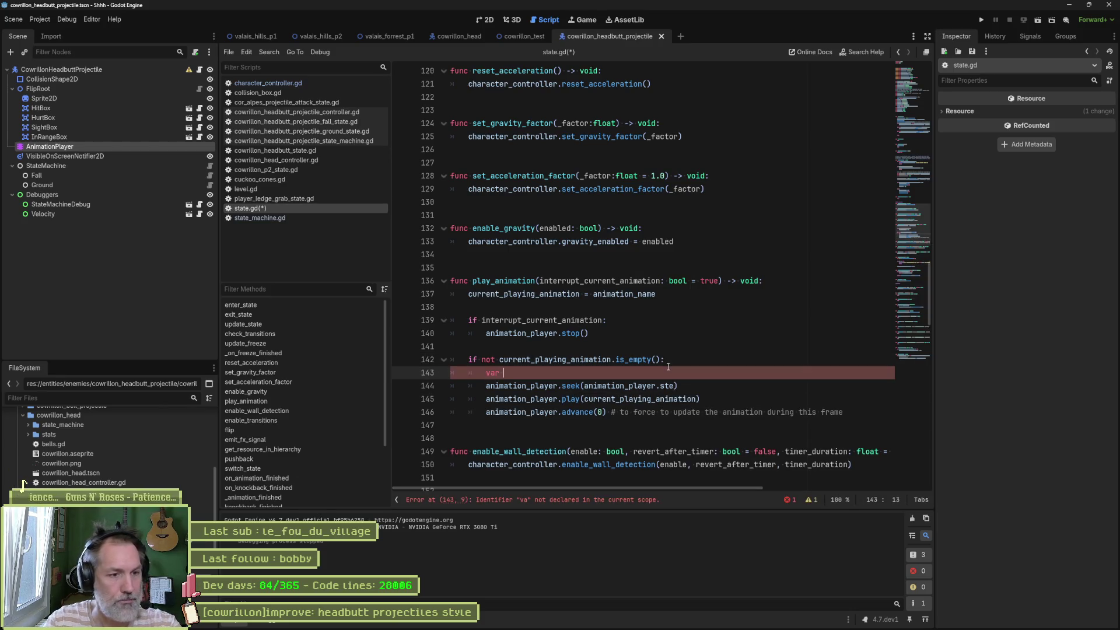
type("im +")
type("= anim_player.get_animation(anim_name)")
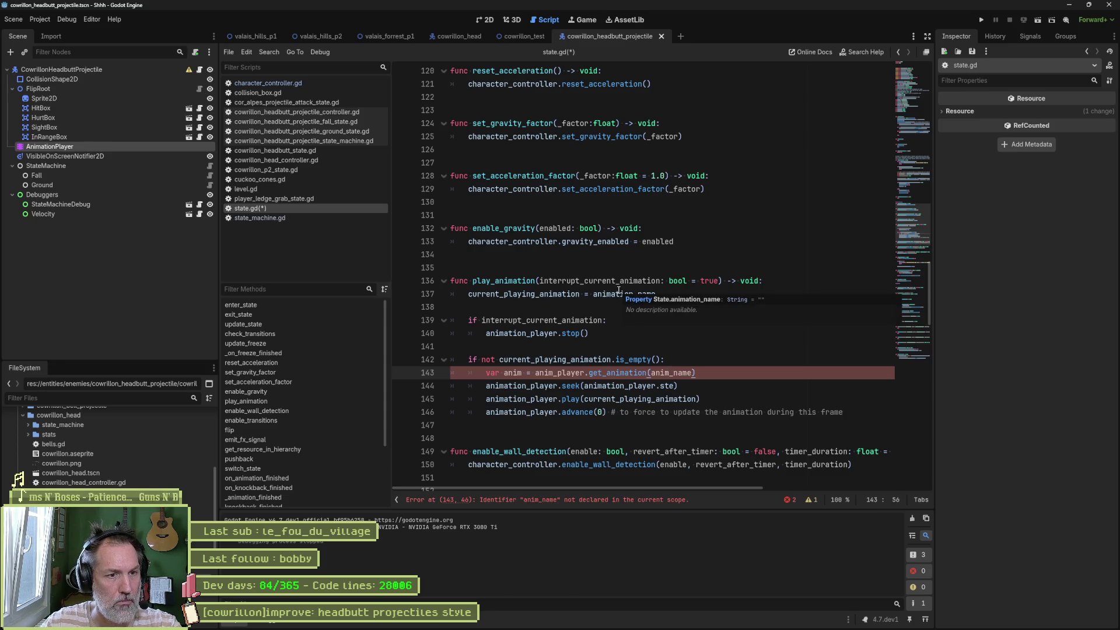
double_click(619, 294)
double_click(525, 294)
left_click(668, 373)
double_click(668, 373)
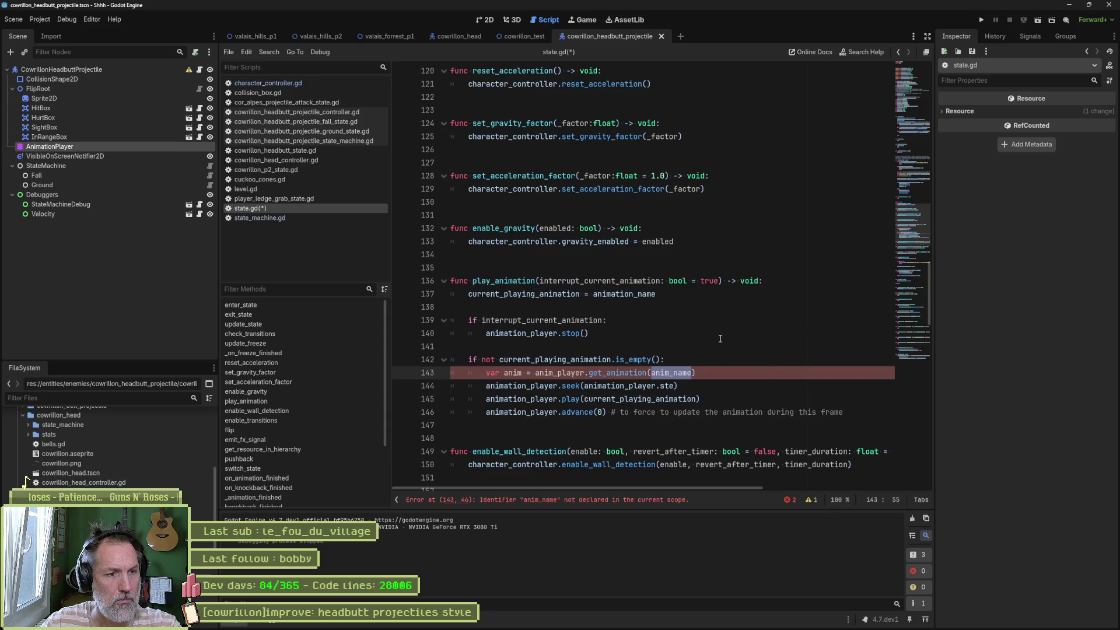
key("ctrl+v")
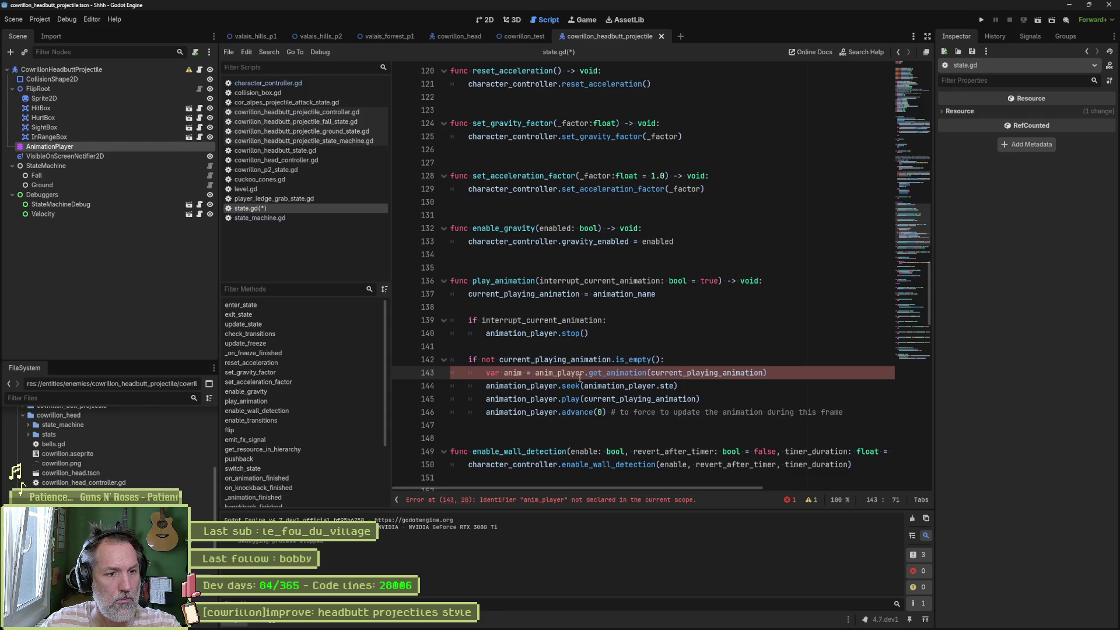
Fix anim_player to animation_player and move its get_animation(current_playing_animation) call into seek, using .step
double_click(521, 333)
key("ctrl+c")
double_click(558, 373)
key("ctrl+v")
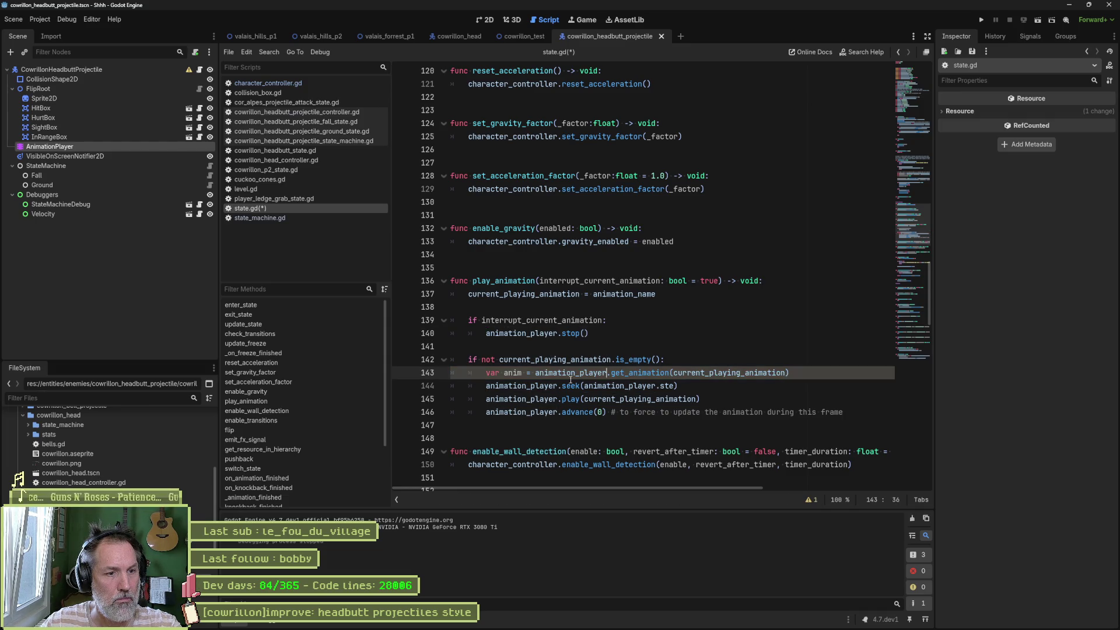
left_click_drag(535, 374, 791, 374)
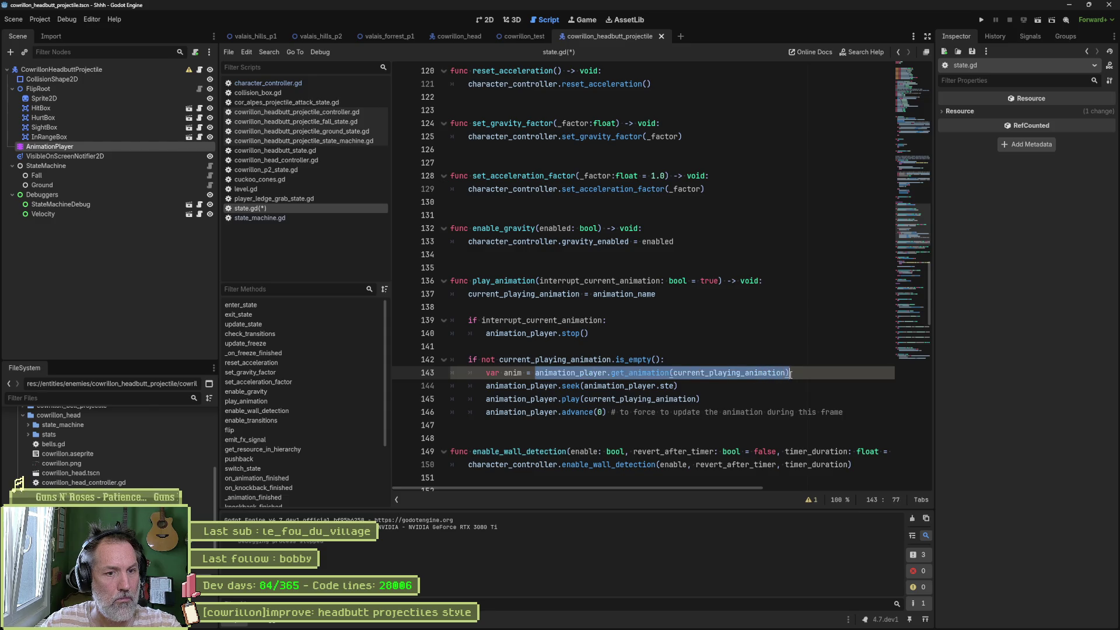
key("ctrl+c")
double_click(644, 387)
key("ctrl+v")
left_click(857, 387)
type("p")
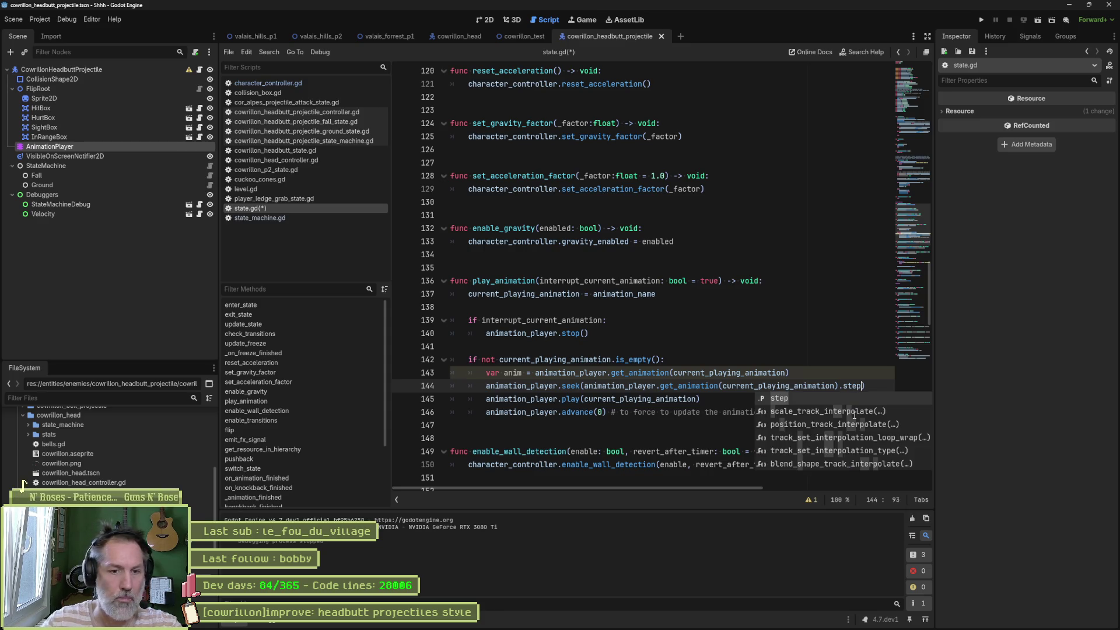
Delete the temporary var anim line, multiply the seek step by animation_offset_frames, and save state.gd
left_click(738, 374)
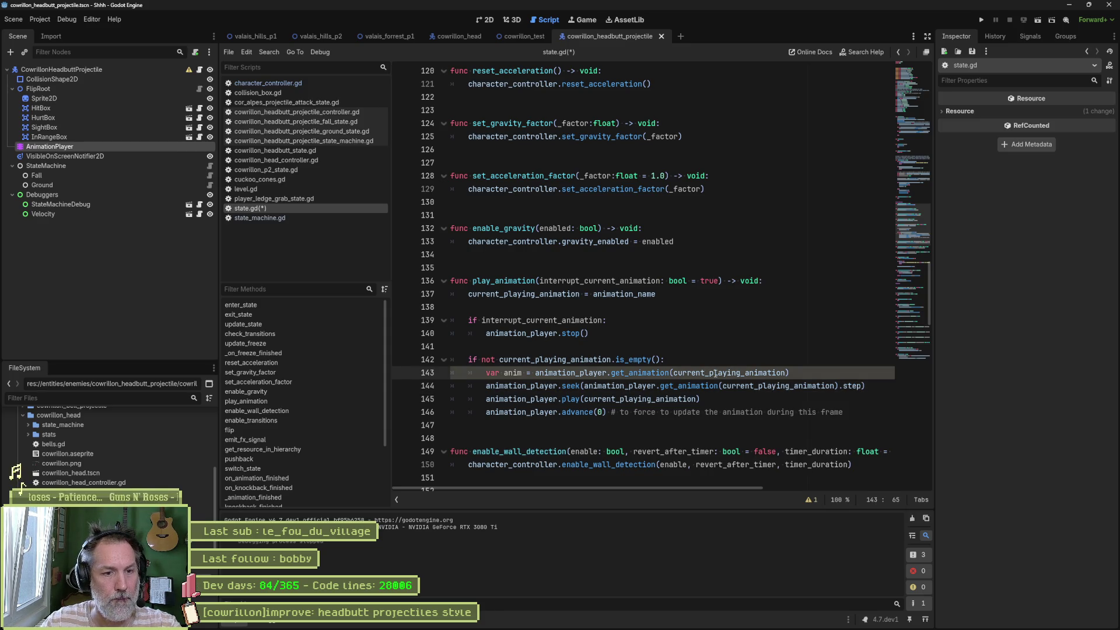
key("ctrl+shift+k")
left_click(862, 373)
type("* ")
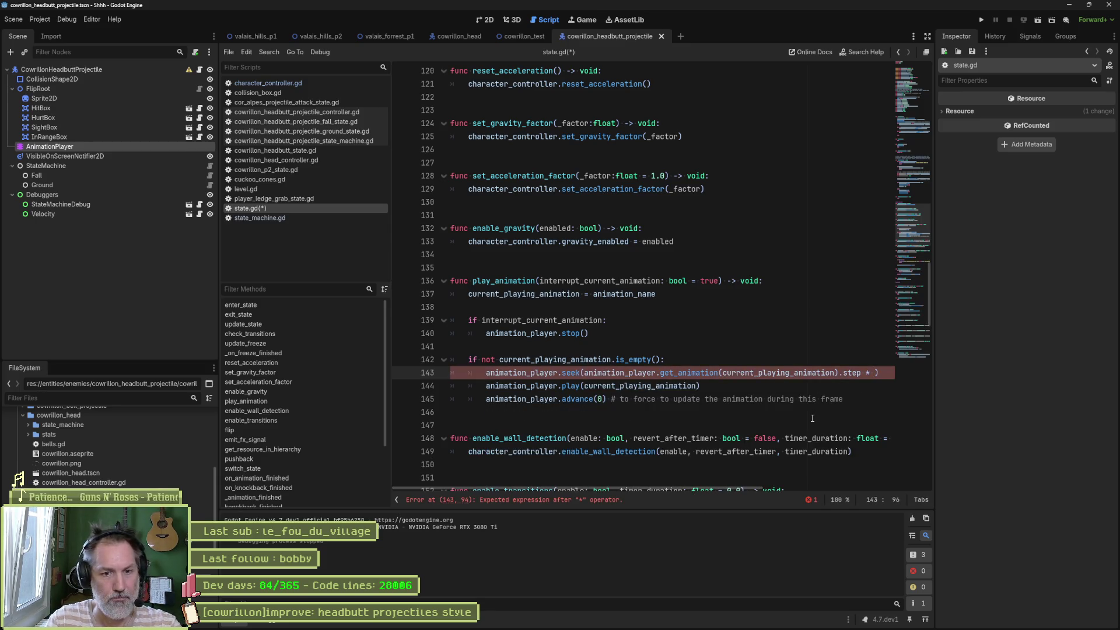
type("anim")
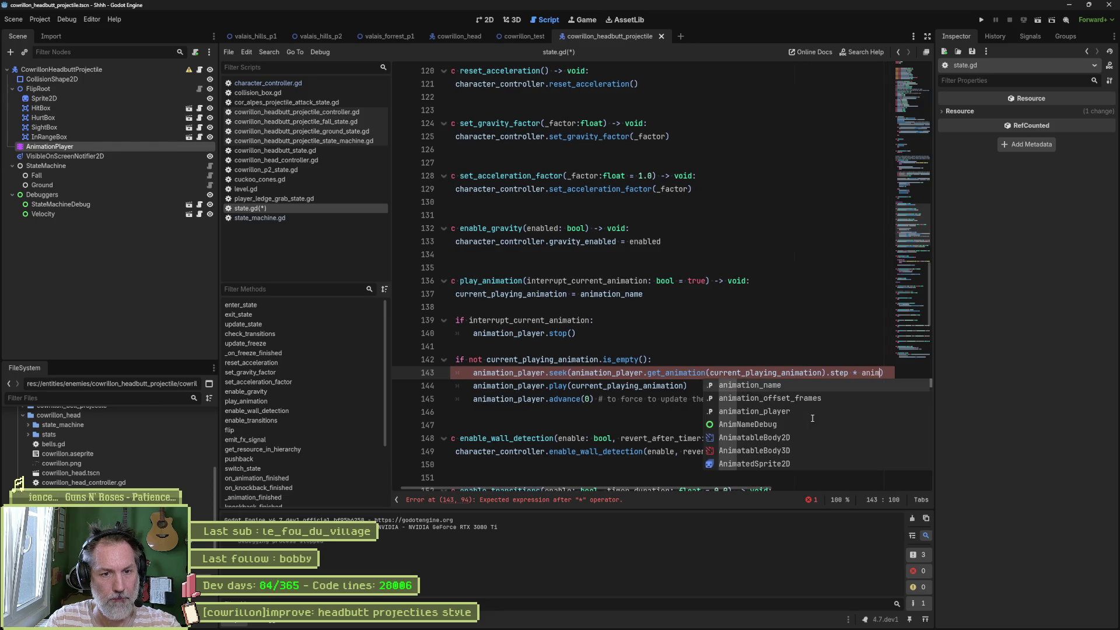
key("Return")
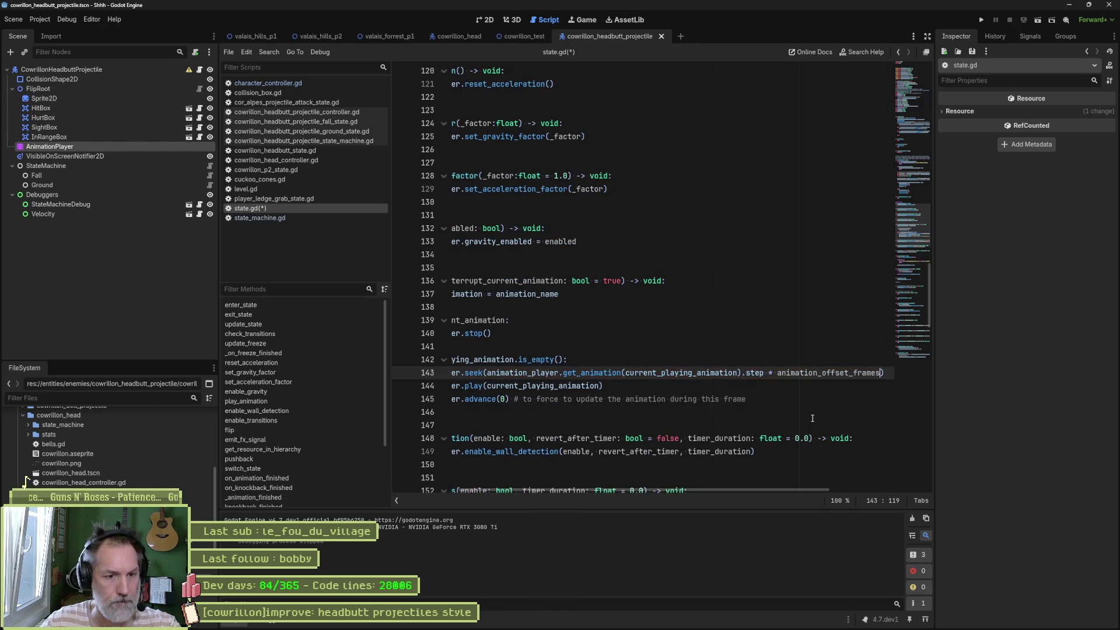
left_click_drag(795, 491, 688, 492)
key("ctrl+s")
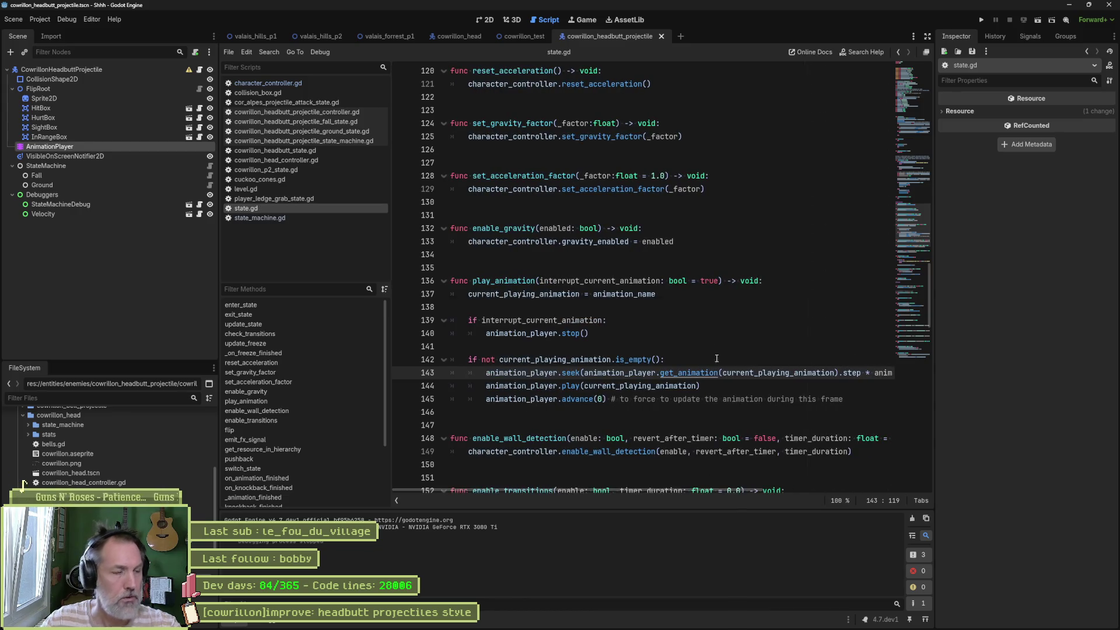
Raise the Fall node's Animation Offset Frames from 0 to 2 and save the headbutt projectile scene
left_click(101, 176)
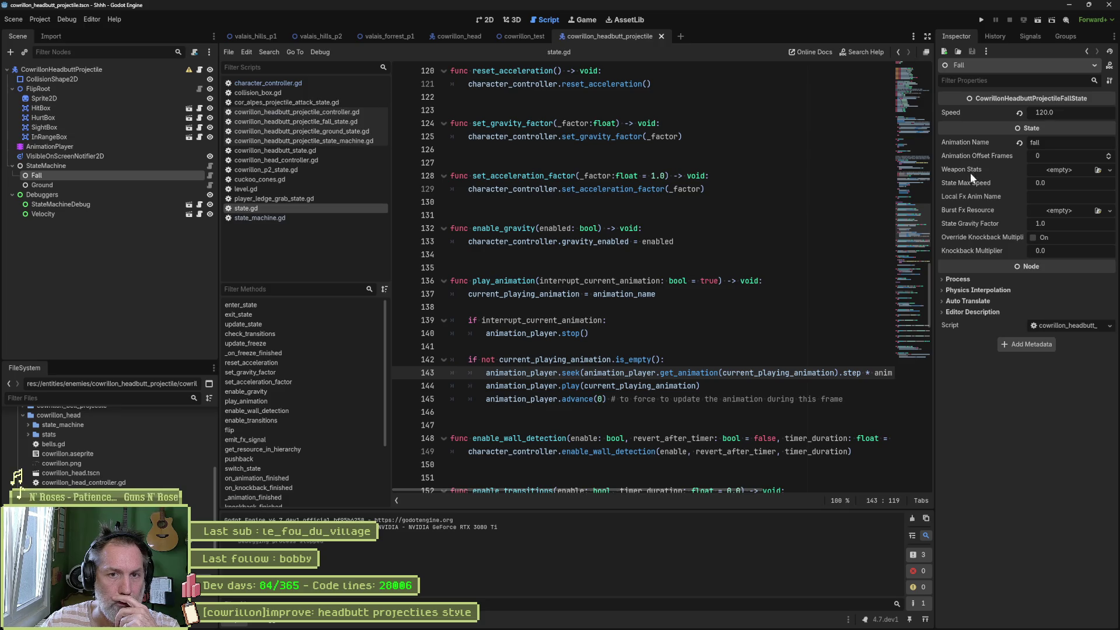
left_click(1108, 154)
left_click(1108, 154)
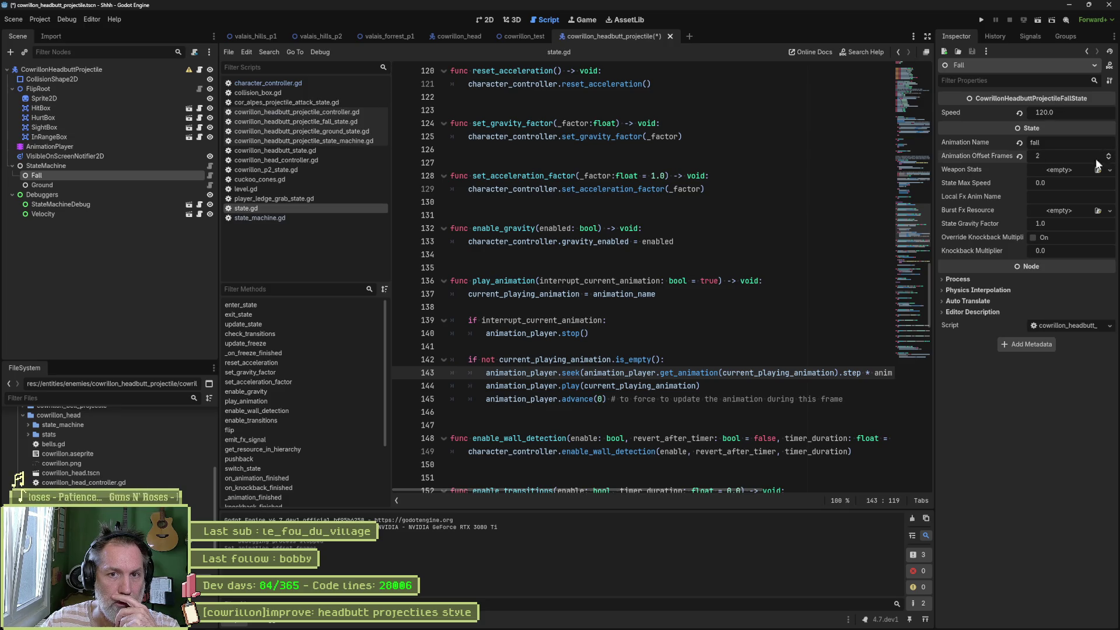
left_click(722, 266)
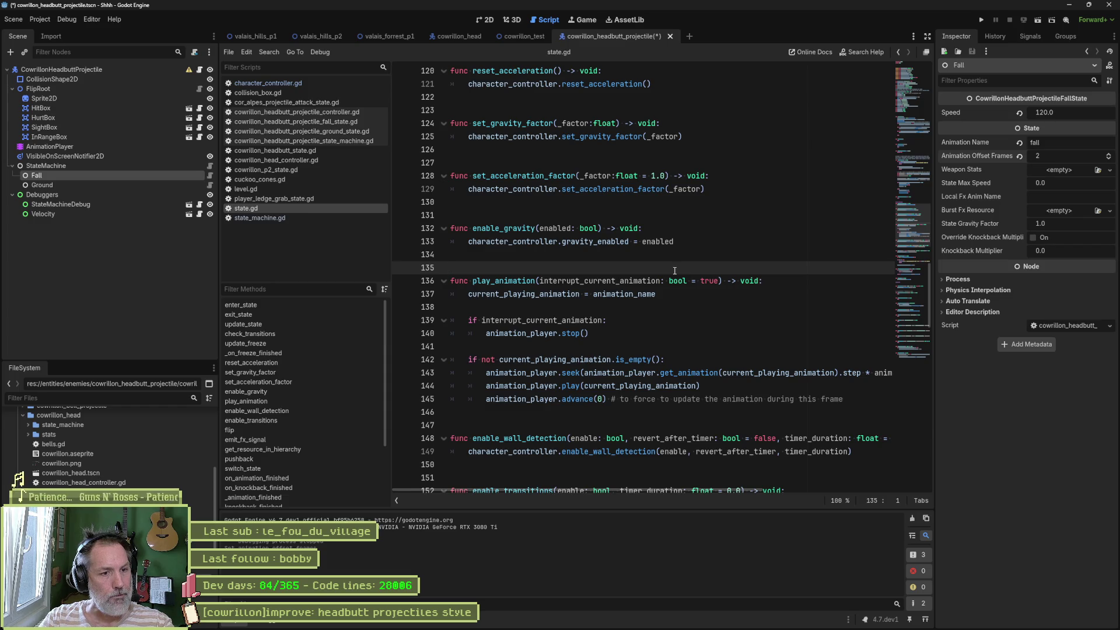
key("ctrl+s")
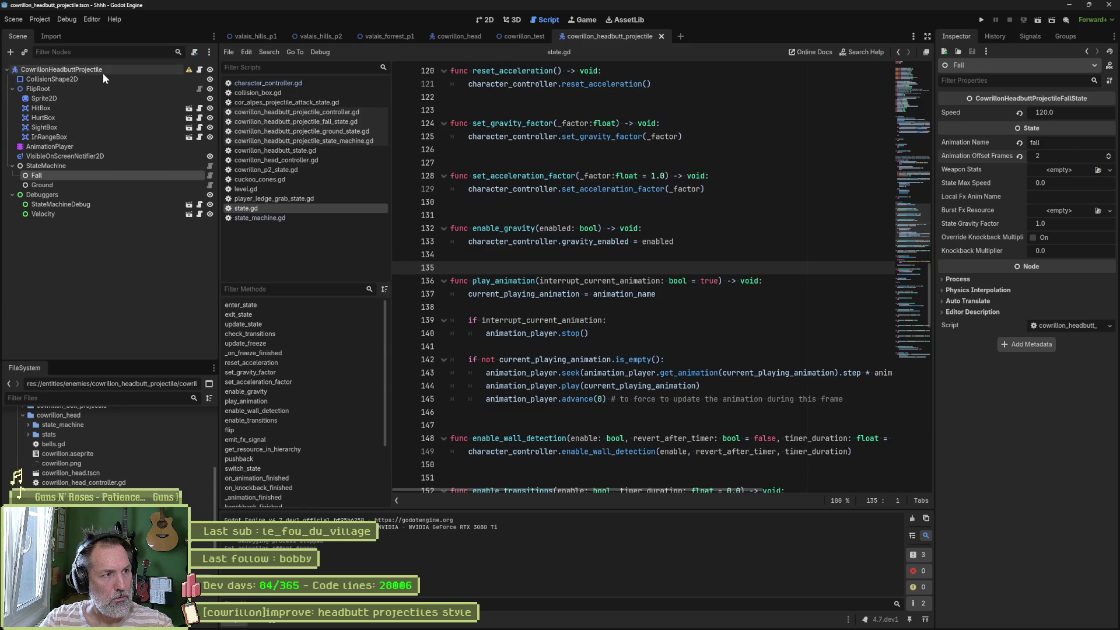
Revert the projectile root's Position to (0, 0), then switch to cowrillon_head and select the HornRight state
left_click(154, 68)
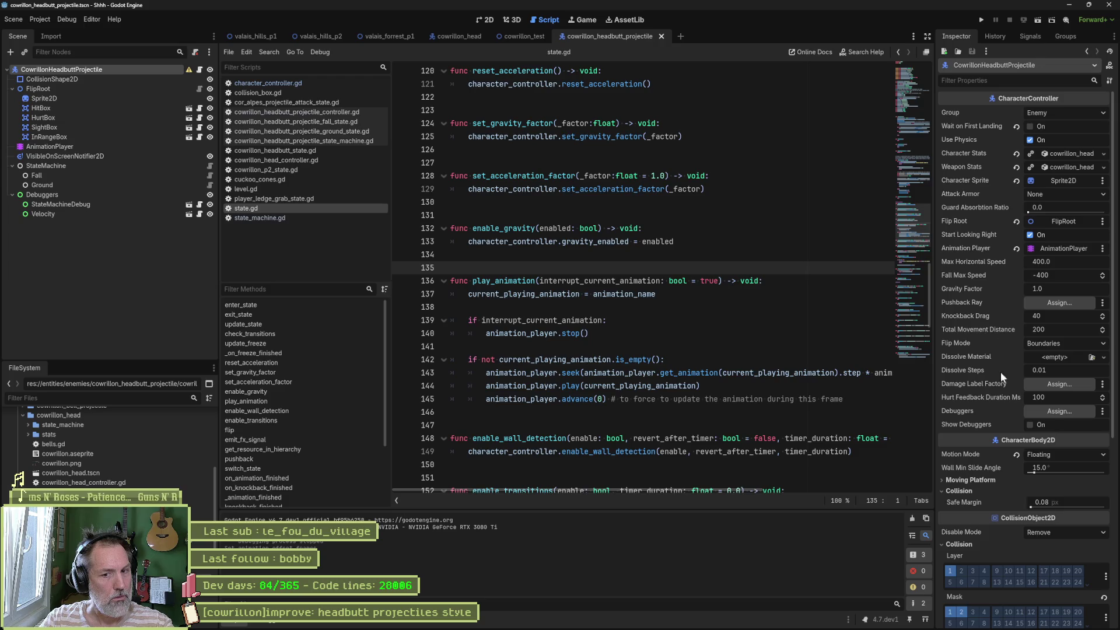
scroll(996, 425, "down", 5)
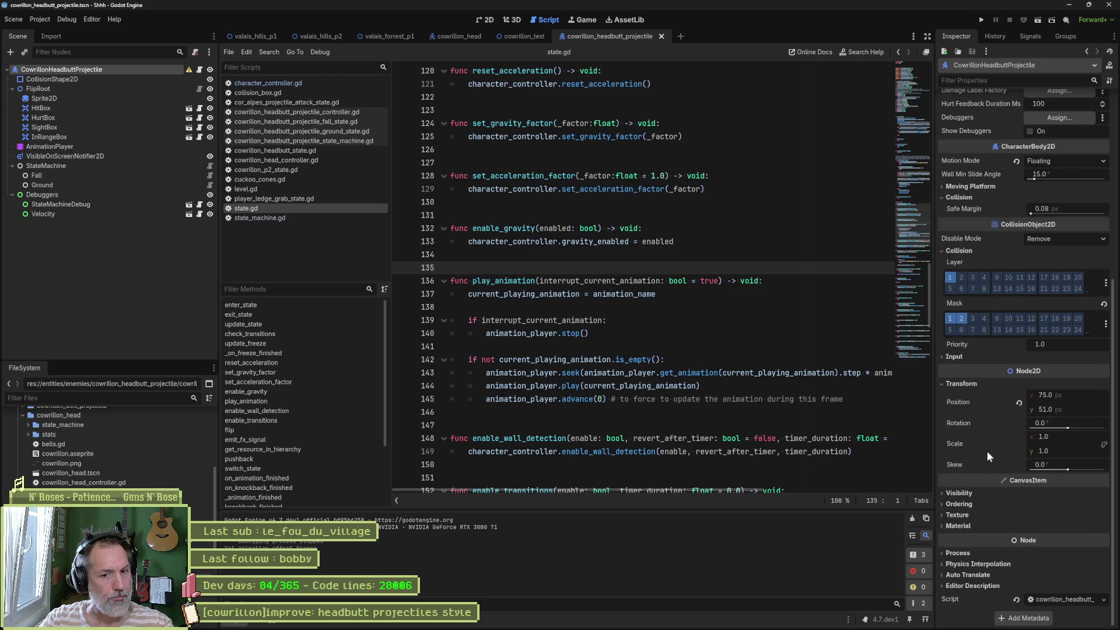
left_click(1019, 402)
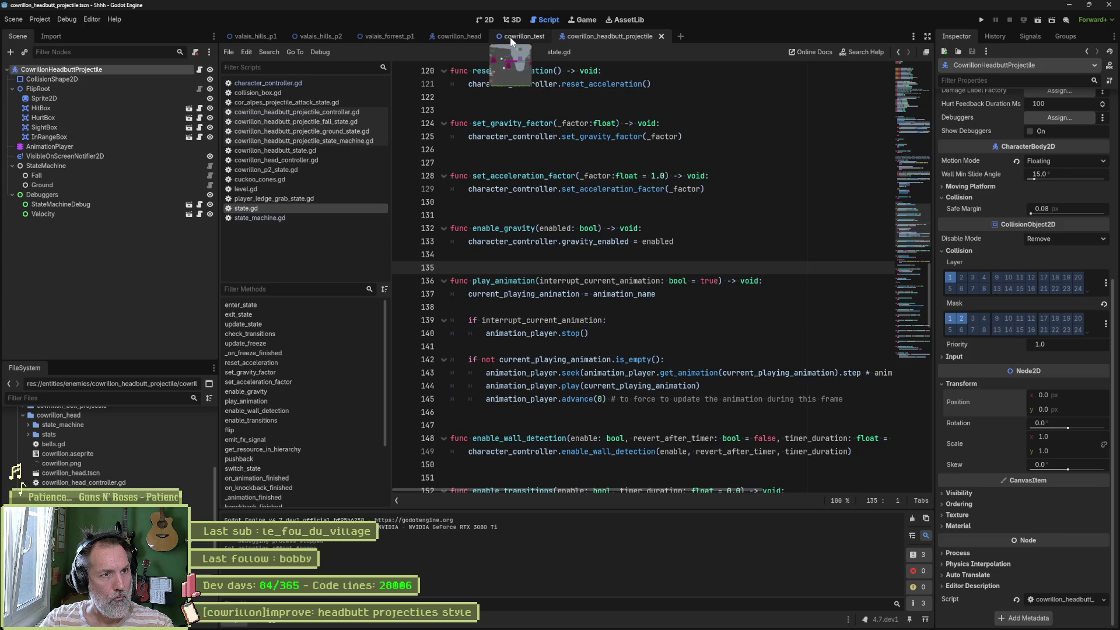
left_click(458, 37)
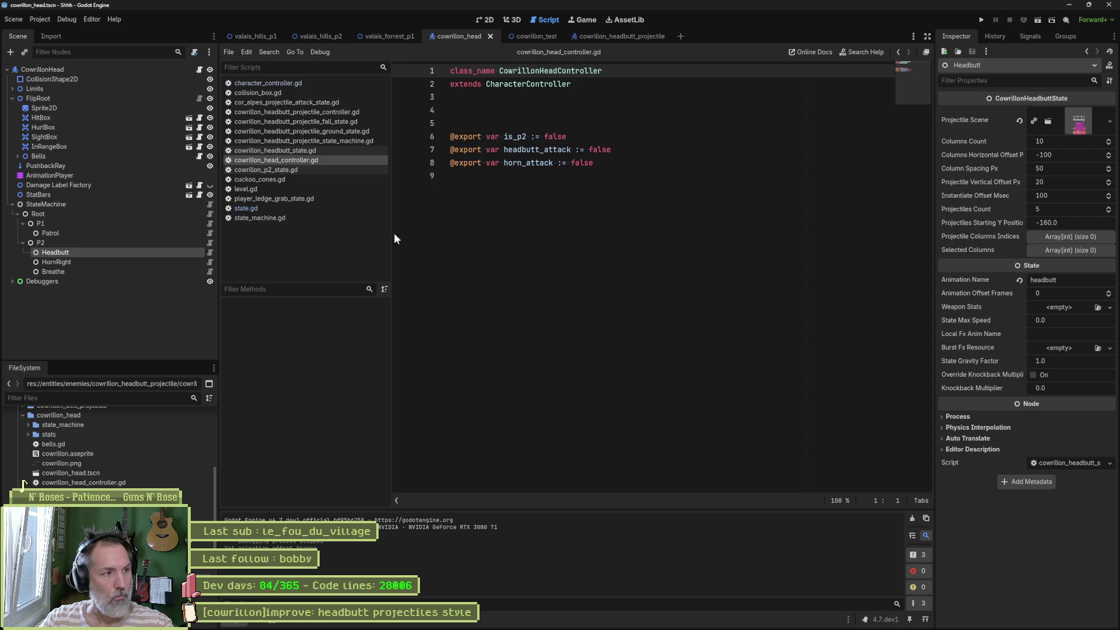
left_click(113, 262)
Set the Headbutt state's Instantiate Offset Msec to 1, save cowrillon_head, and run the cowrillon_test scene
left_click(117, 253)
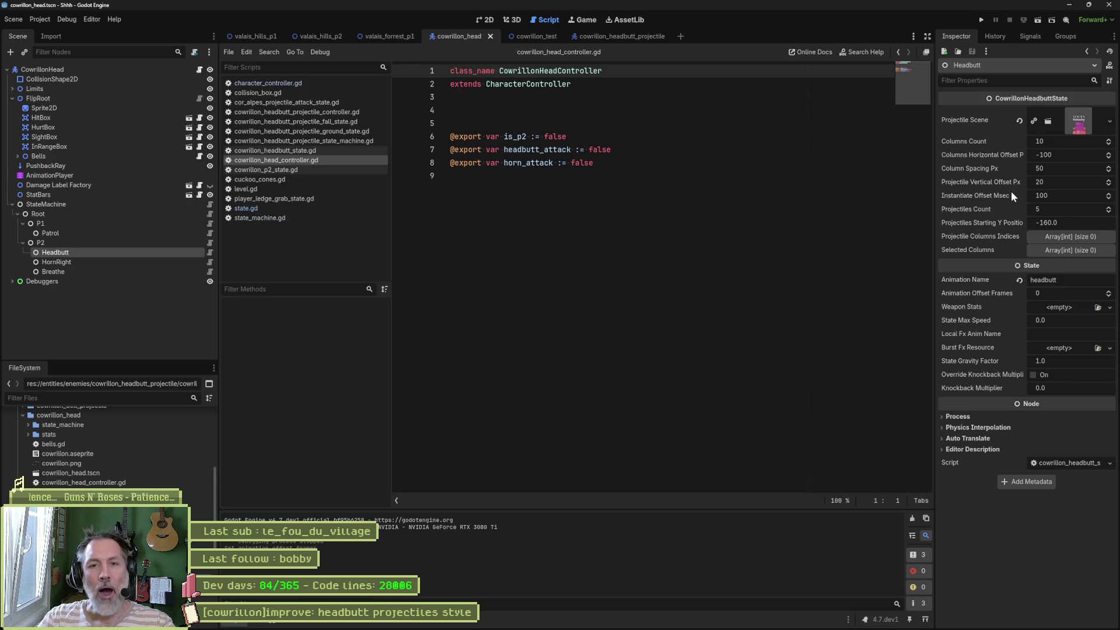
left_click(1081, 196)
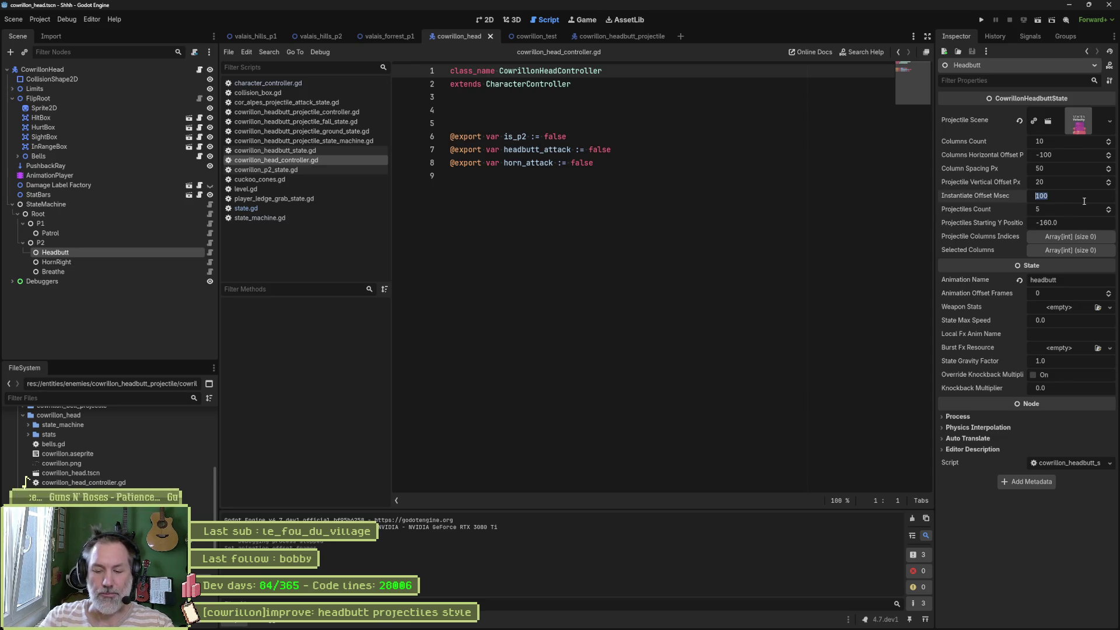
type("1")
key("Return")
key("ctrl+s")
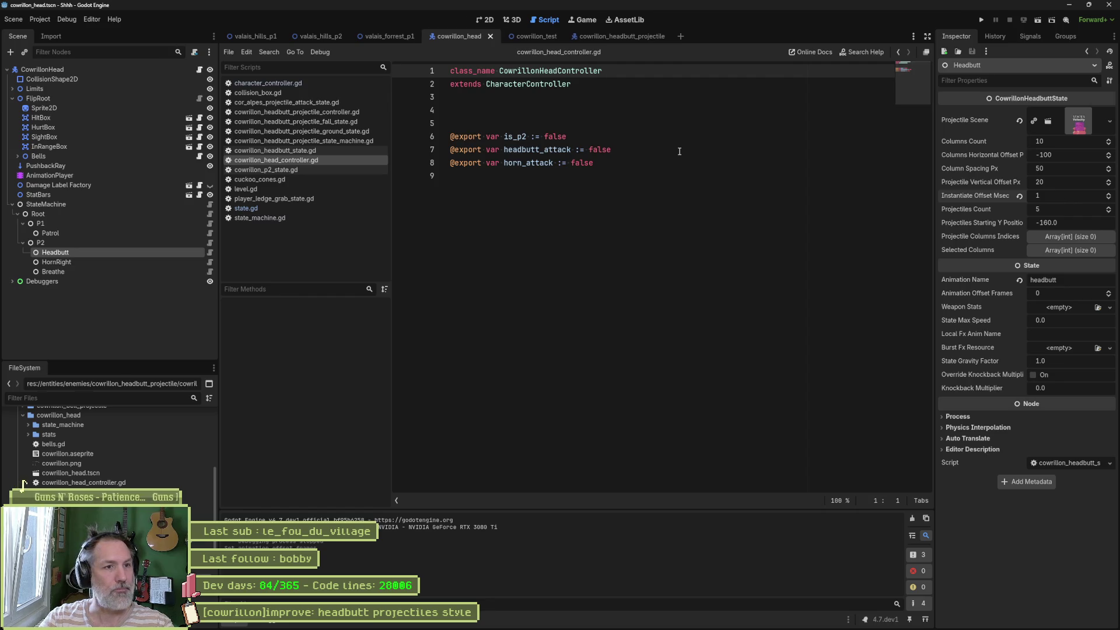
left_click(537, 37)
key("F6")
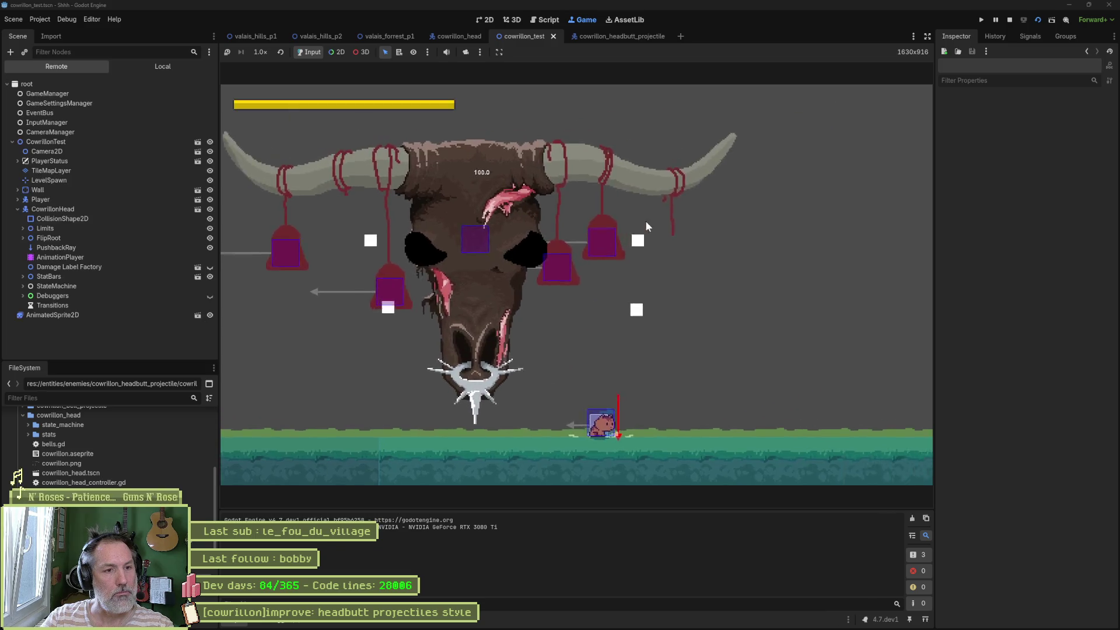
Select CowrillonHead in the Remote tree and tick its Headbutt Attack in the Inspector
left_click(130, 210)
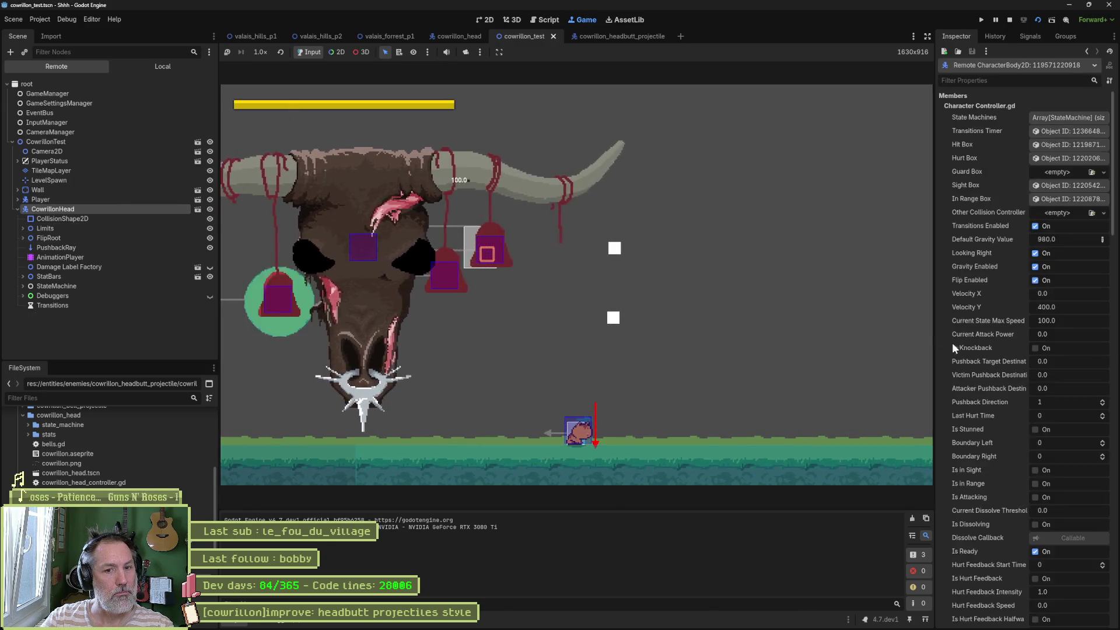
left_click(1038, 334)
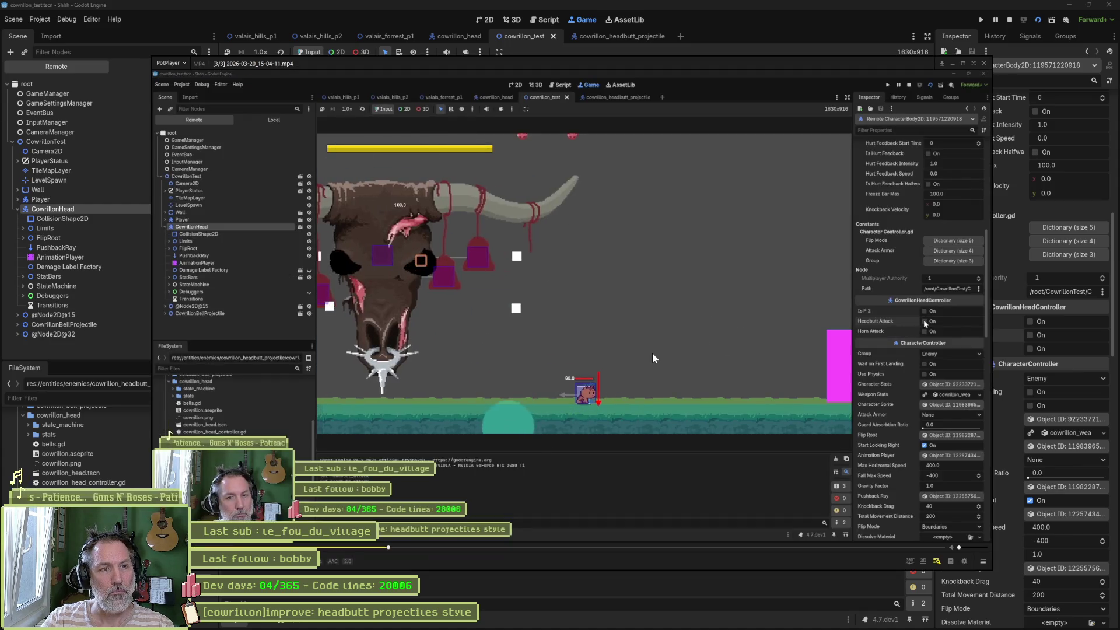
Pause, resume and re-pause the recorded clip on the falling bell projectiles
key("space")
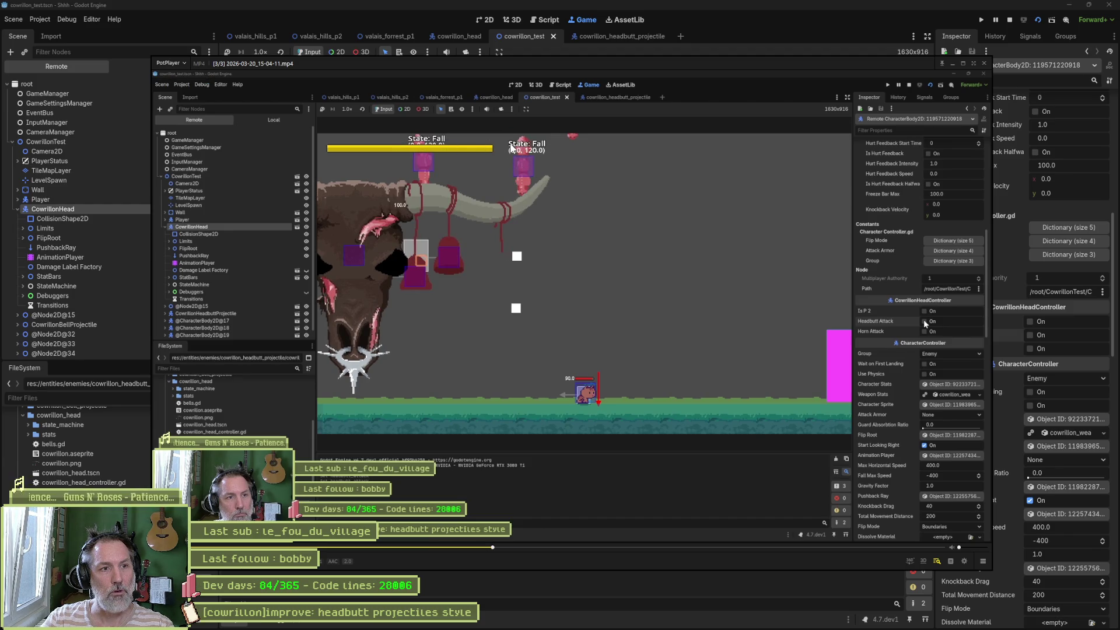
key("space")
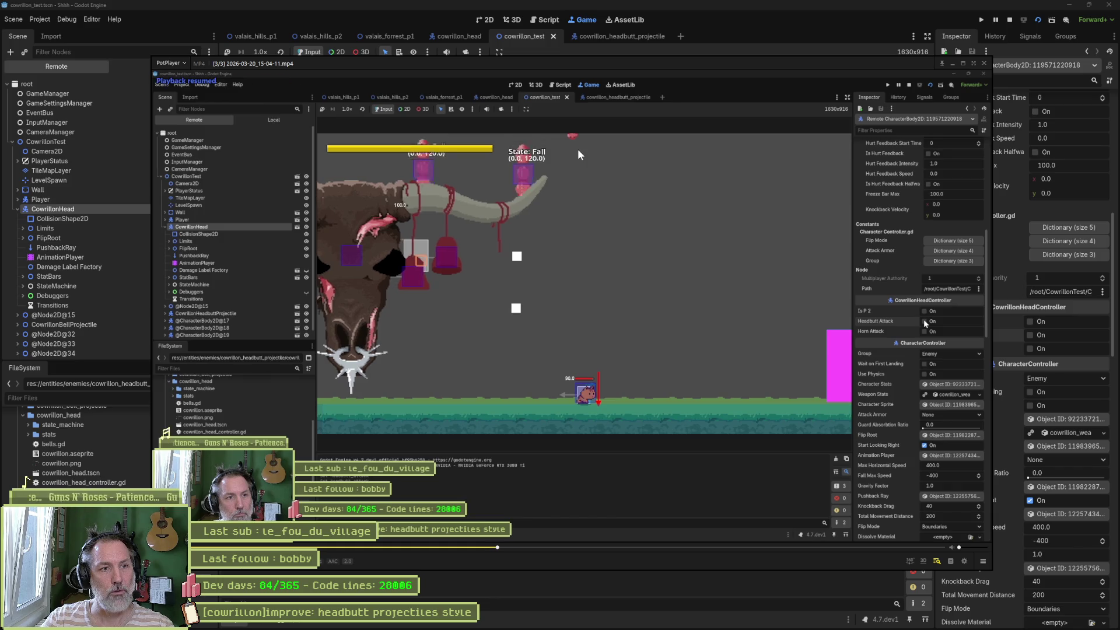
key("space")
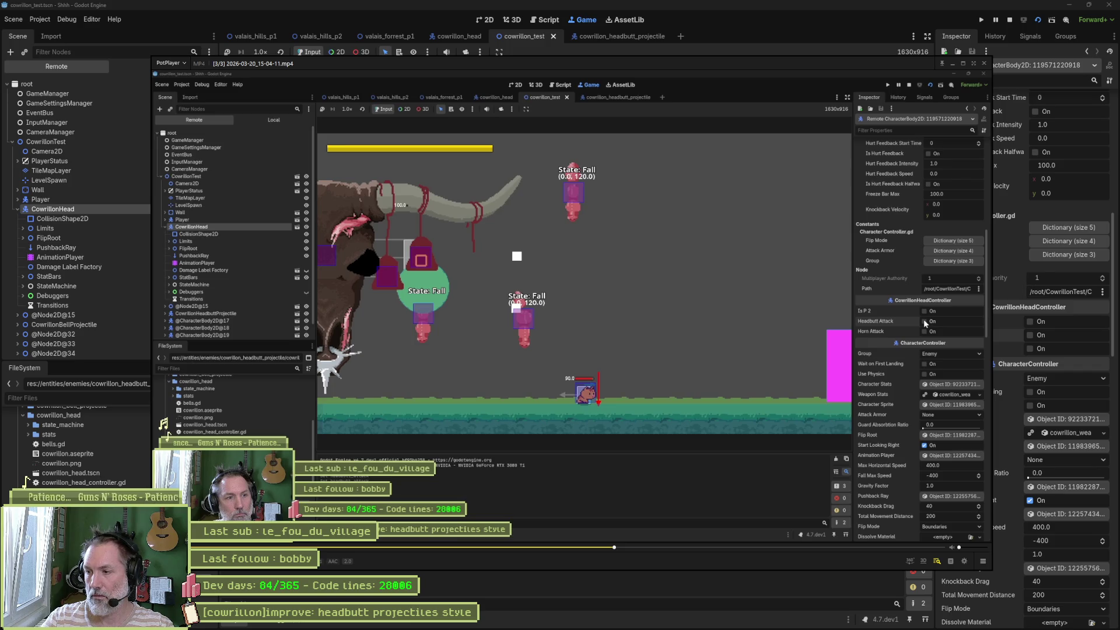
Close the replay window and bring Godot back to the Script workspace
key("alt+F4")
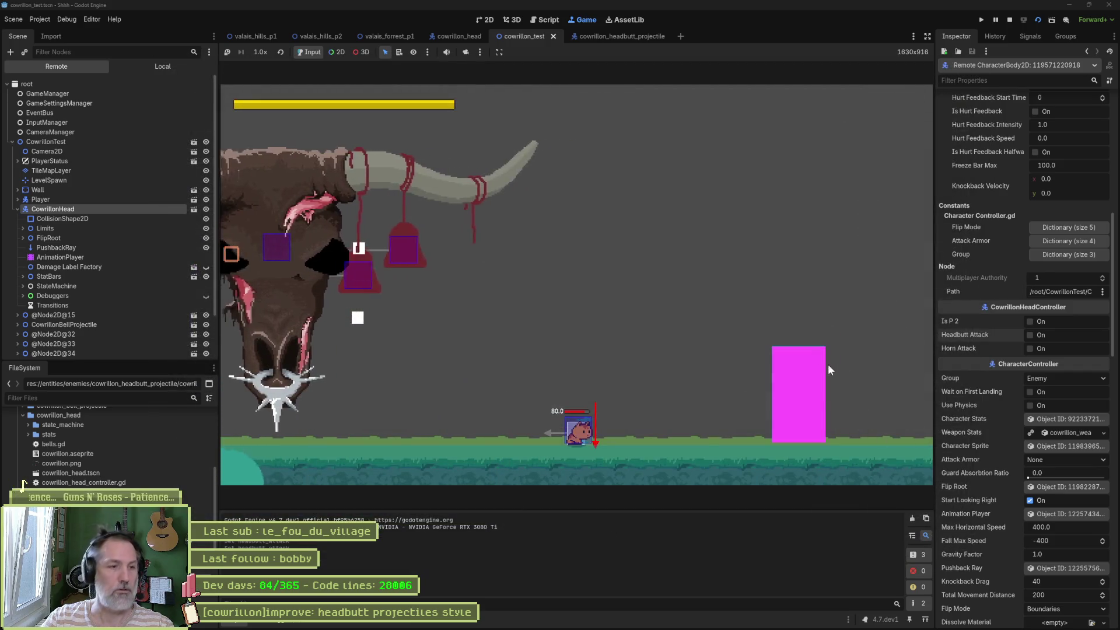
left_click(538, 19)
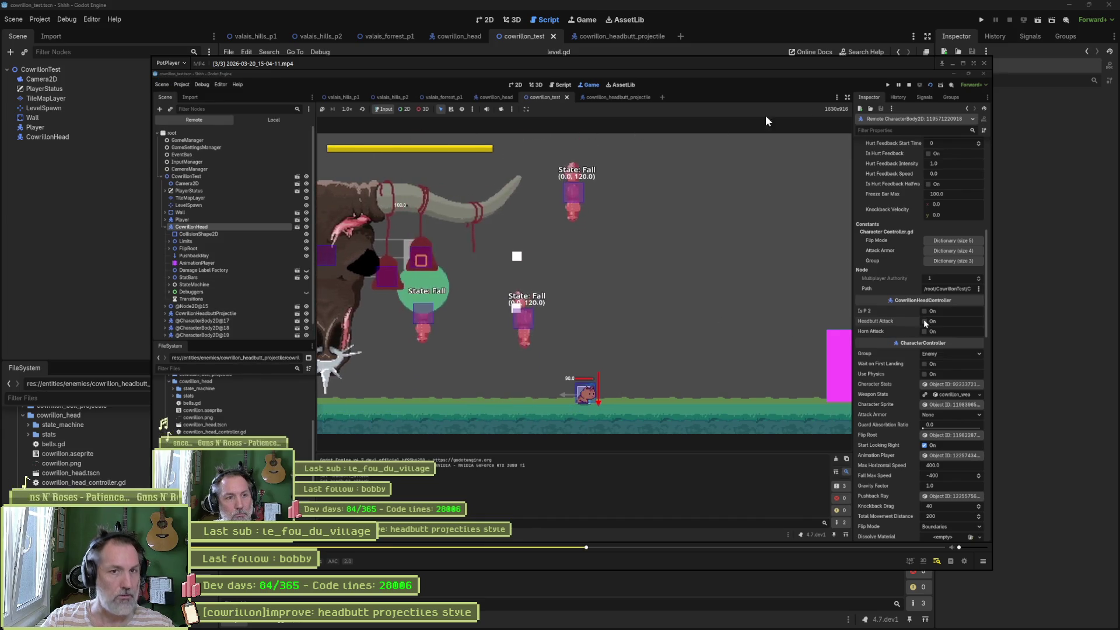
left_click(984, 63)
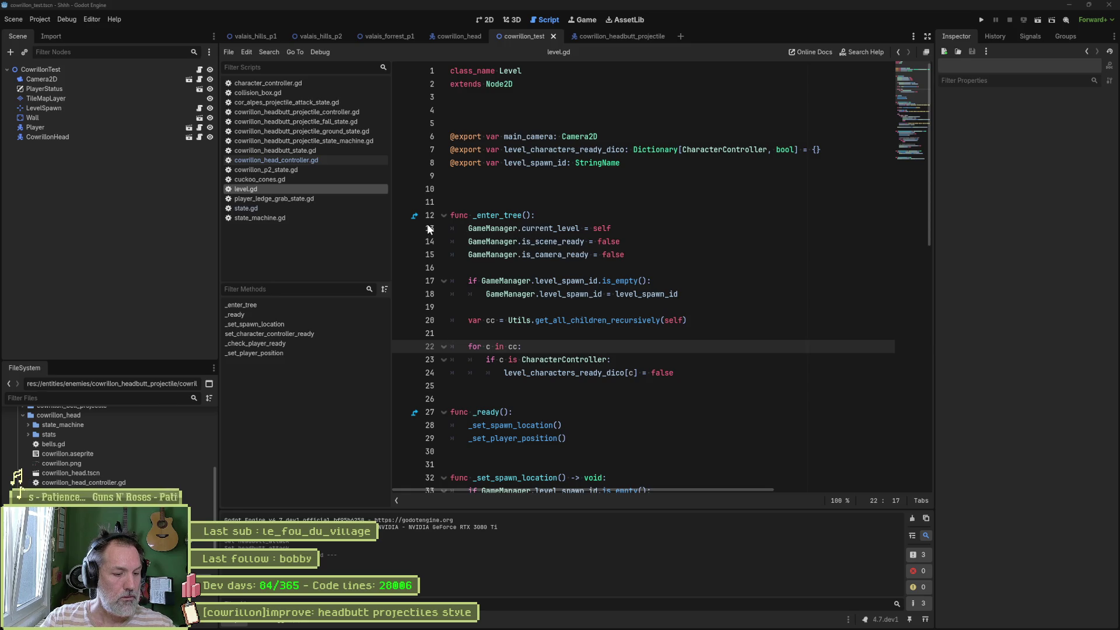
Revert the headbutt projectile Fall state's Animation Offset Frames to 0, then rerun cowrillon_test
left_click(464, 34)
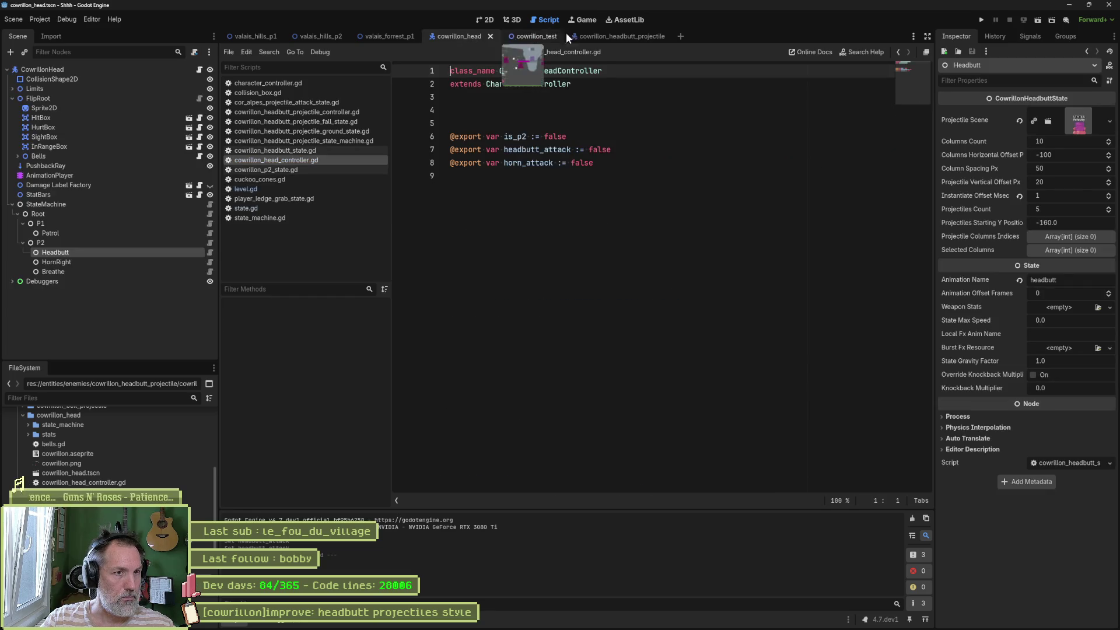
left_click(605, 35)
left_click(135, 175)
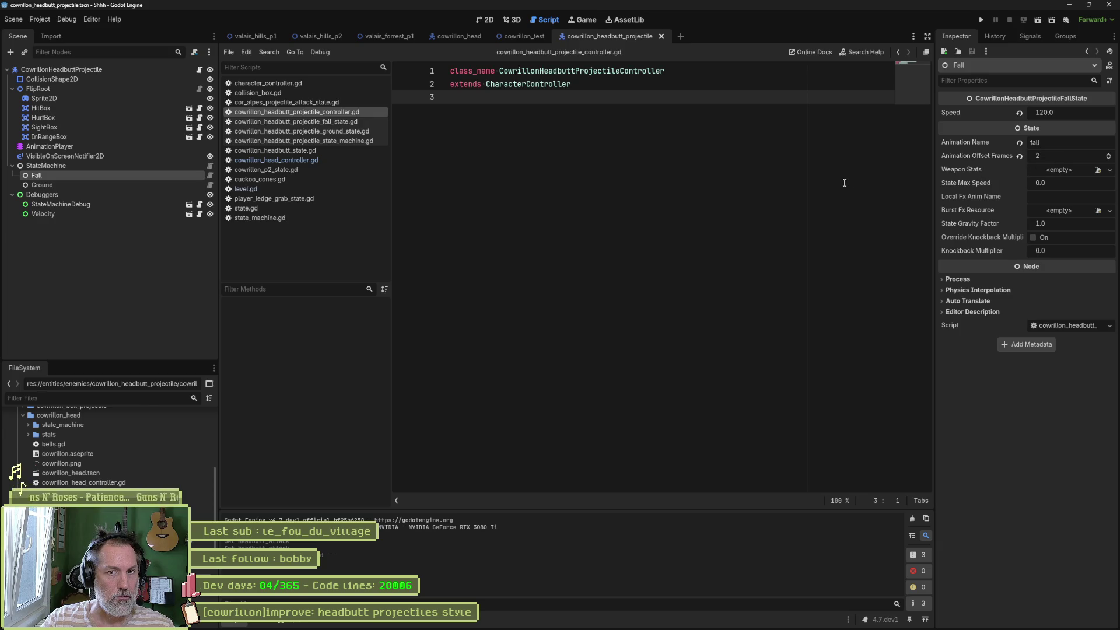
left_click(1019, 156)
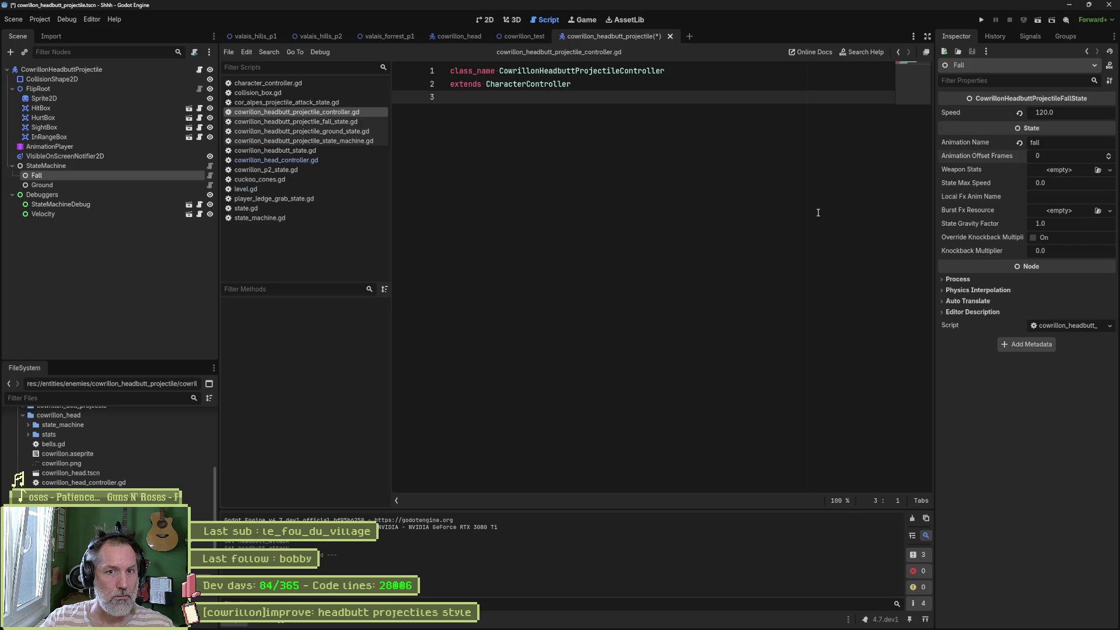
left_click(525, 33)
key("F6")
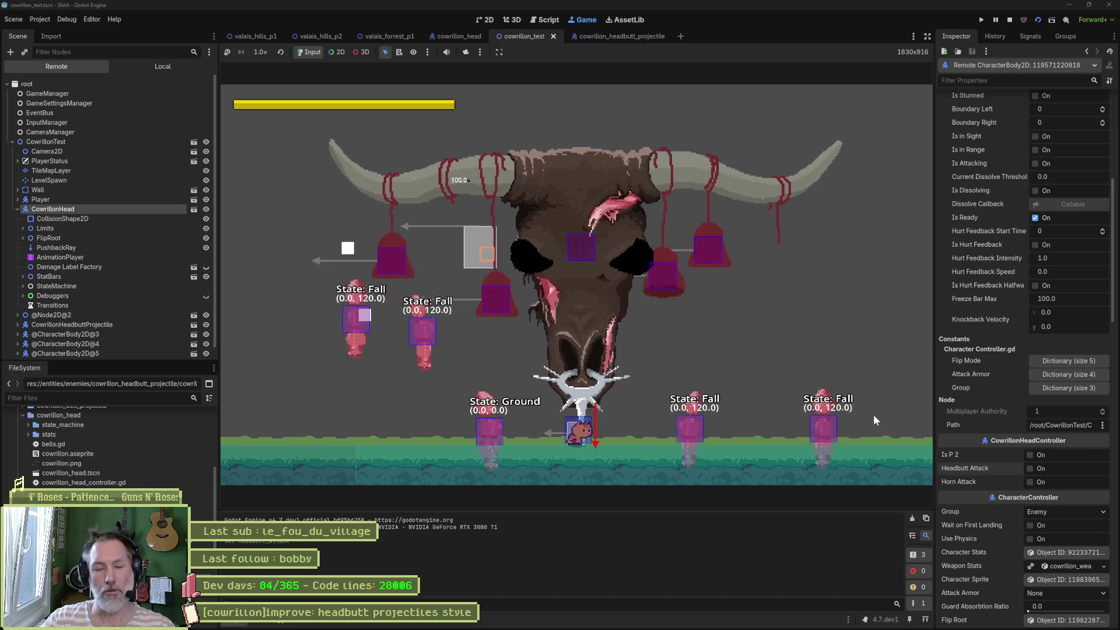
Stop the game with F8 after watching the projectiles fall and land
key("F8")
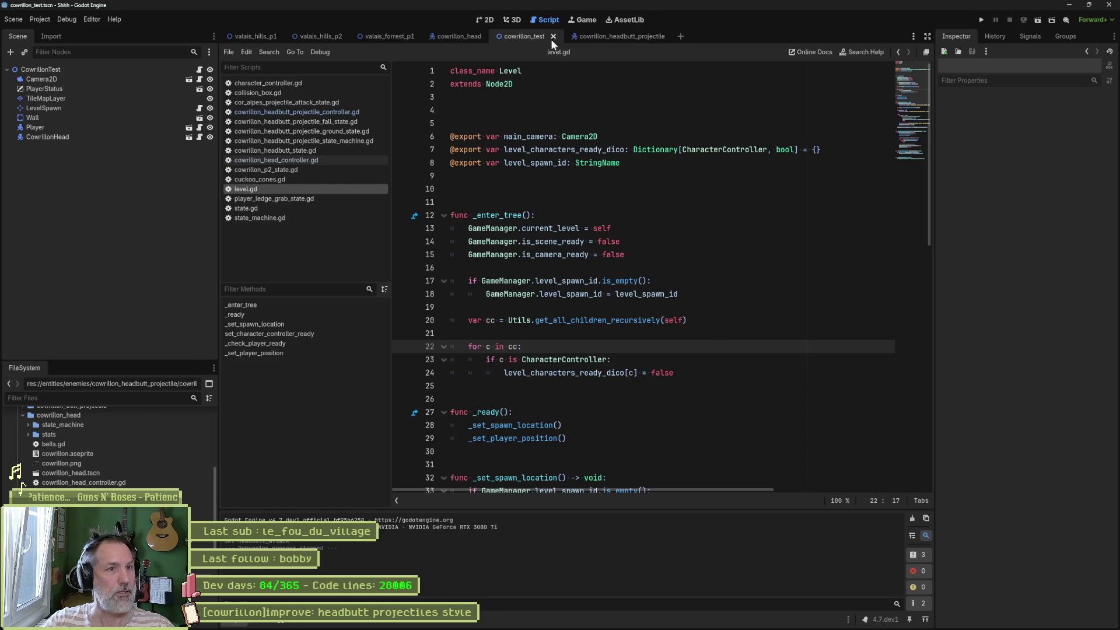
Add print_debug(self, " instantiating ", character_controller.name) at the top of instantiate_projectiles
left_click(459, 36)
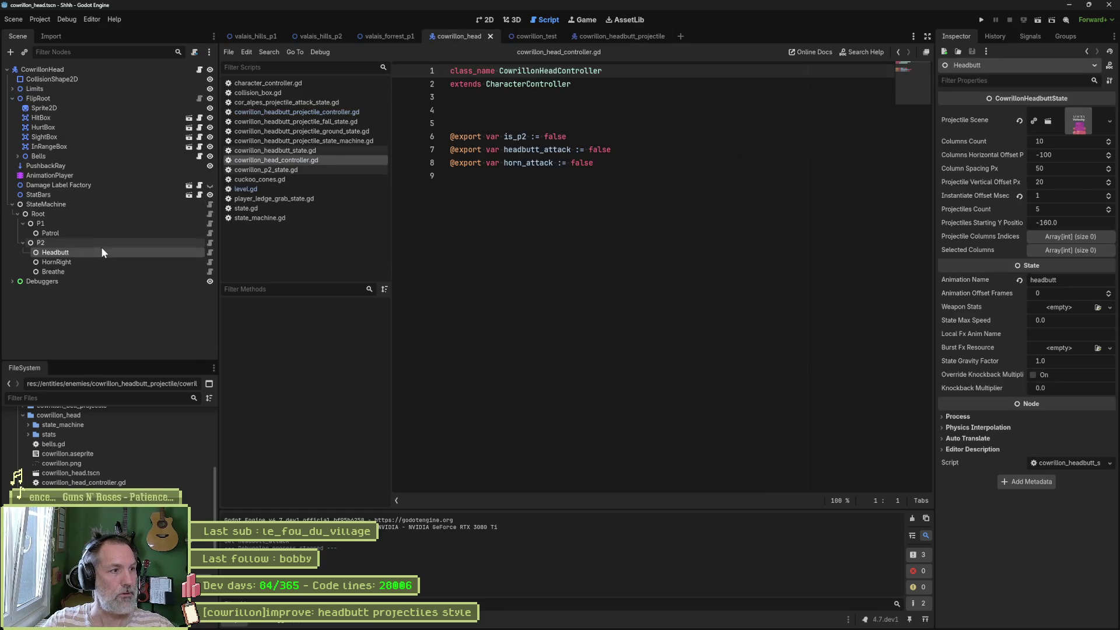
left_click(208, 253)
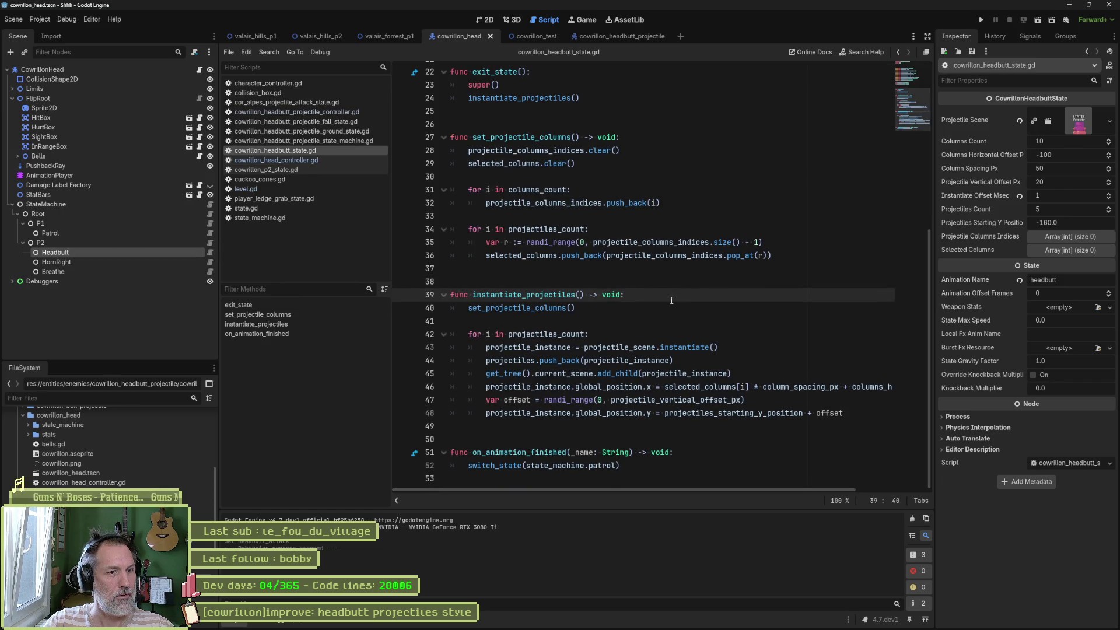
double_click(563, 295)
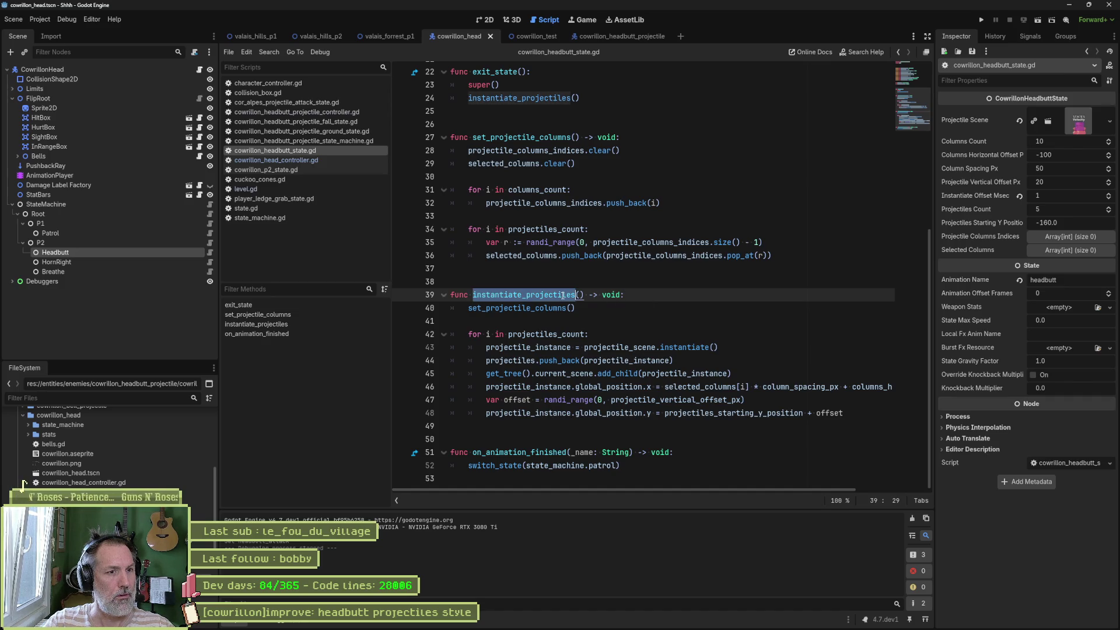
left_click(630, 300)
key("Return")
type("int_debug(self, ")
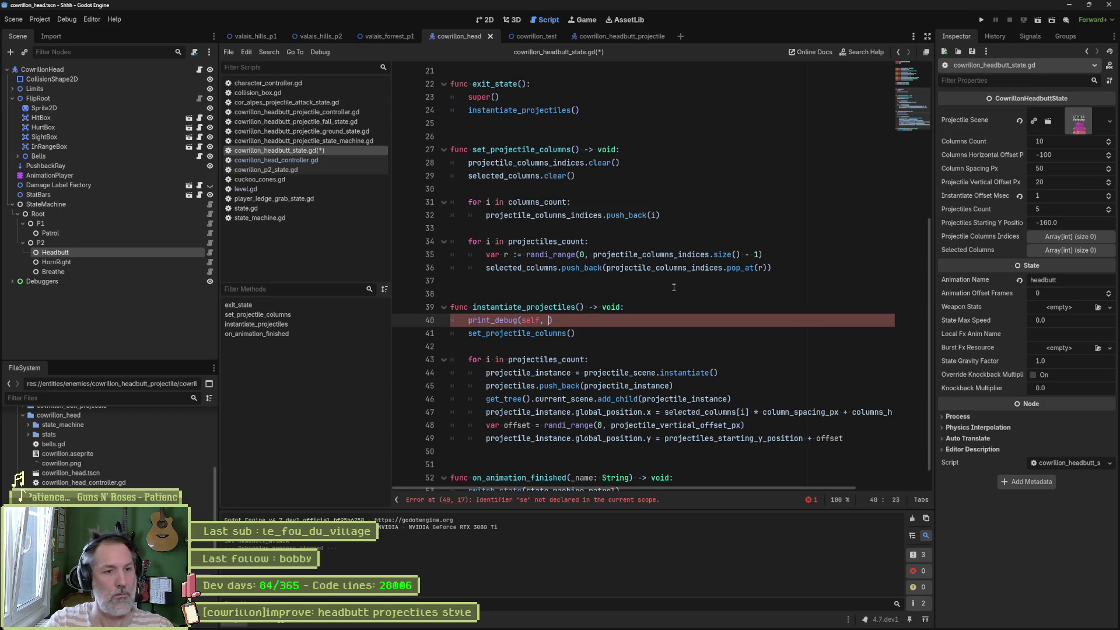
type("\" instantiating")
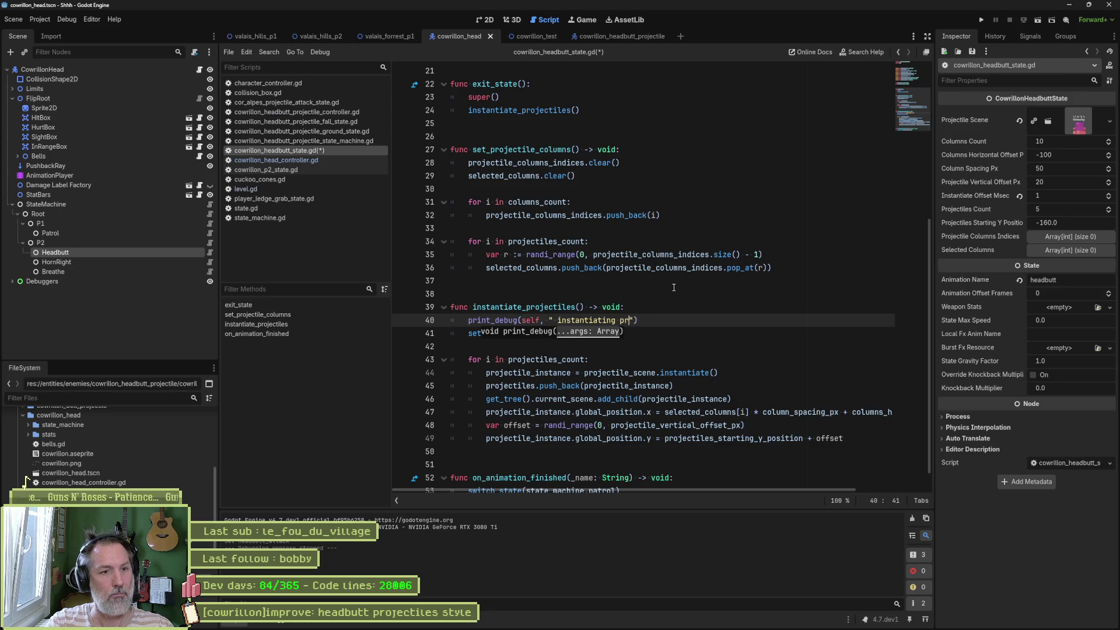
type(" \", ")
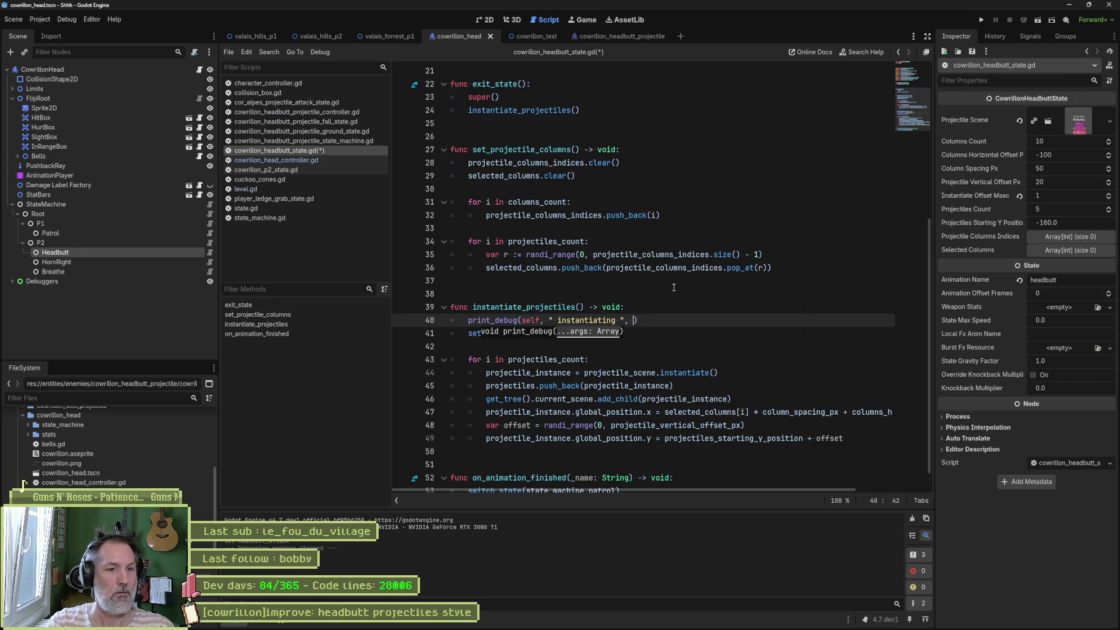
type("cha")
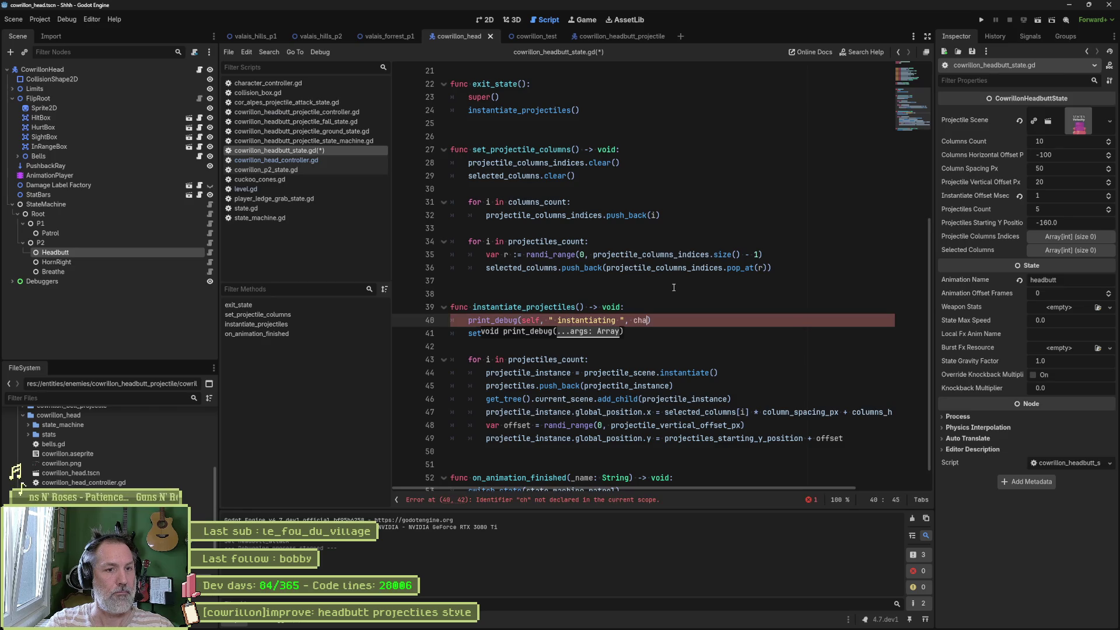
key("Return")
type(".name")
Save cowrillon_headbutt_state.gd and relaunch the cowrillon_test scene with F6
key("ctrl+s")
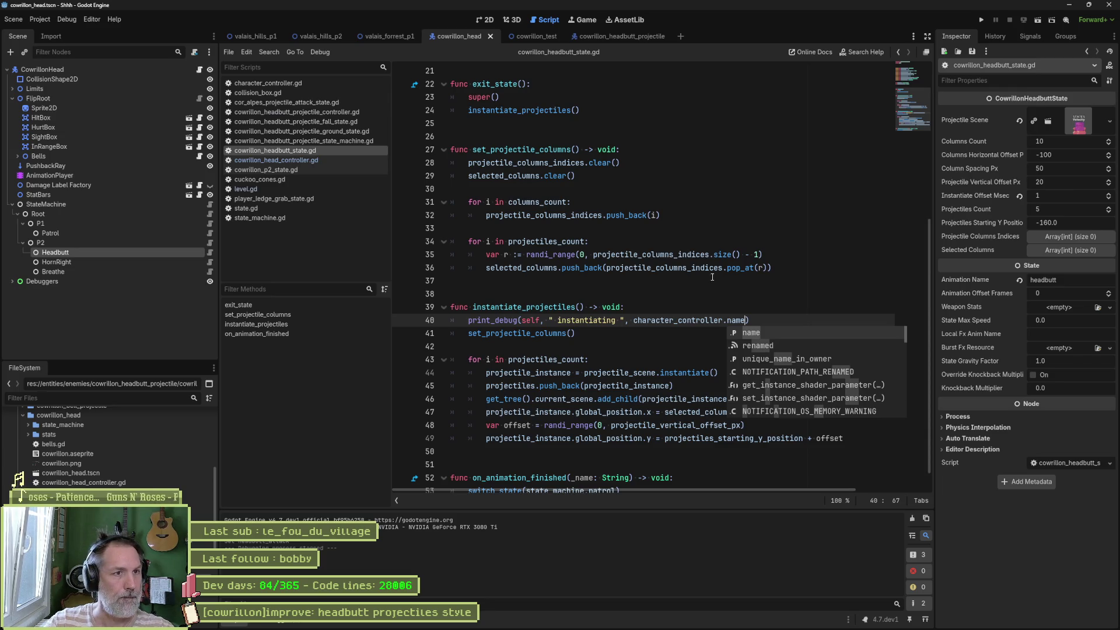
key("ctrl+Tab")
key("F6")
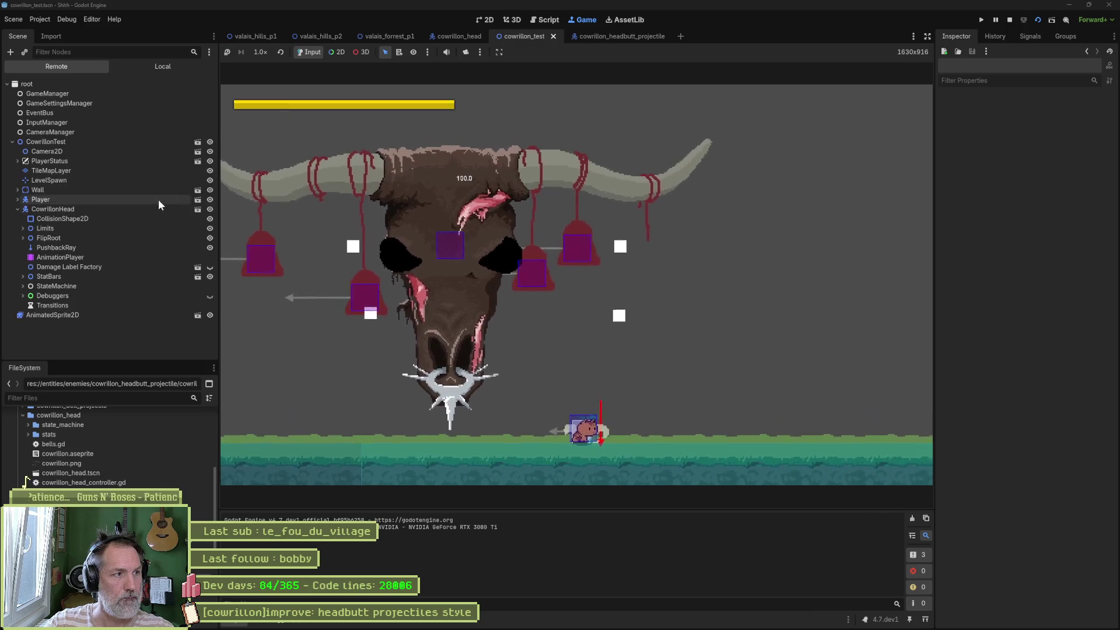
Trigger CowrillonHead's Headbutt Attack, check 'instantiating CowrillonHead' in Output, then stop with F8
left_click(114, 219)
left_click(114, 211)
scroll(1038, 415, "down", 5)
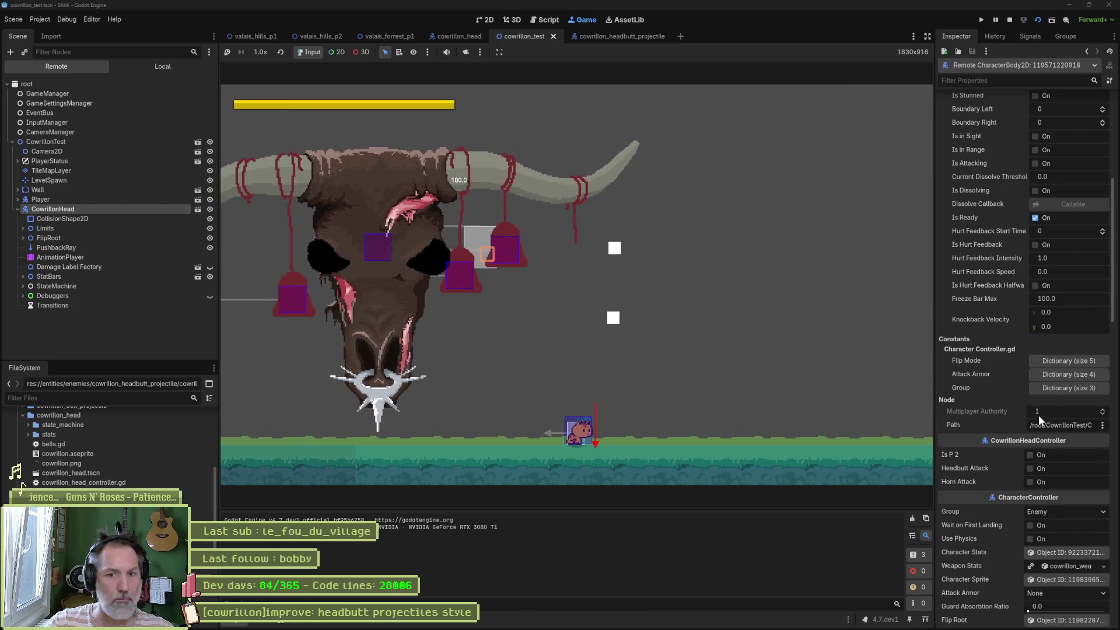
left_click(1036, 468)
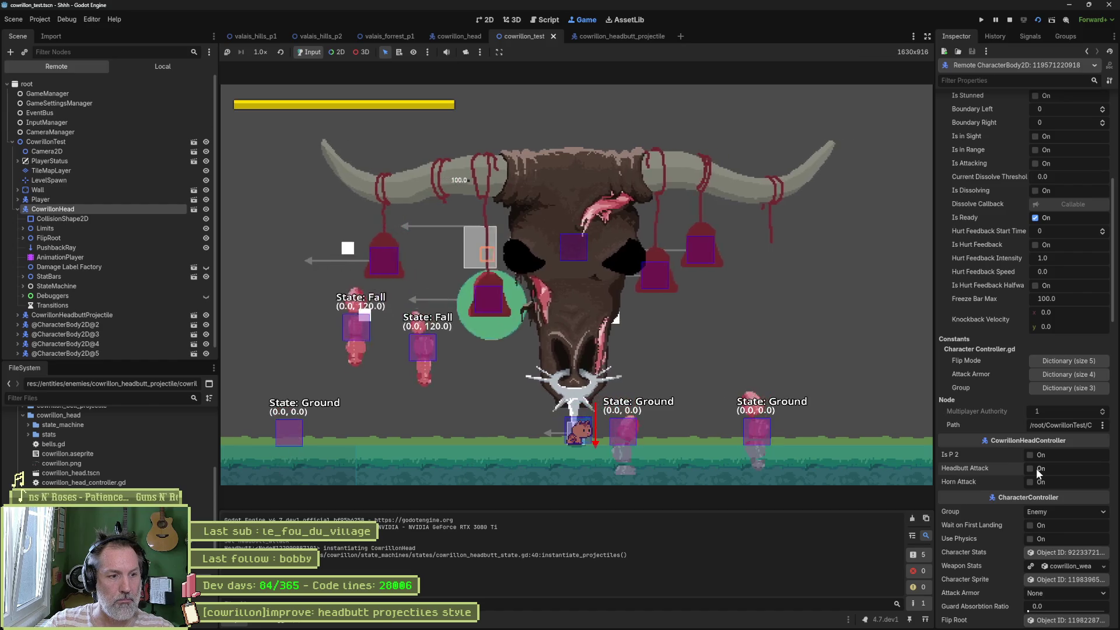
key("F8")
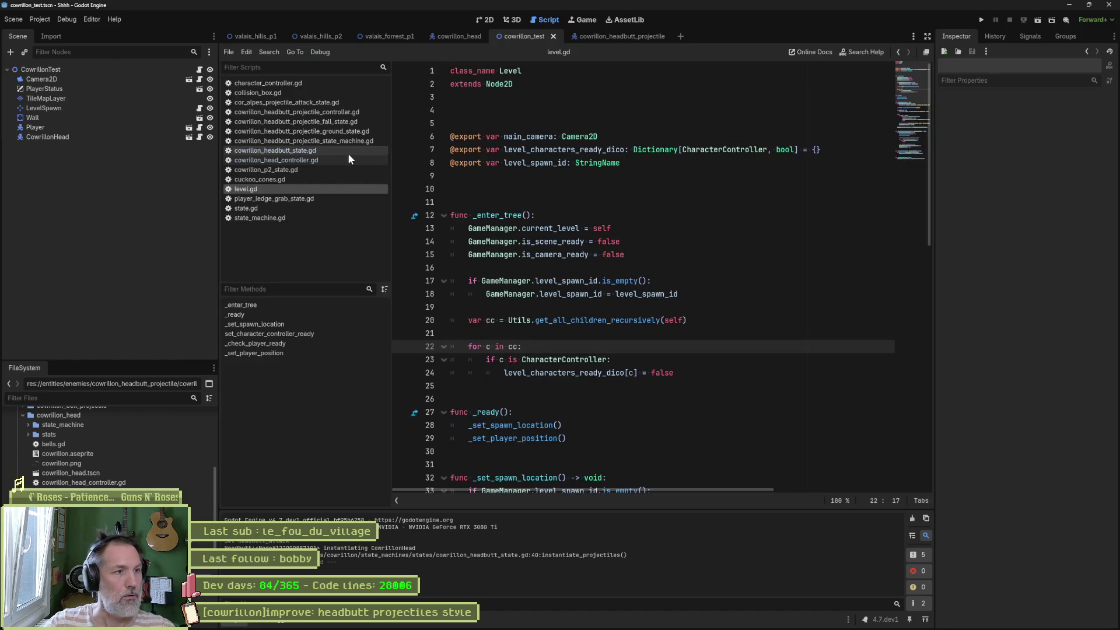